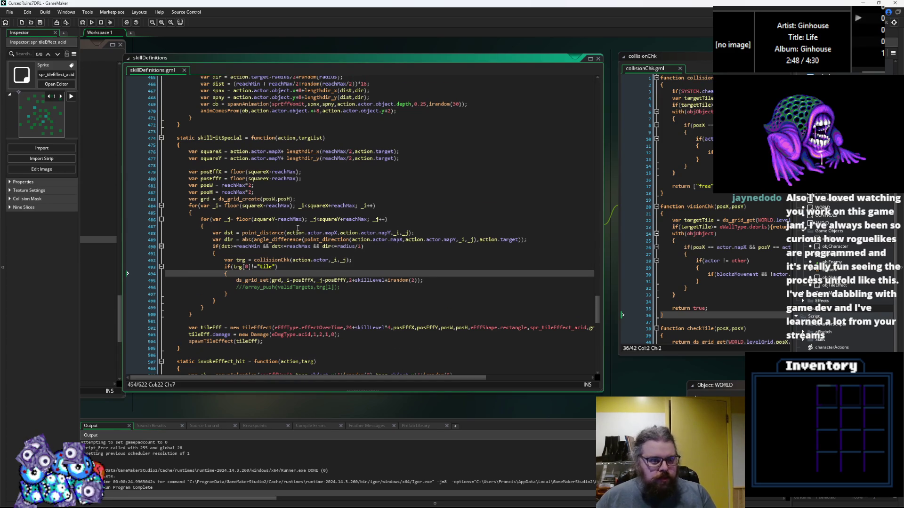
Step: Review the skill code around the point_distance and collisionChk calls on lines 492–499
scroll(297, 228, "down", 2)
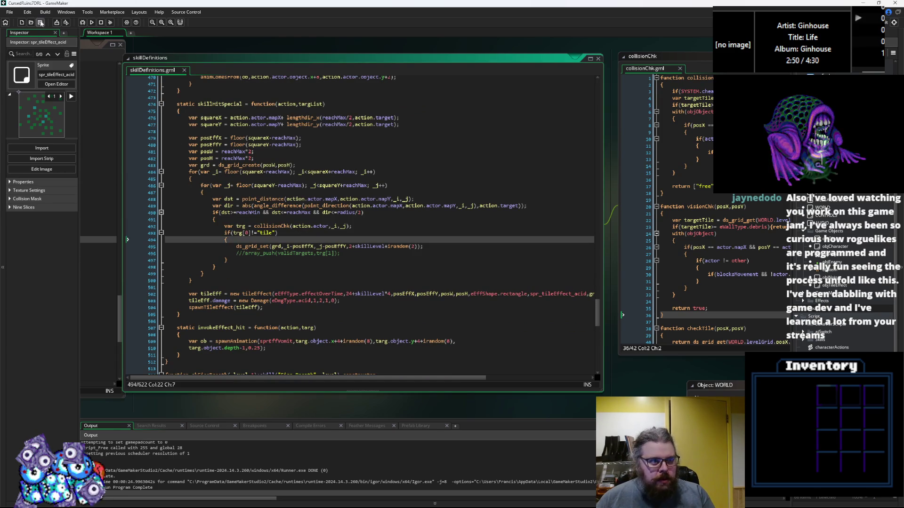
scroll(318, 209, "up", 1)
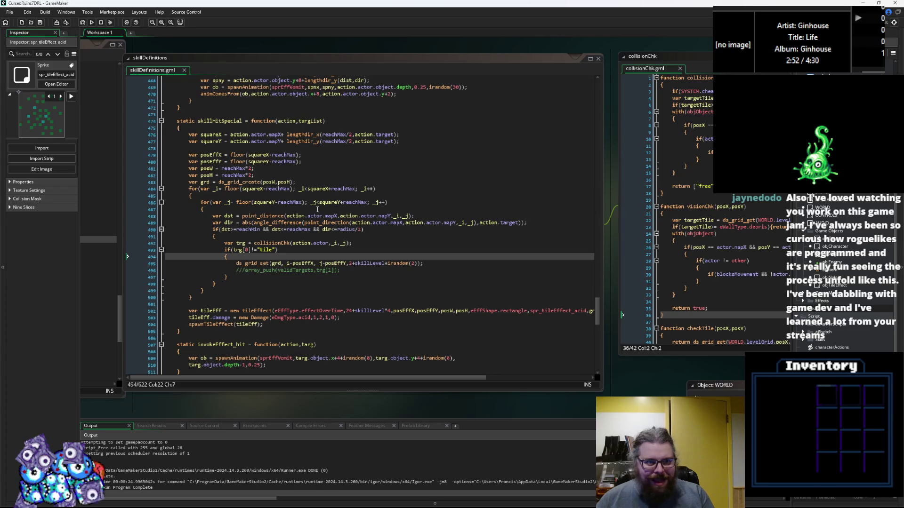
scroll(330, 237, "down", 1)
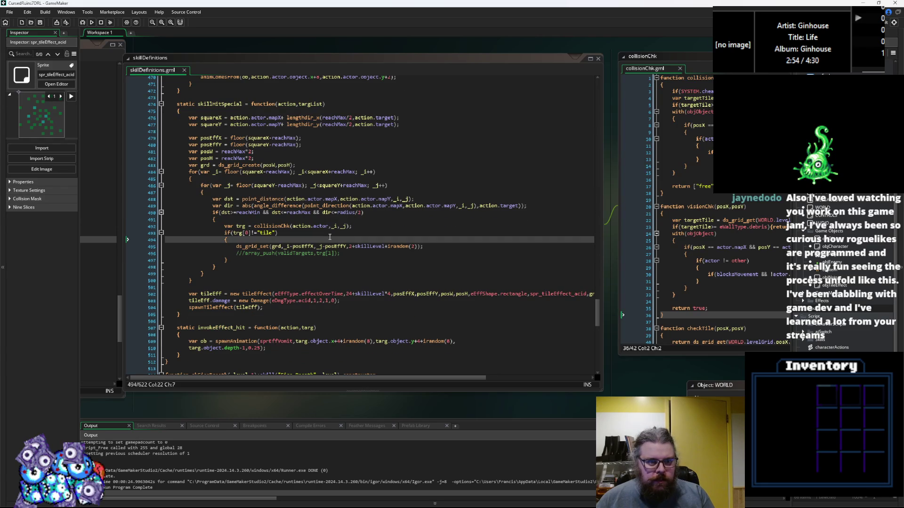
scroll(329, 237, "down", 1)
scroll(330, 237, "up", 1)
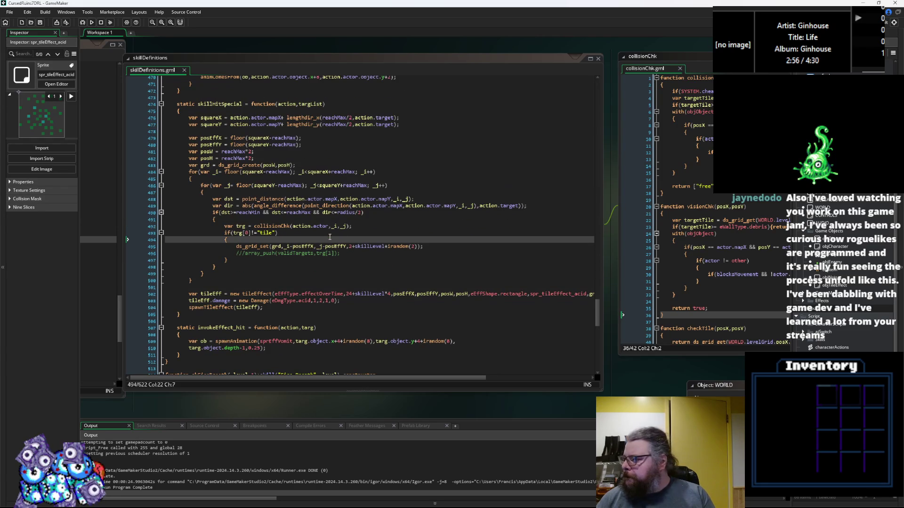
scroll(330, 237, "down", 1)
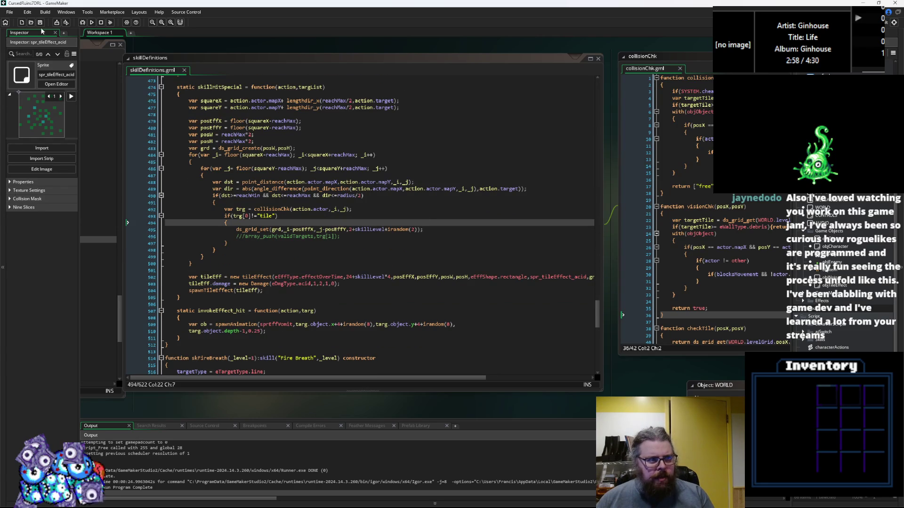
left_click(332, 186)
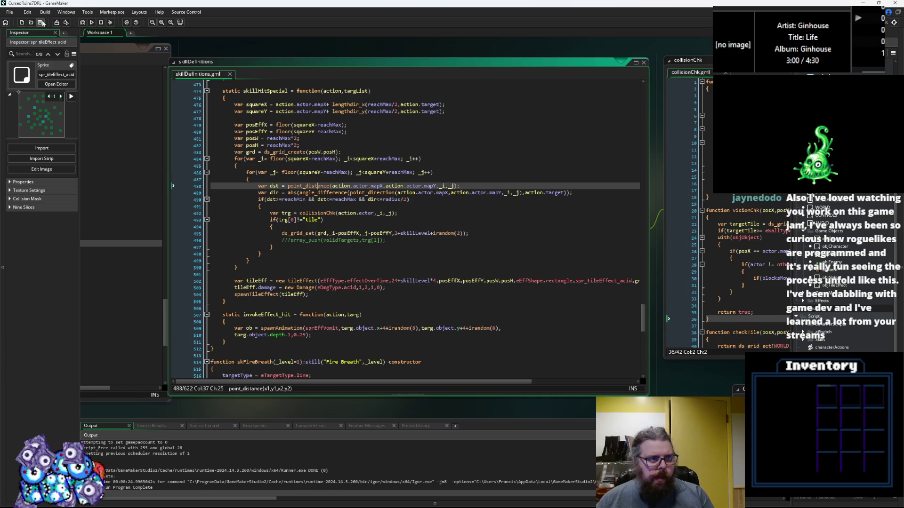
left_click(330, 213)
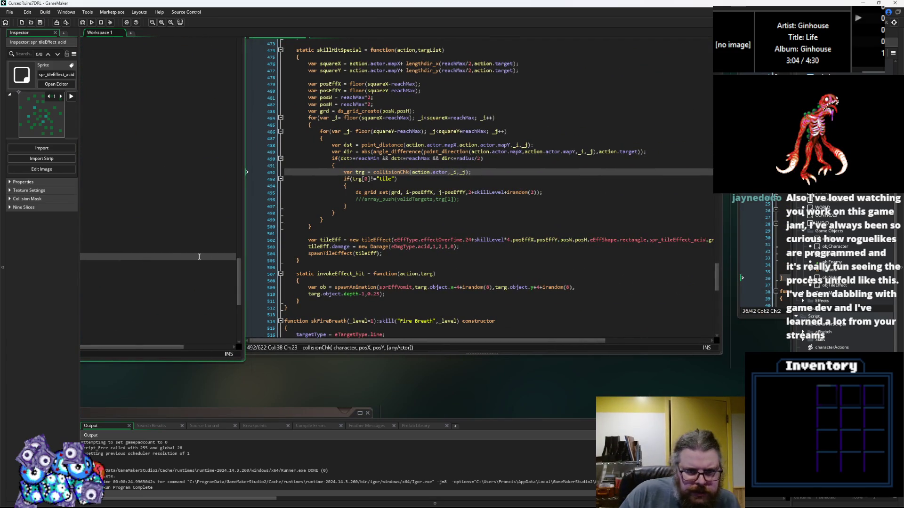
left_click(440, 234)
left_click(444, 220)
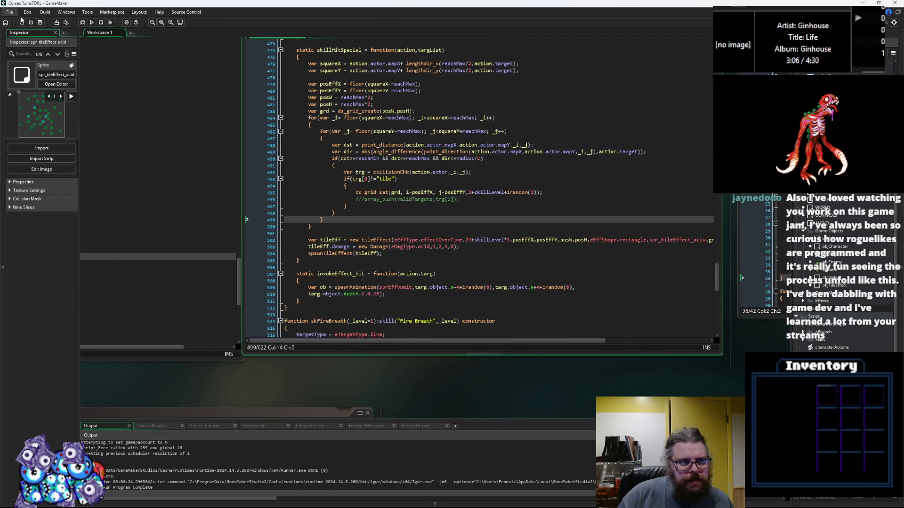
left_click(409, 172)
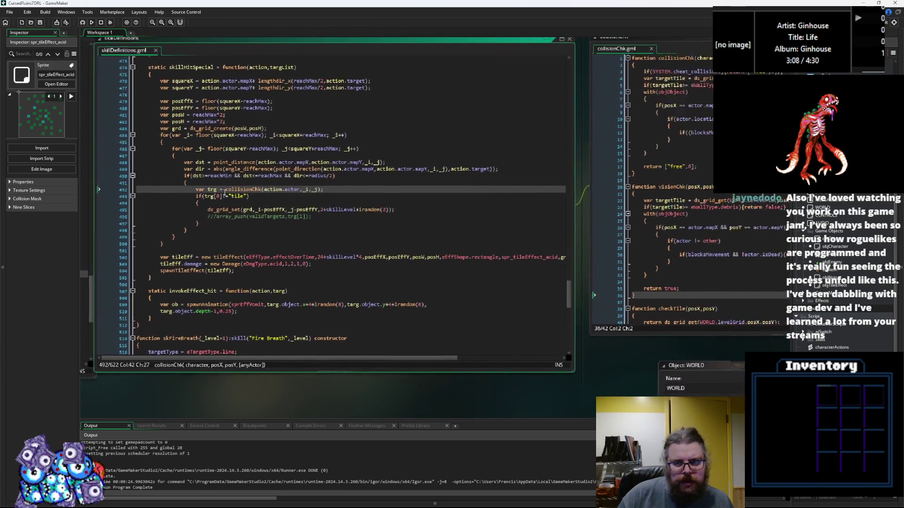
Step: Cycle through characterActions and characters.gml, then open the StatusEffects script
key("ctrl+Tab")
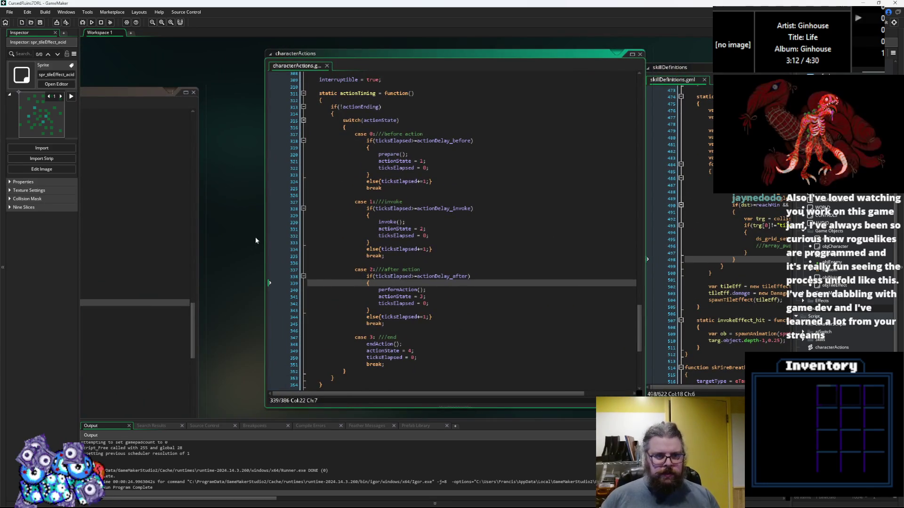
key("ctrl+Tab")
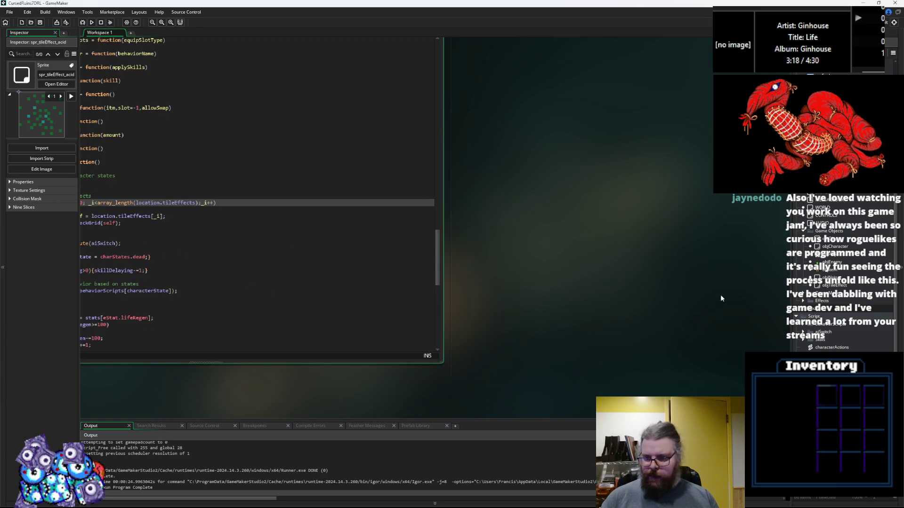
double_click(829, 362)
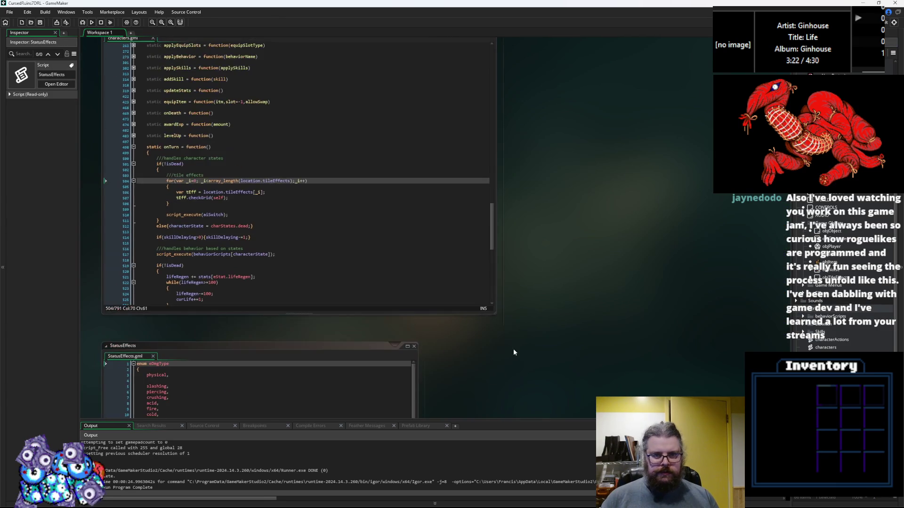
Step: Make the characters.gml editor narrower and taller and move to the blank line after equipItem
mouse_move(493, 311)
left_mouse_down()
mouse_move(380, 282)
mouse_move(289, 293)
mouse_move(477, 338)
left_mouse_up()
scroll(544, 269, "up", 2)
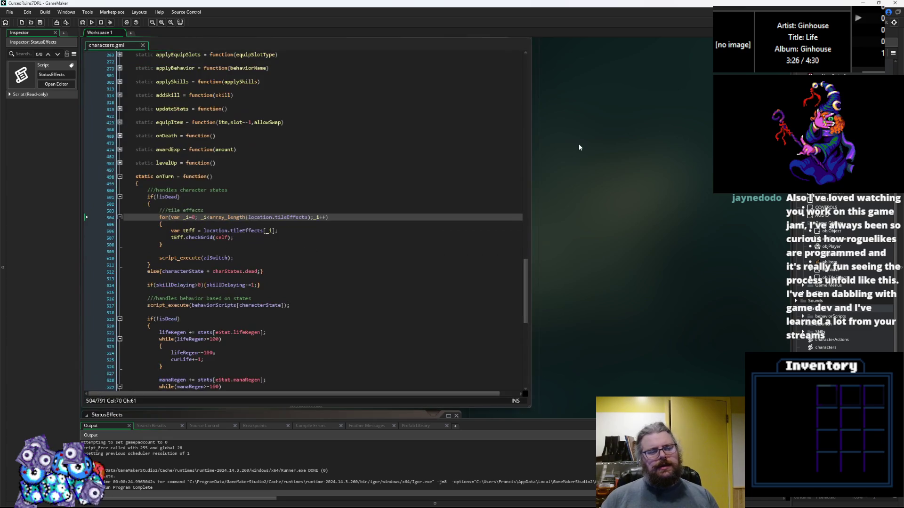
left_click(434, 130)
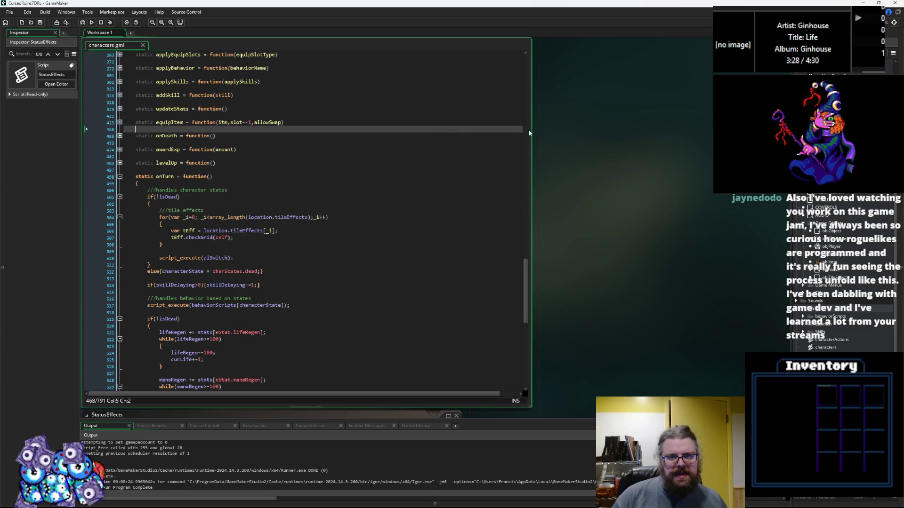
scroll(570, 321, "down", 3)
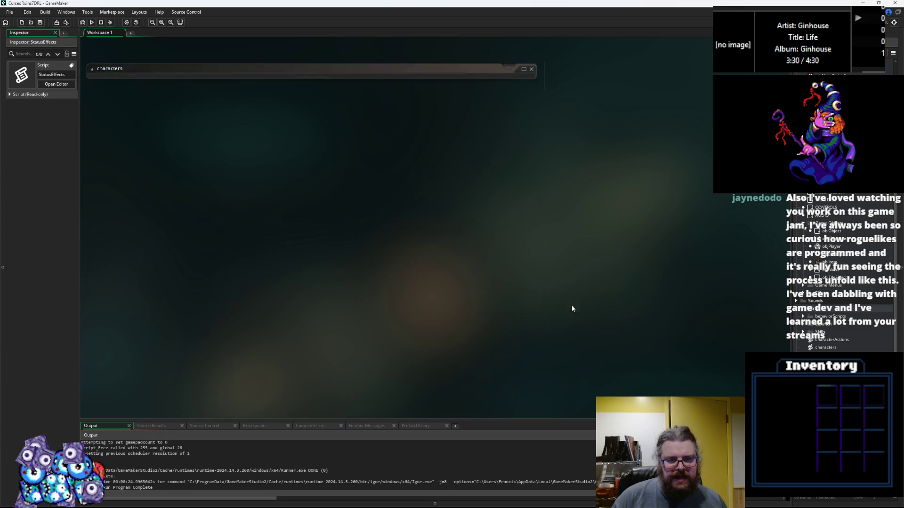
Step: Close the StatusEffects editor, select characterActions and expand the behaviorScripts folder
left_click(496, 266)
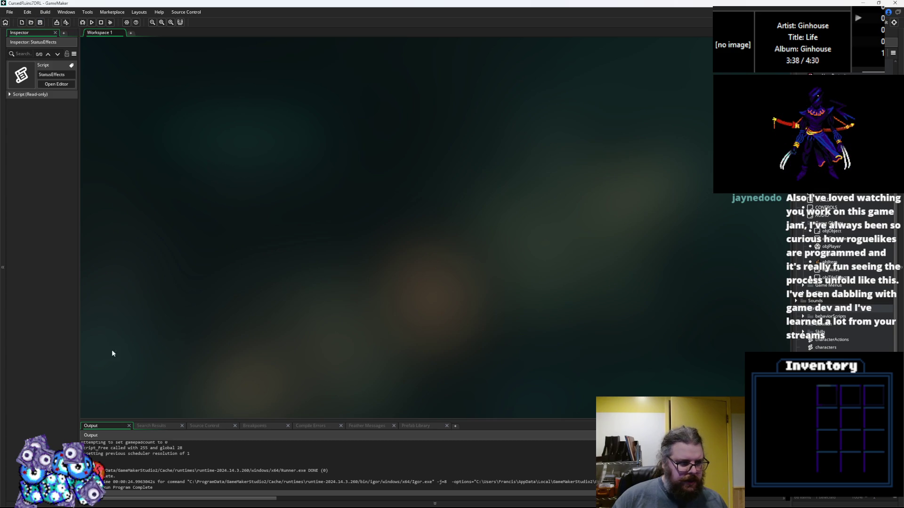
left_click(834, 340)
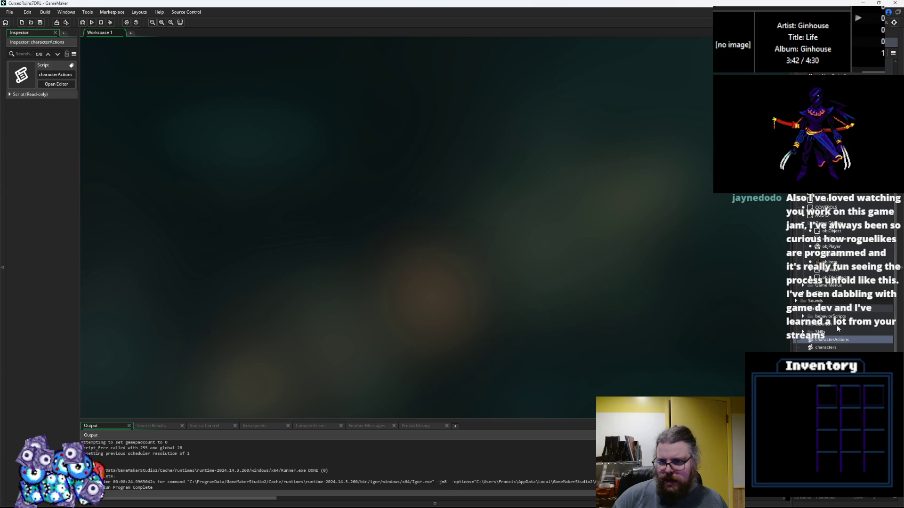
scroll(837, 327, "up", 1)
double_click(832, 331)
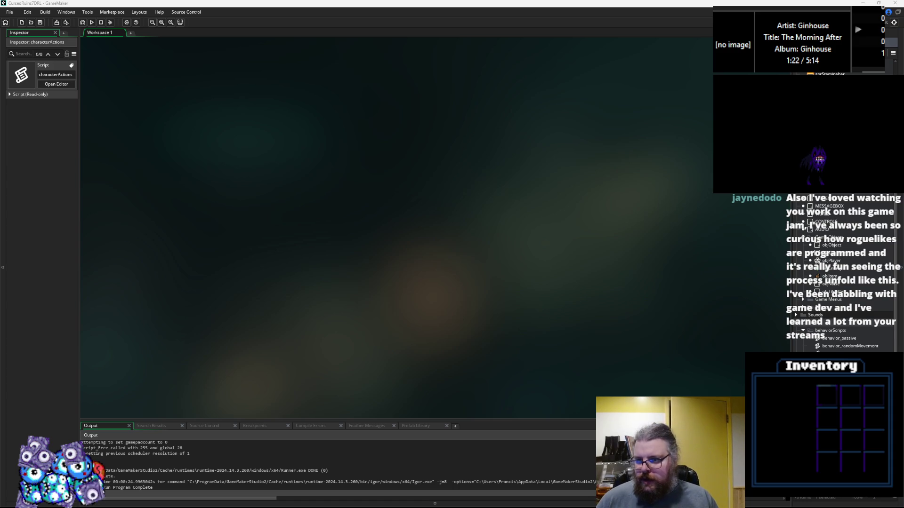
Step: Open the WORLD object's Create event from the asset list
left_click(843, 254)
scroll(843, 253, "up", 2)
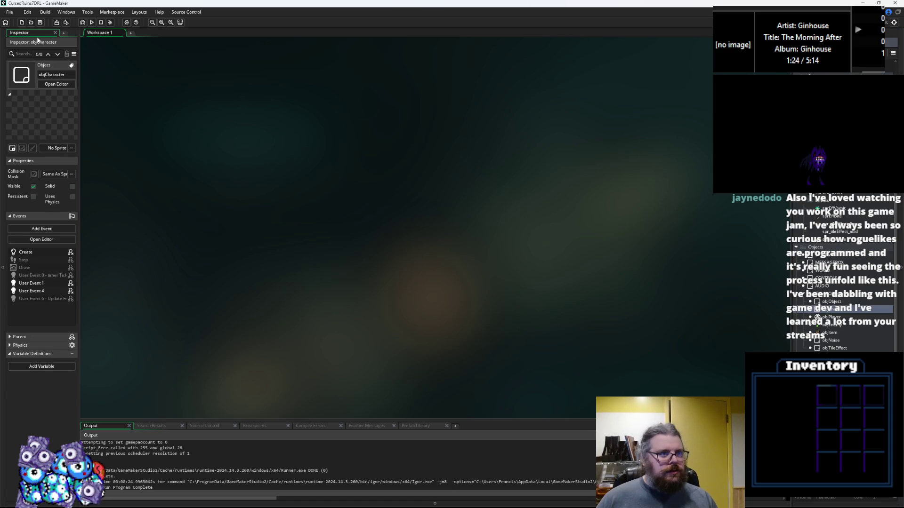
scroll(836, 245, "up", 2)
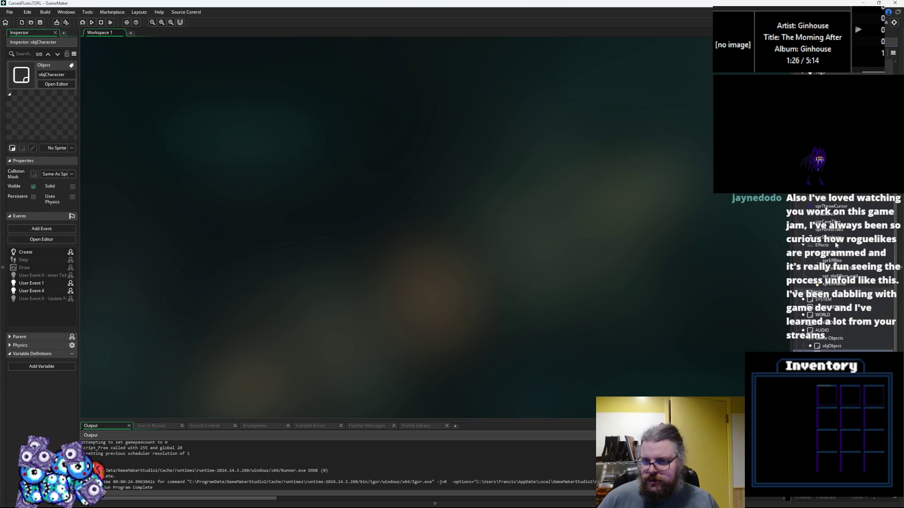
scroll(836, 245, "down", 2)
double_click(823, 256)
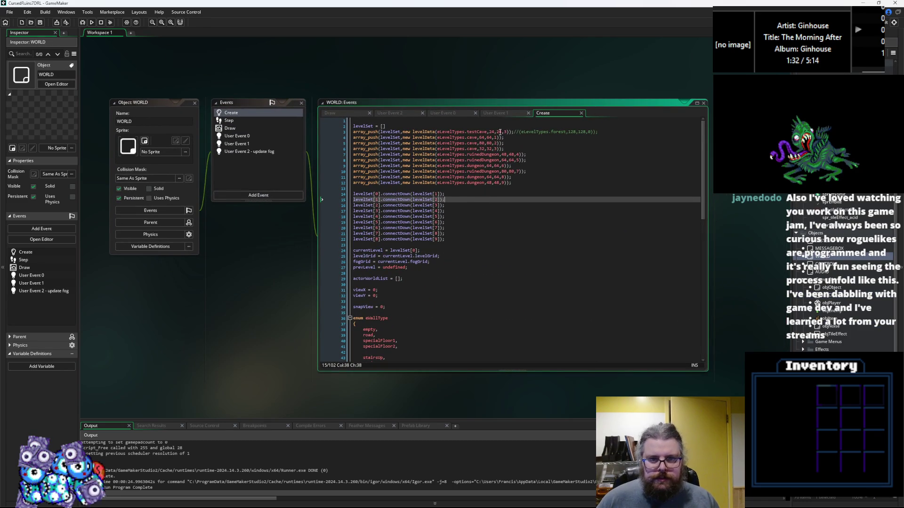
Step: Replace line 3's testCave level data with eLevelTypes.forest,128,128,0, save, and move to Aseprite
left_click_drag(514, 132, 349, 132)
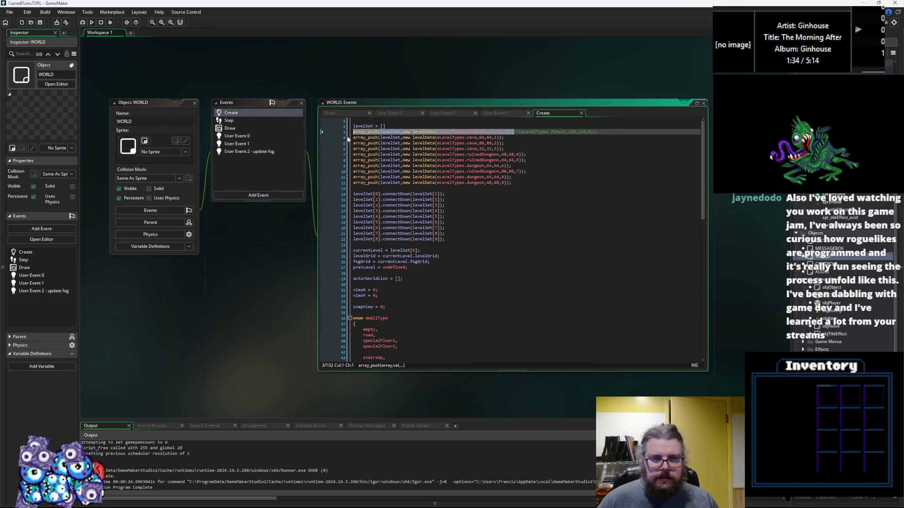
key("Delete")
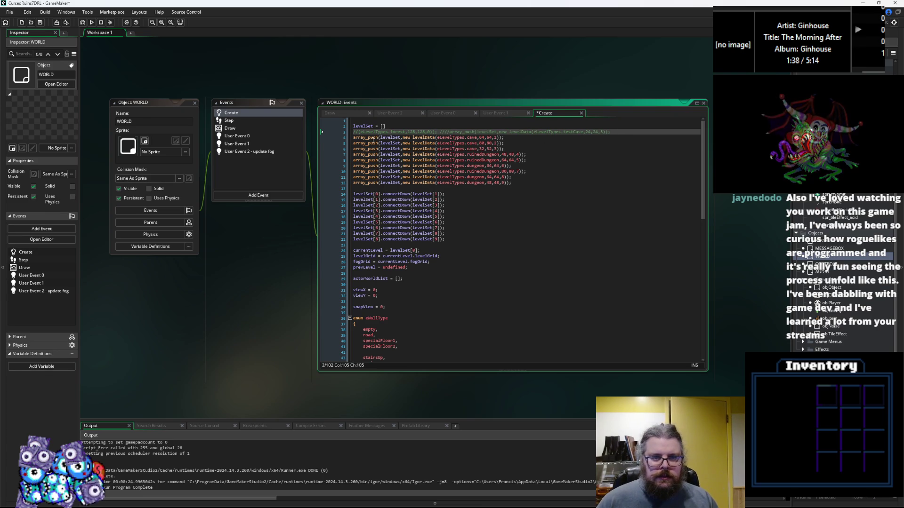
key("ctrl+z")
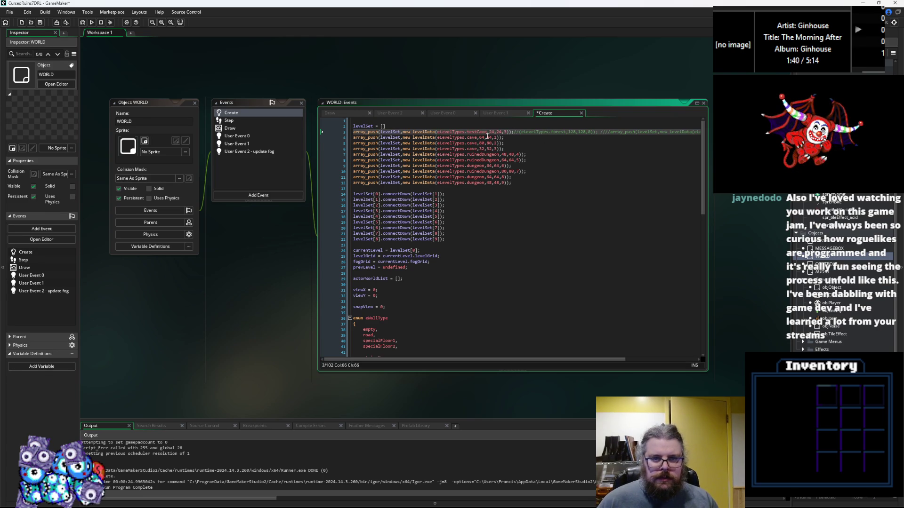
left_click_drag(523, 133, 438, 132)
type("eLevelTypes.forest,128,128,0));")
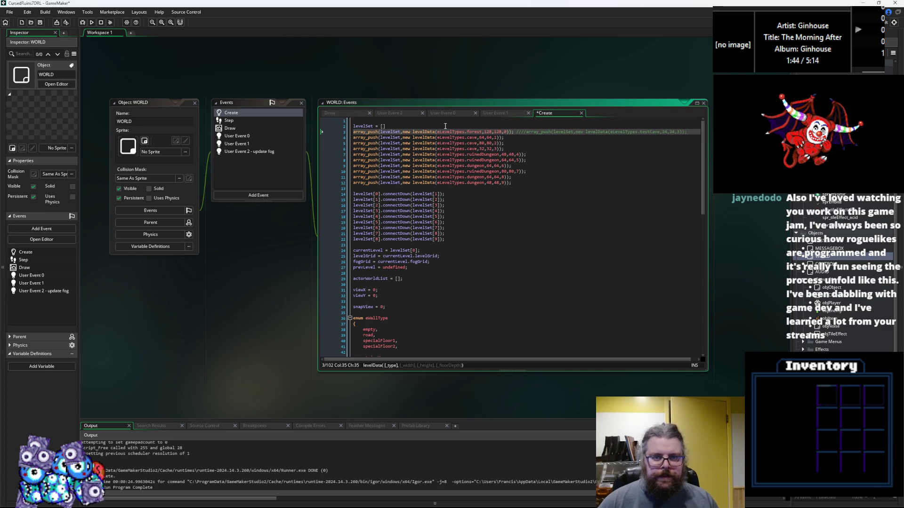
left_click(41, 23)
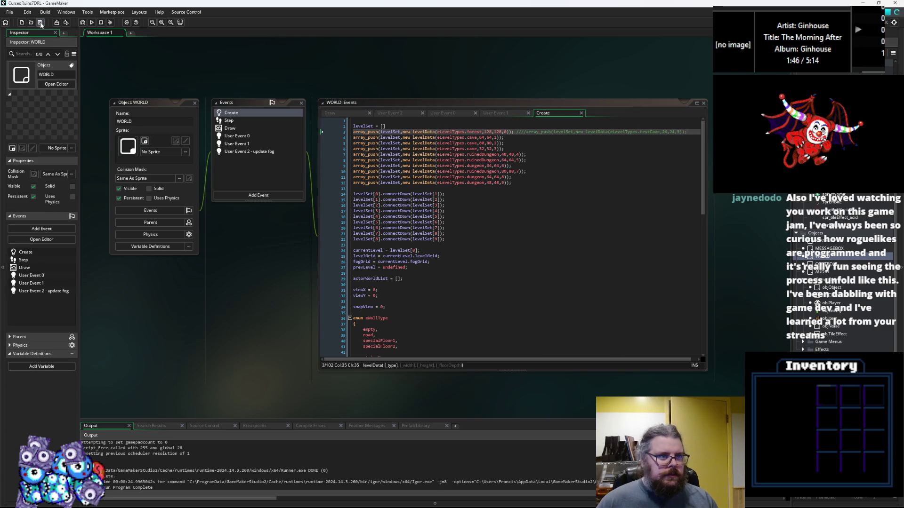
left_click(502, 177)
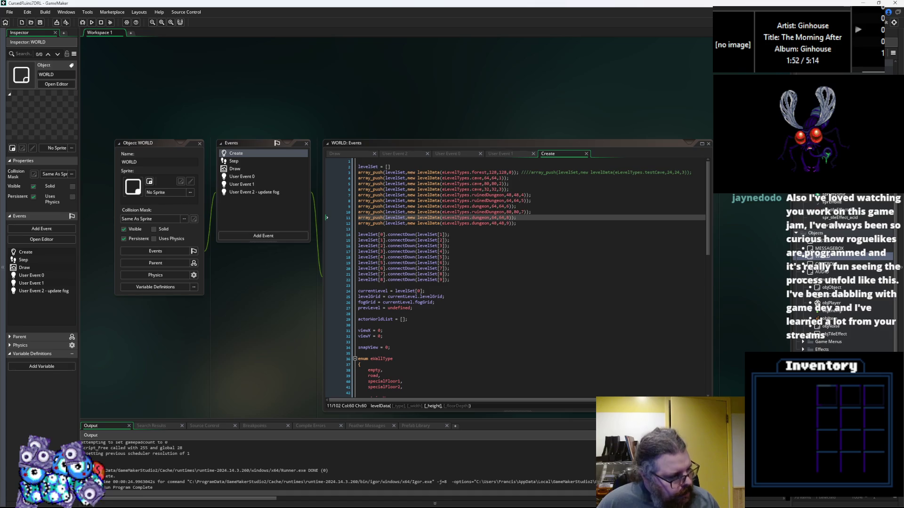
key("alt+Tab")
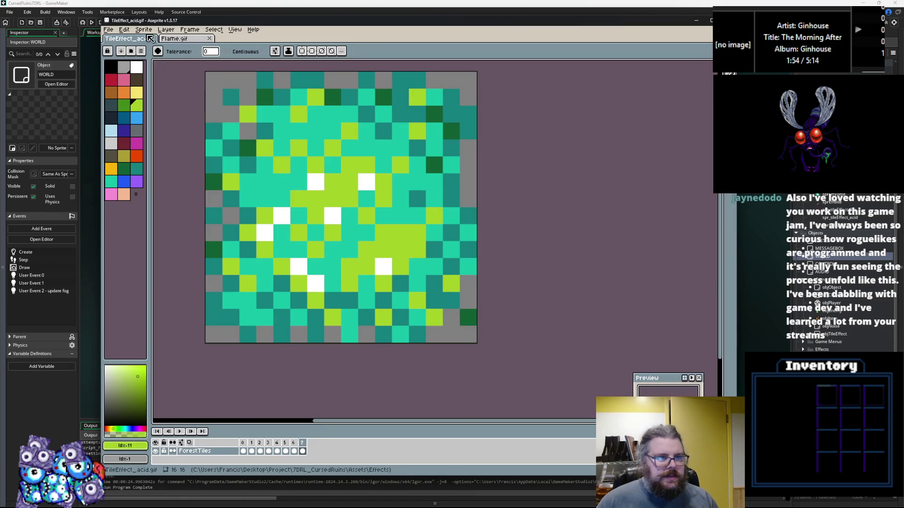
Step: Close TileEffect_acid.gif and Flame.gif, then open AllTiles.ase from Assets/tilesets
left_click(156, 41)
left_click(156, 40)
left_click(108, 29)
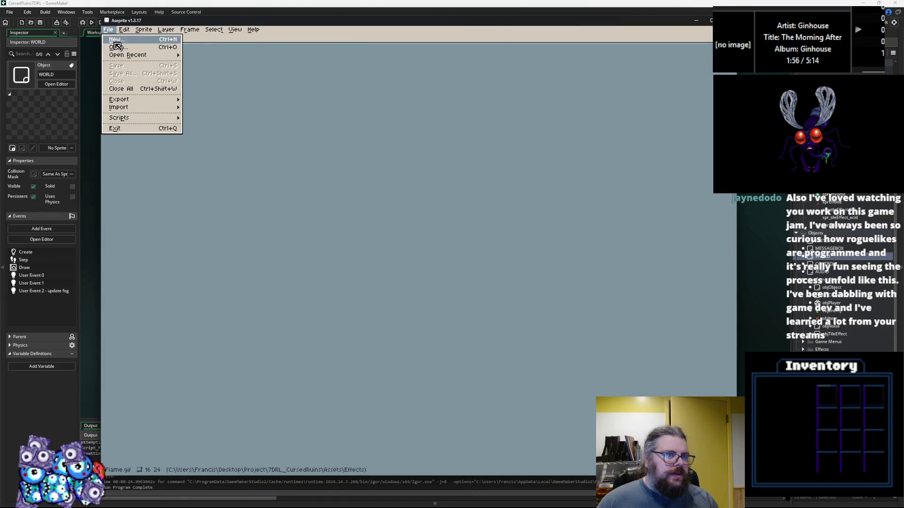
left_click(117, 48)
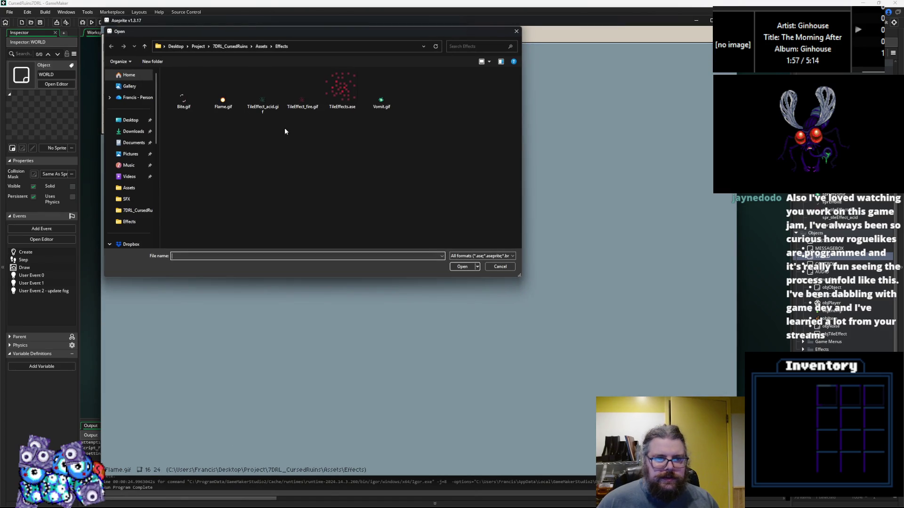
left_click(259, 47)
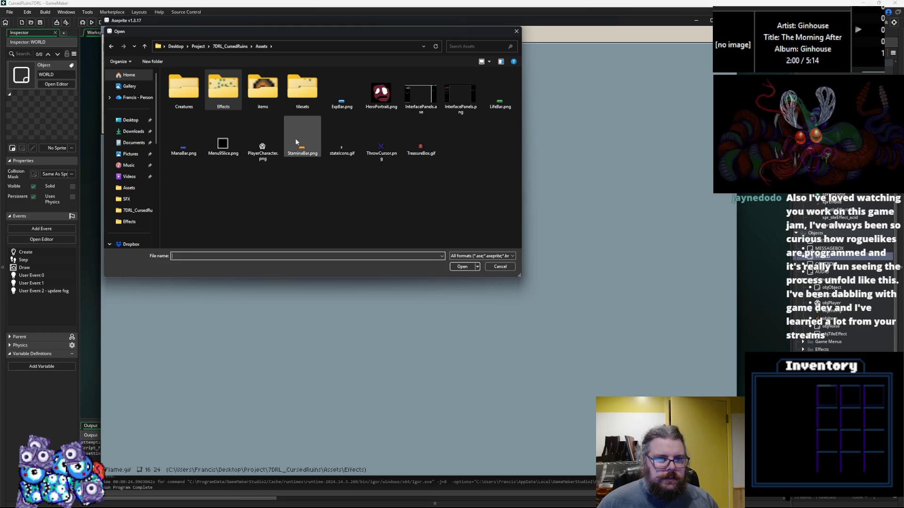
left_click(263, 90)
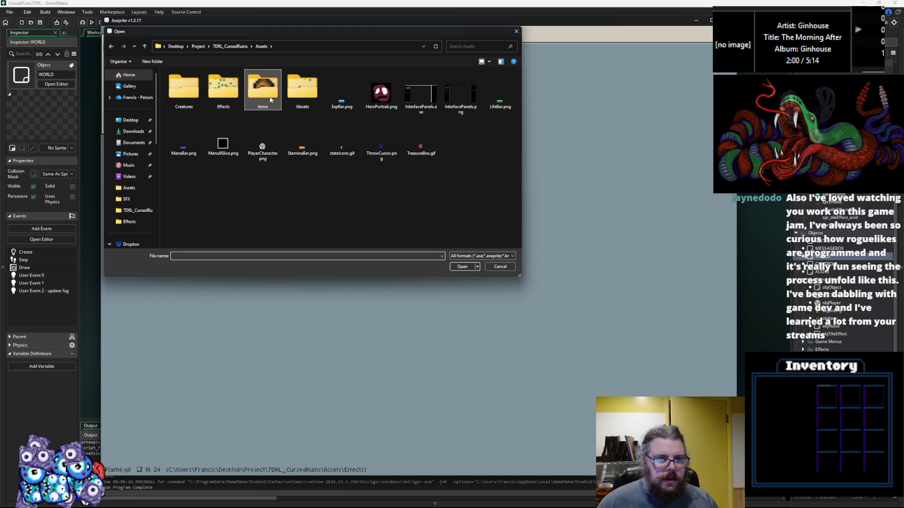
double_click(301, 94)
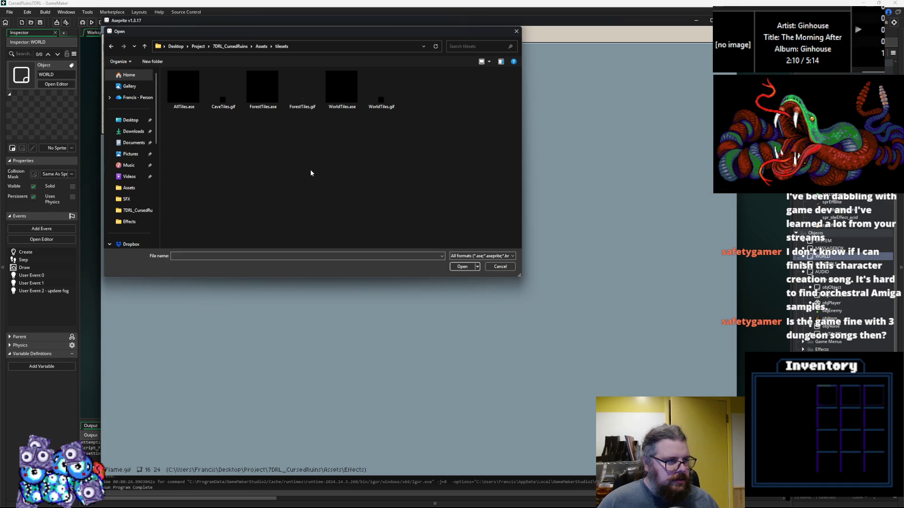
left_click(303, 92)
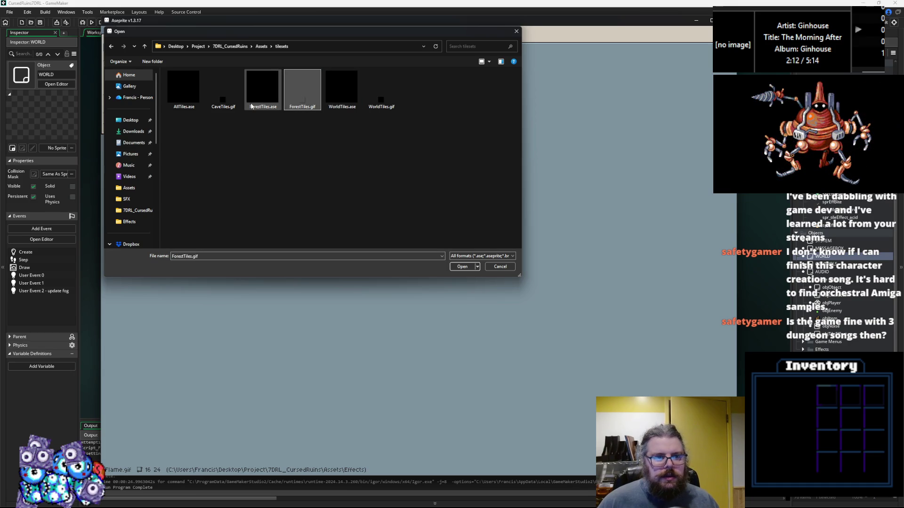
key("Right")
key("Right")
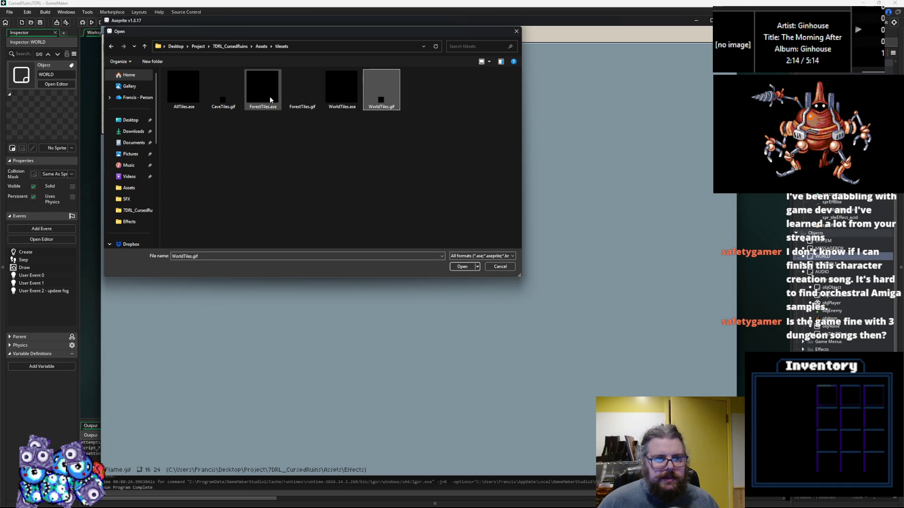
left_click(304, 92)
left_click(230, 98)
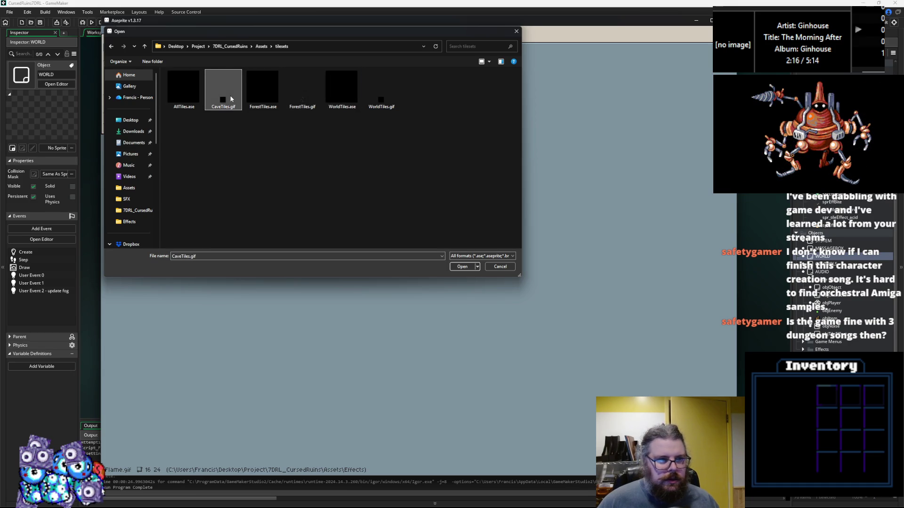
left_click(274, 105)
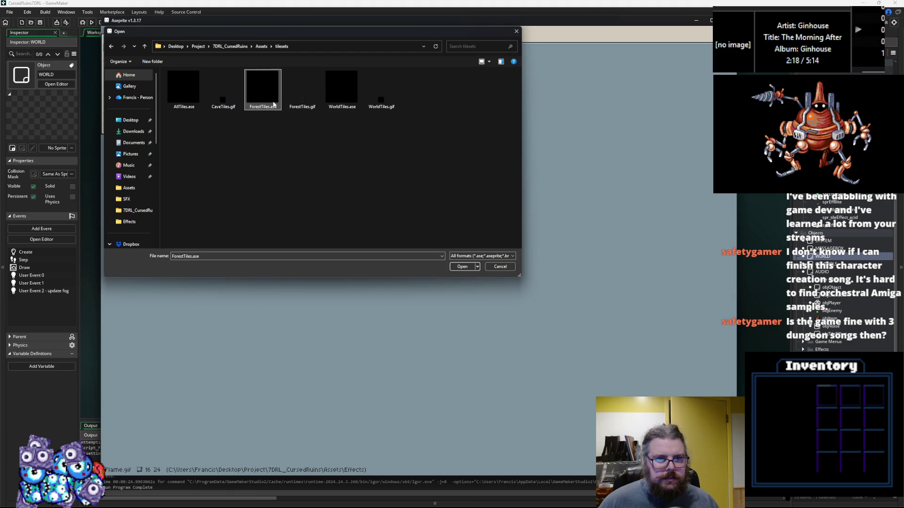
key("Left")
key("Left")
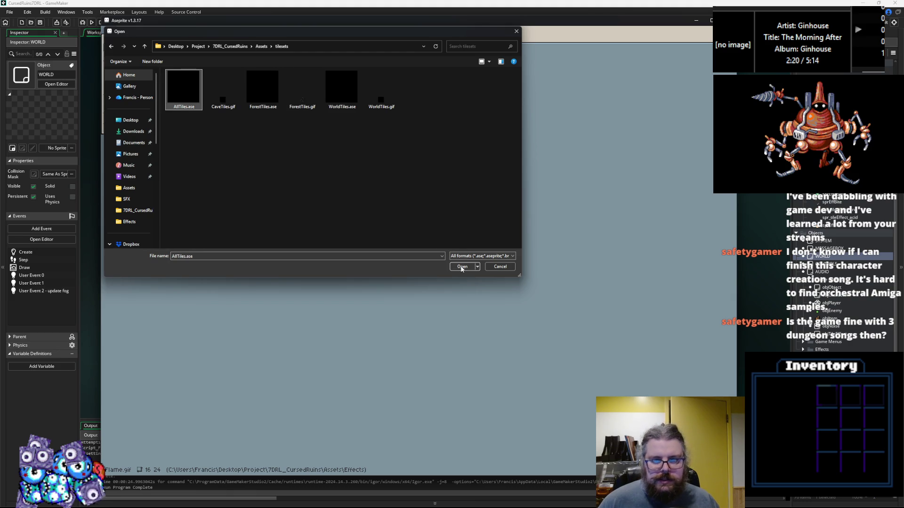
left_click(462, 268)
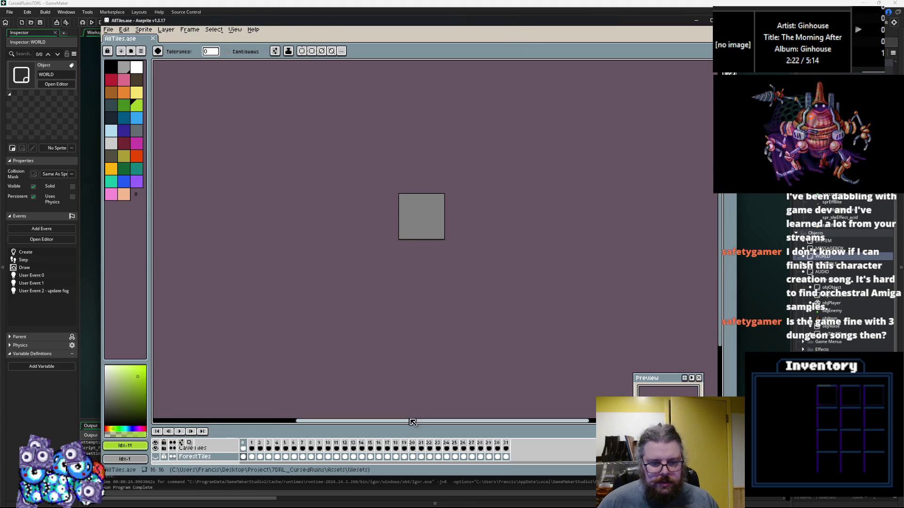
Step: Enlarge the timeline and play through the AllTiles.ase tile frames
left_click_drag(413, 422, 413, 364)
key("Return")
scroll(419, 275, "up", 3)
scroll(307, 198, "up", 2)
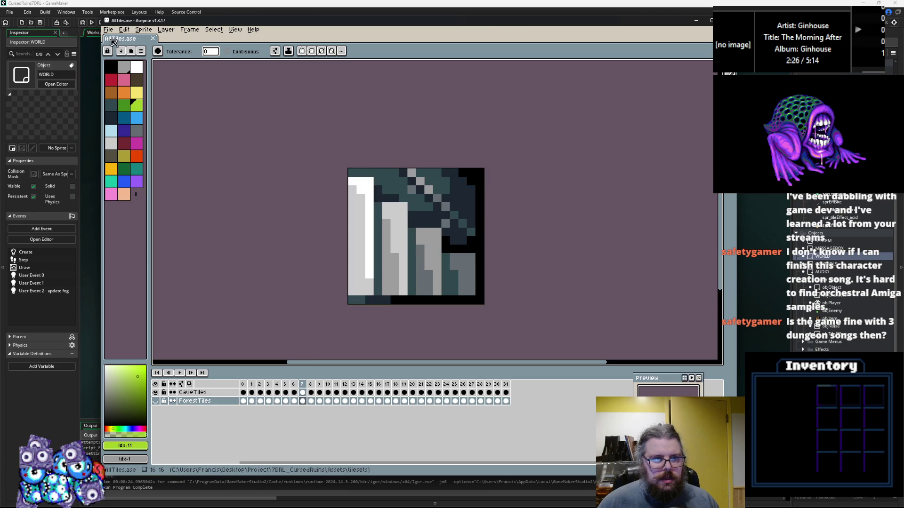
Step: Open ForestTiles.ase from the tilesets folder and step through its frames
left_click(109, 29)
left_click(117, 51)
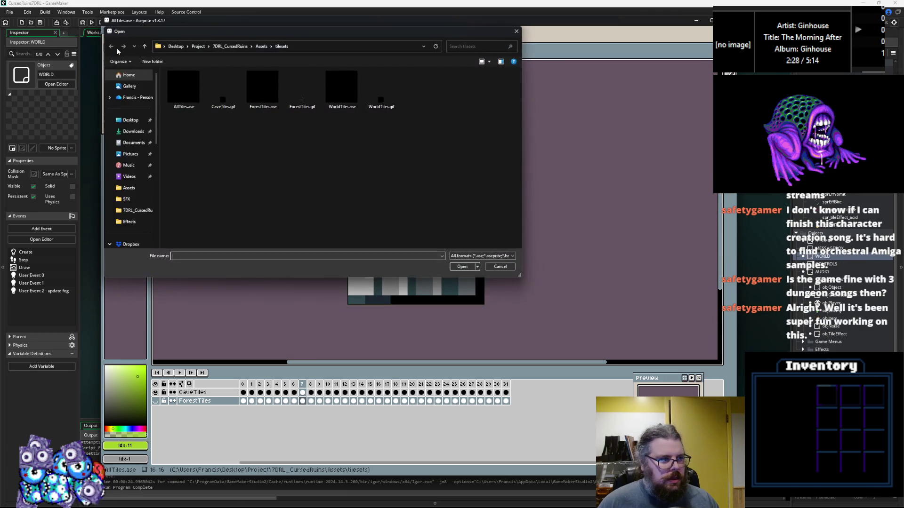
type("f")
left_click(475, 268)
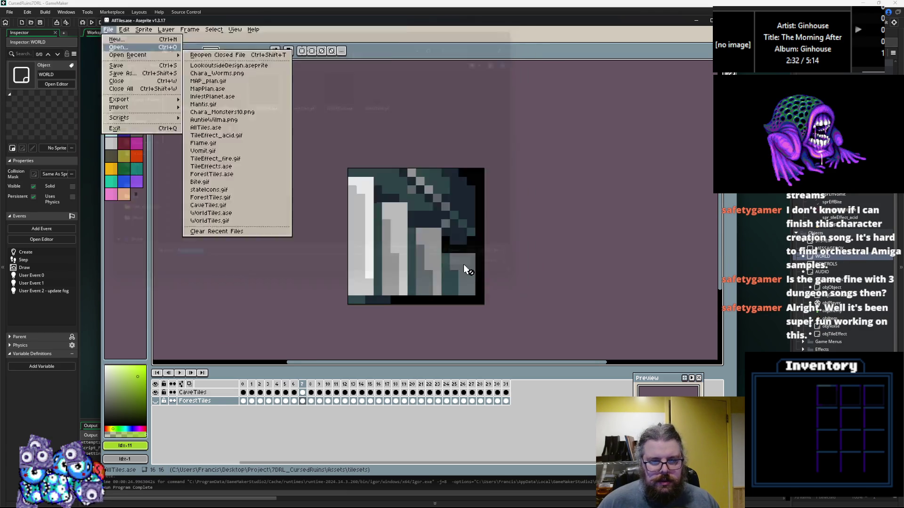
scroll(467, 226, "up", 3)
scroll(443, 194, "up", 2)
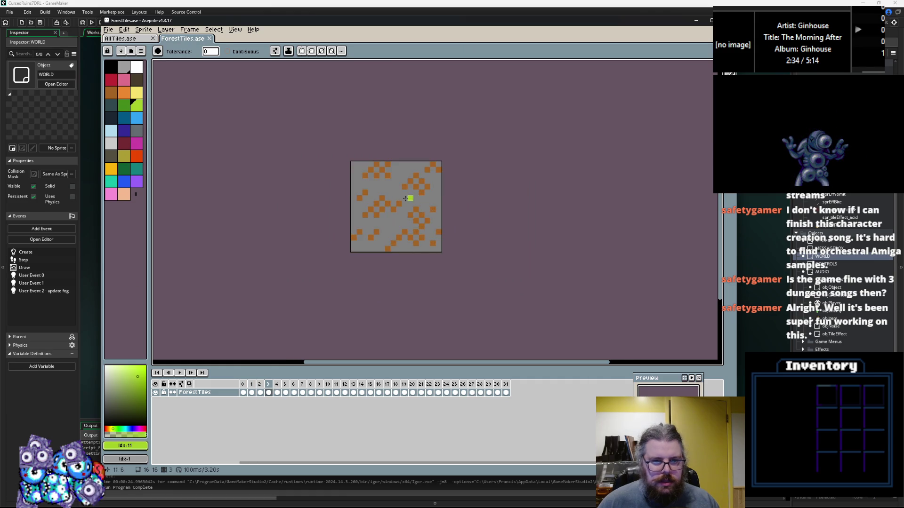
key("Right")
key("Right")
key("Right")
key("Right")
key("Right")
key("Right")
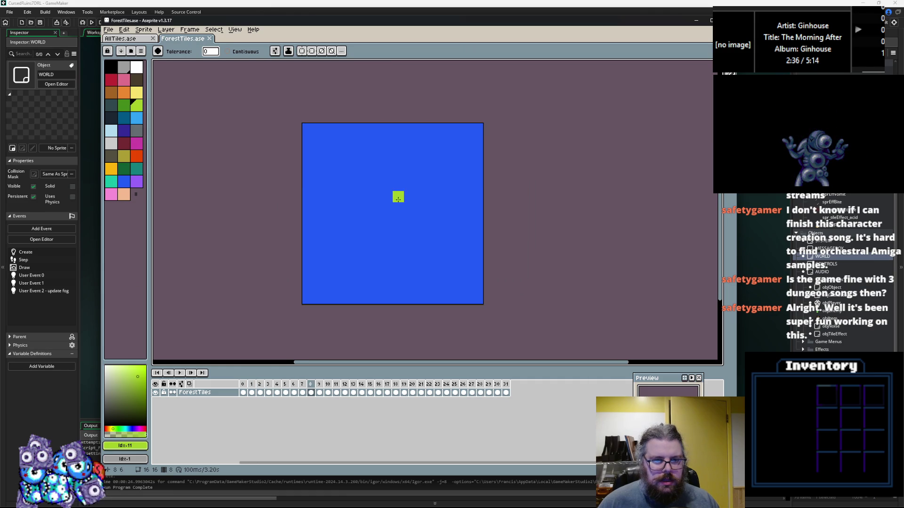
Step: Open ForestTiles.gif, select all its frames 0–39, and return to ForestTiles.ase
left_click(109, 29)
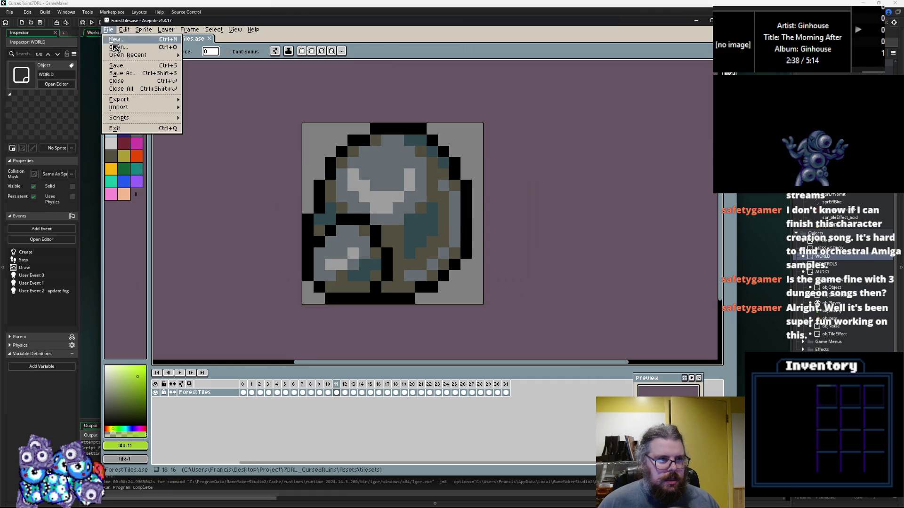
left_click(117, 47)
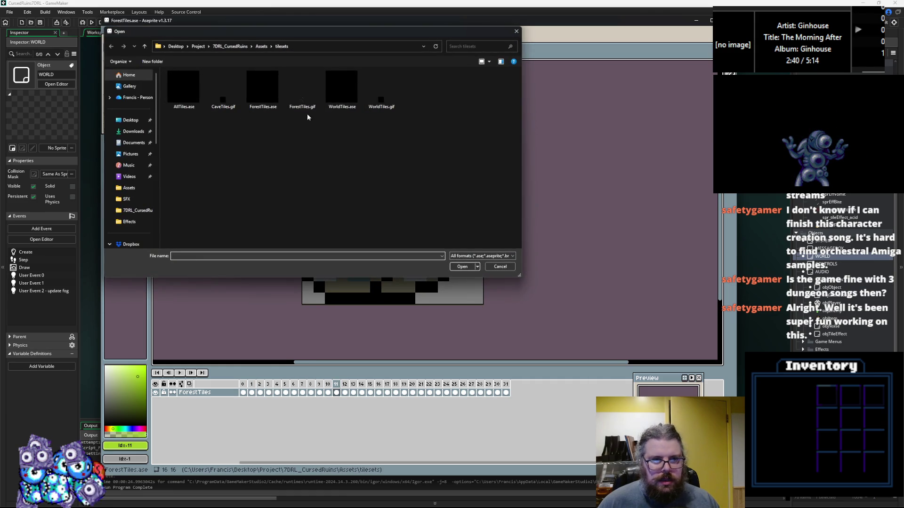
left_click(223, 89)
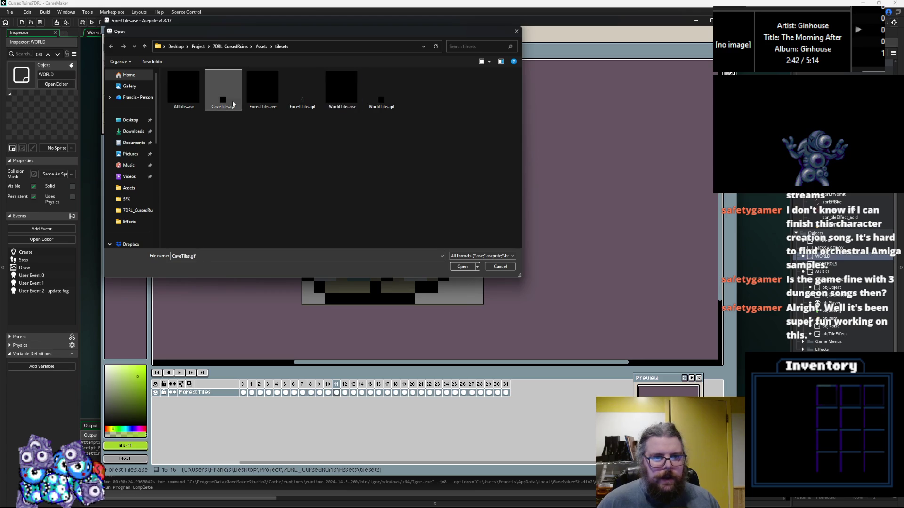
left_click(381, 100)
left_click(262, 92)
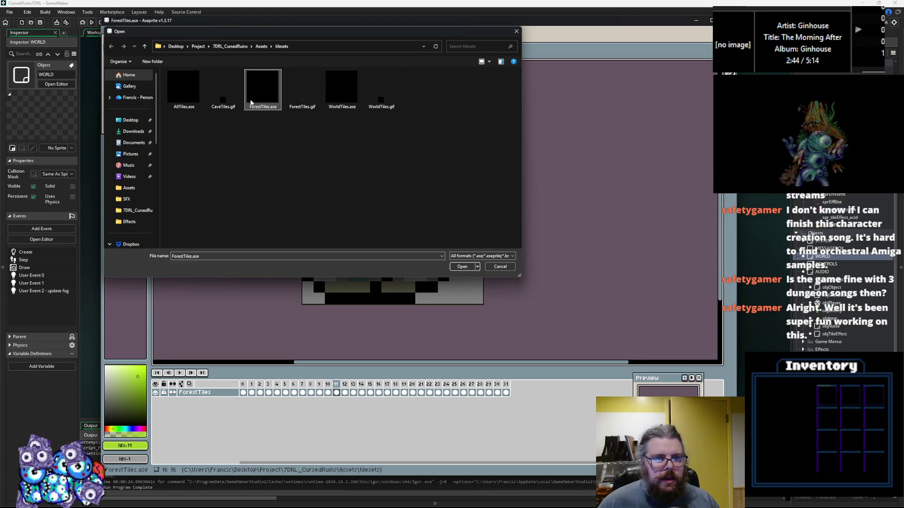
left_click(303, 91)
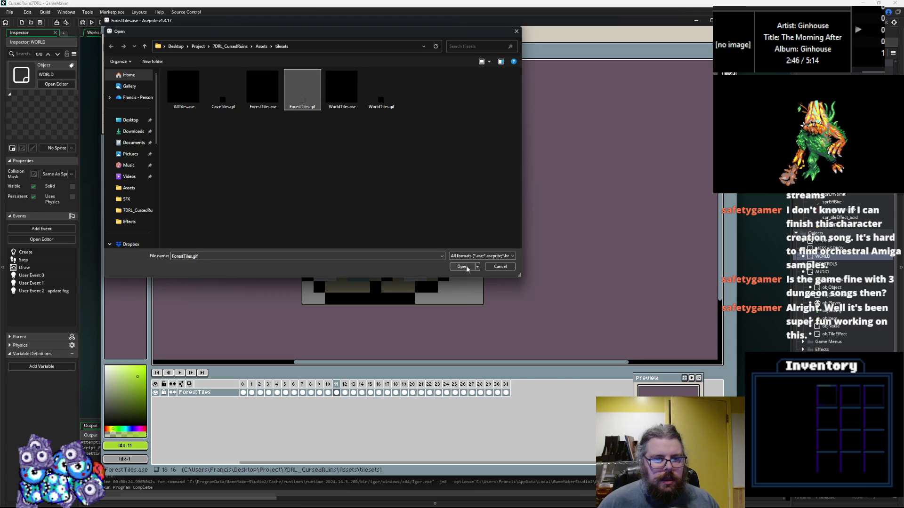
left_click(463, 267)
scroll(426, 197, "up", 5)
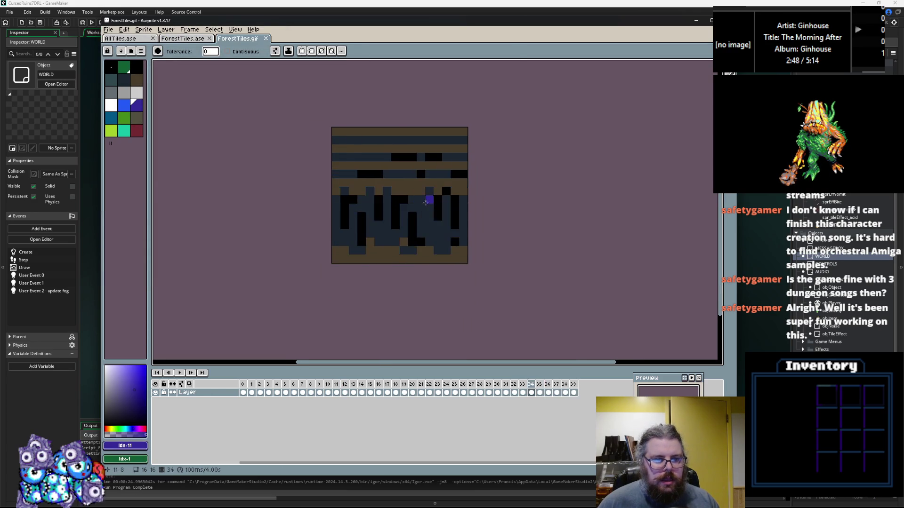
key("Left")
key("Left")
key("Left")
scroll(396, 209, "up", 1)
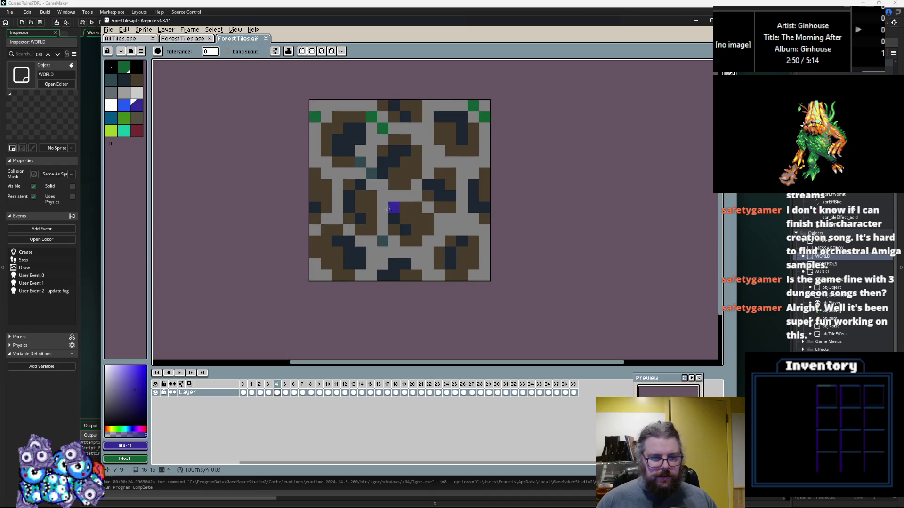
left_click_drag(573, 392, 243, 393)
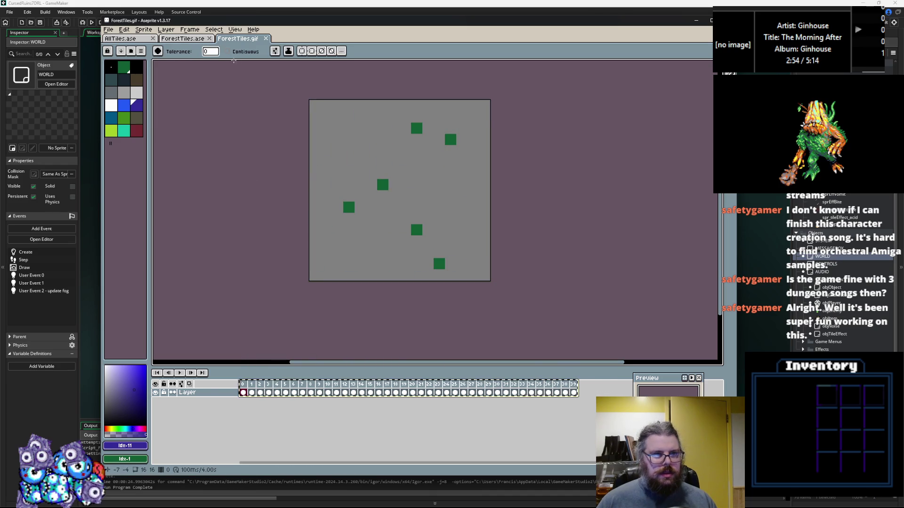
key("ctrl+shift+Tab")
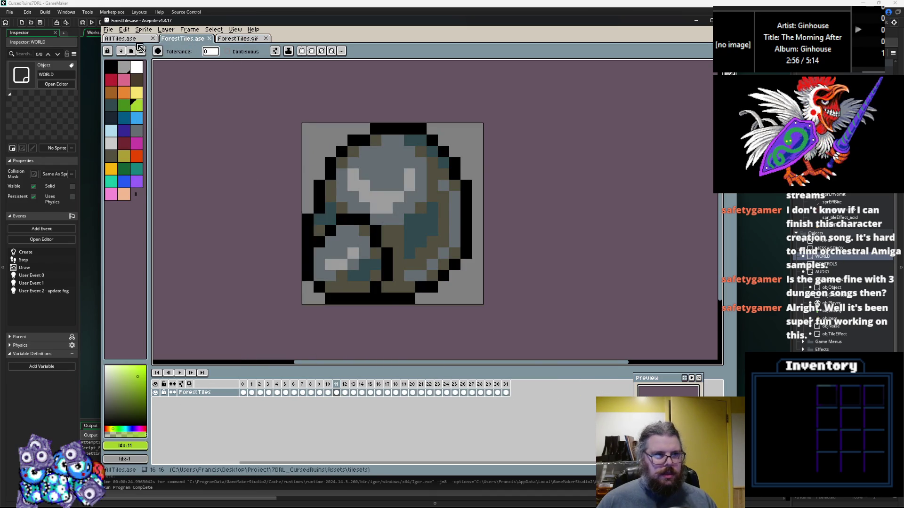
Step: In AllTiles.ase, add a new empty layer above CaveTiles
key("ctrl+shift+Tab")
right_click(208, 395)
mouse_move(232, 414)
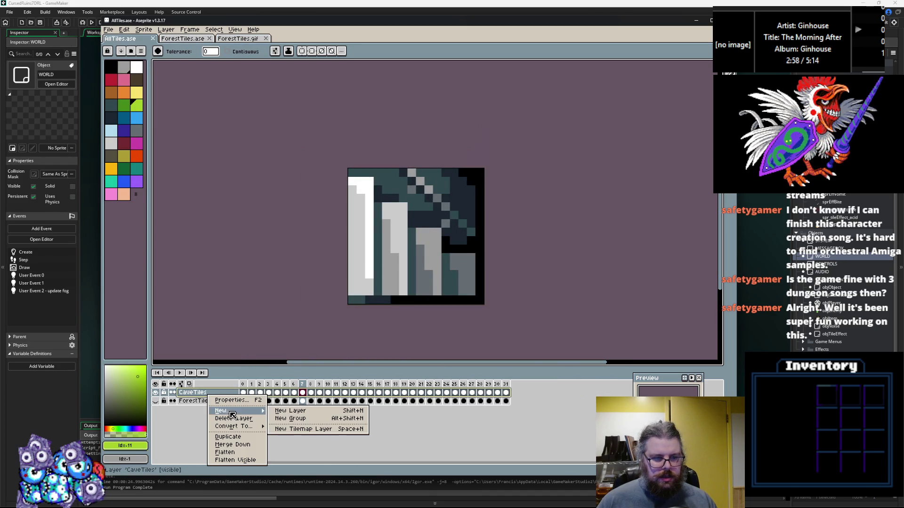
left_click(290, 411)
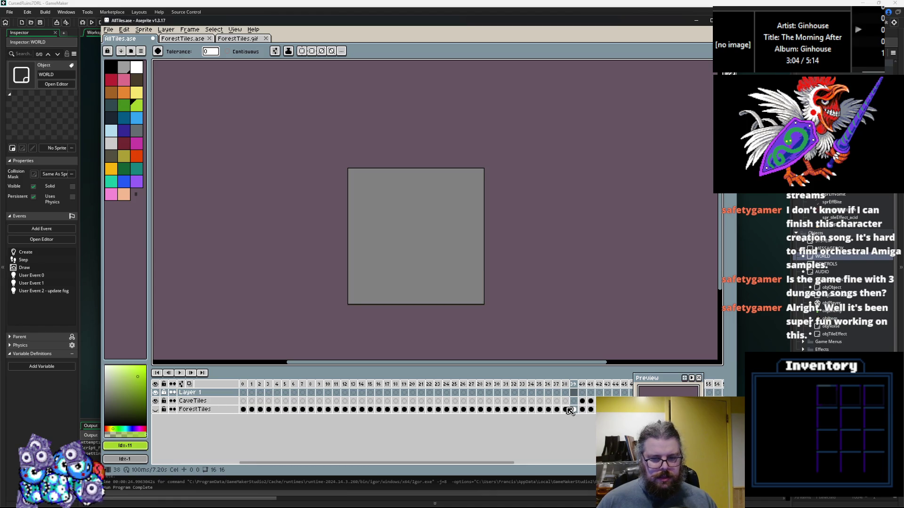
Step: Select the tile cels across frames 0–39 and move them to start at frame 0
mouse_move(576, 413)
left_mouse_down()
mouse_move(244, 413)
mouse_move(244, 392)
left_mouse_up()
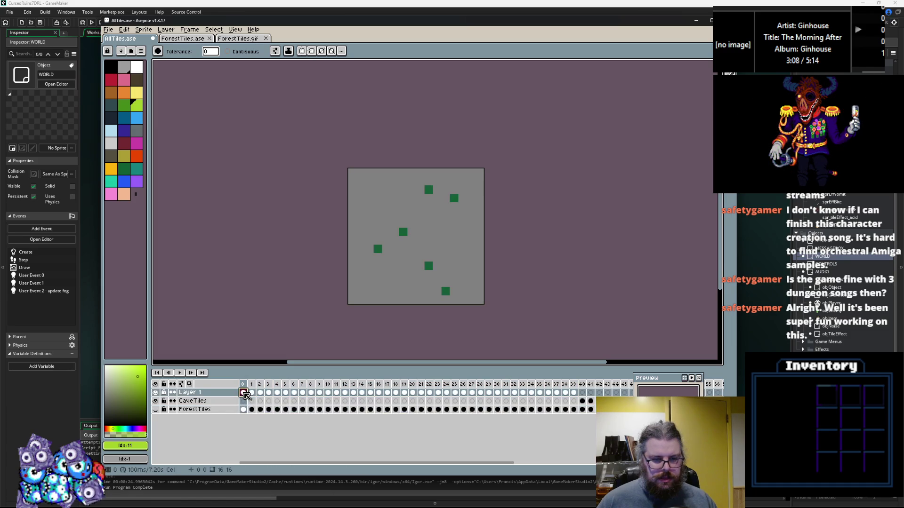
mouse_move(574, 410)
left_mouse_down()
mouse_move(253, 413)
mouse_move(612, 404)
mouse_move(584, 401)
mouse_move(612, 409)
left_mouse_up()
left_click_drag(657, 462, 528, 462)
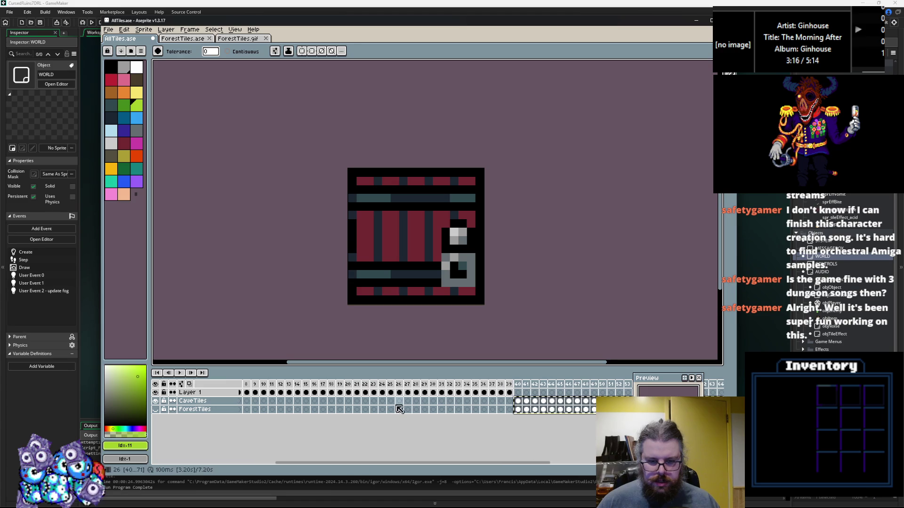
scroll(292, 407, "left", 3)
left_click_drag(291, 406, 243, 401)
Step: Delete the extra frames 40–56 and select the ForestTiles layer
left_click(582, 401)
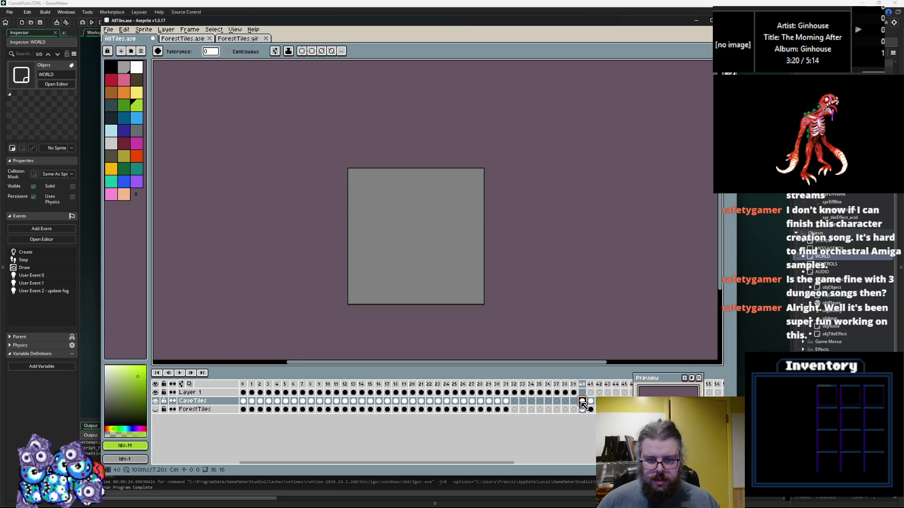
left_click_drag(586, 386, 716, 384)
right_click(585, 389)
left_click(592, 425)
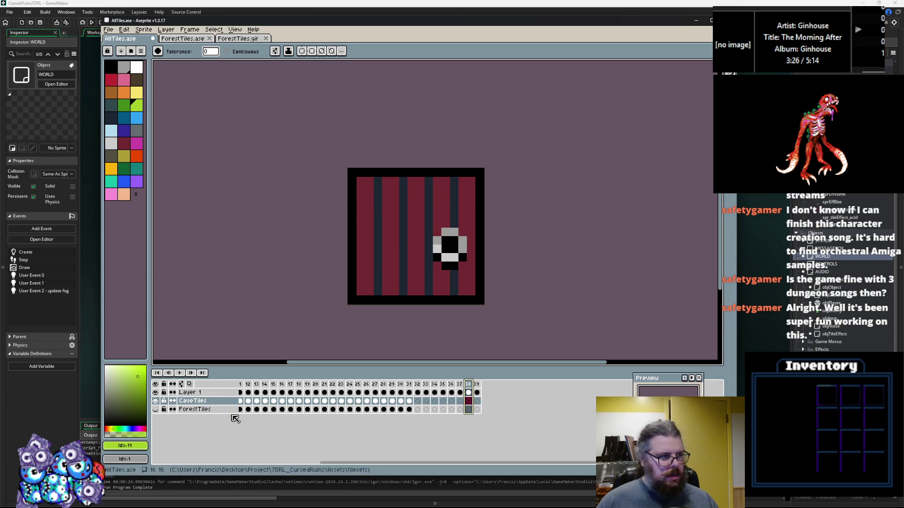
left_click(217, 411)
right_click(216, 411)
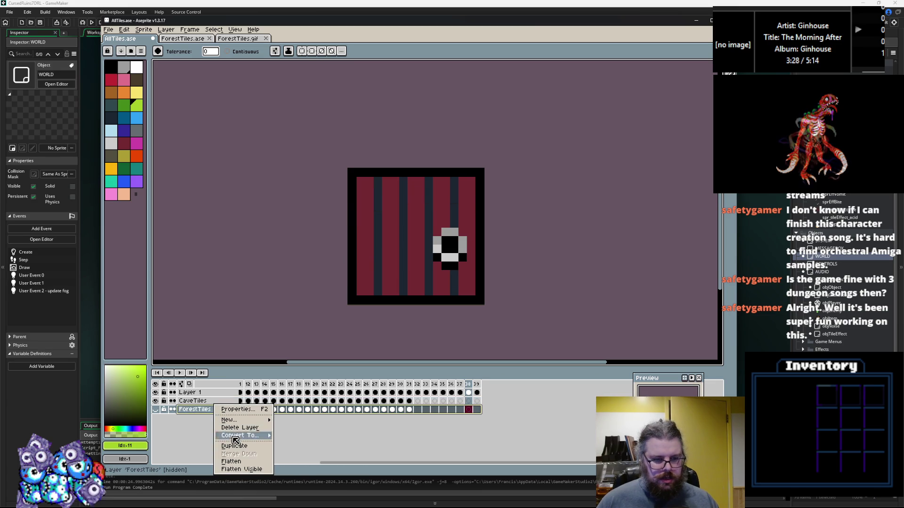
Step: Delete the ForestTiles layer and change Layer 1's opacity in its properties
left_click(234, 429)
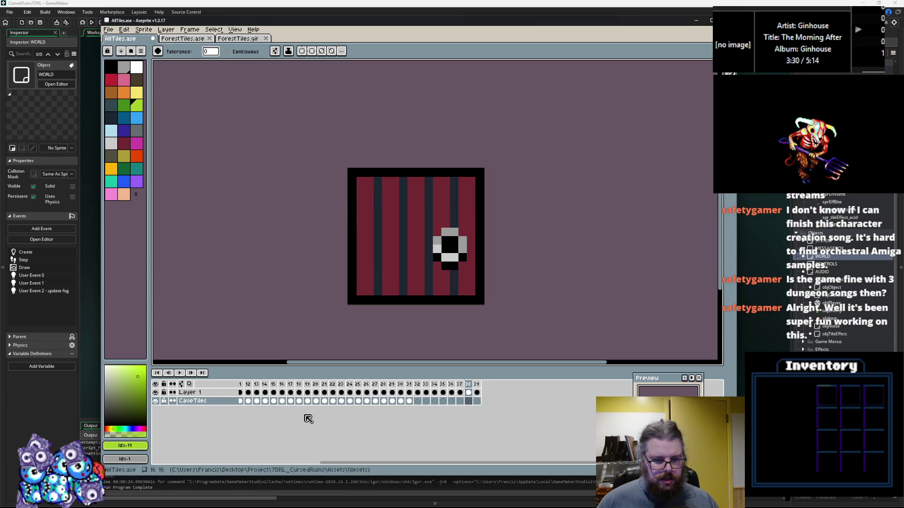
mouse_move(345, 467)
left_mouse_down()
mouse_move(269, 460)
mouse_move(218, 434)
left_mouse_up()
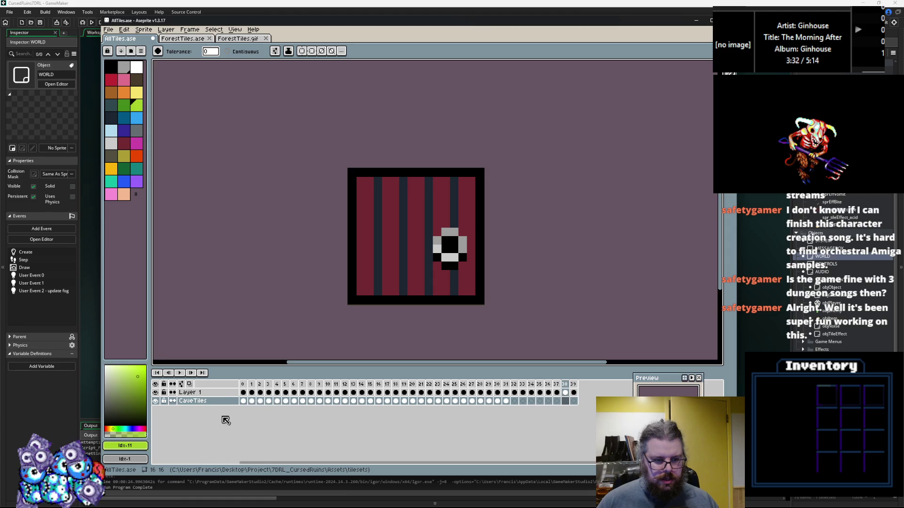
right_click(225, 396)
left_click(245, 399)
left_click(363, 257)
left_click(409, 217)
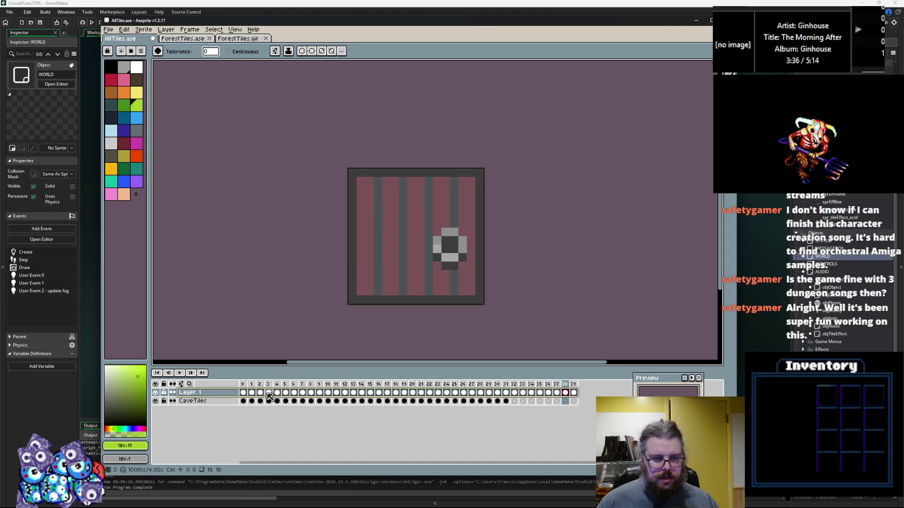
Step: Step through the CaveTiles frames, select cels 6–31, then narrow back to frame 9
left_click(253, 400)
key("Right")
key("Right")
key("Right")
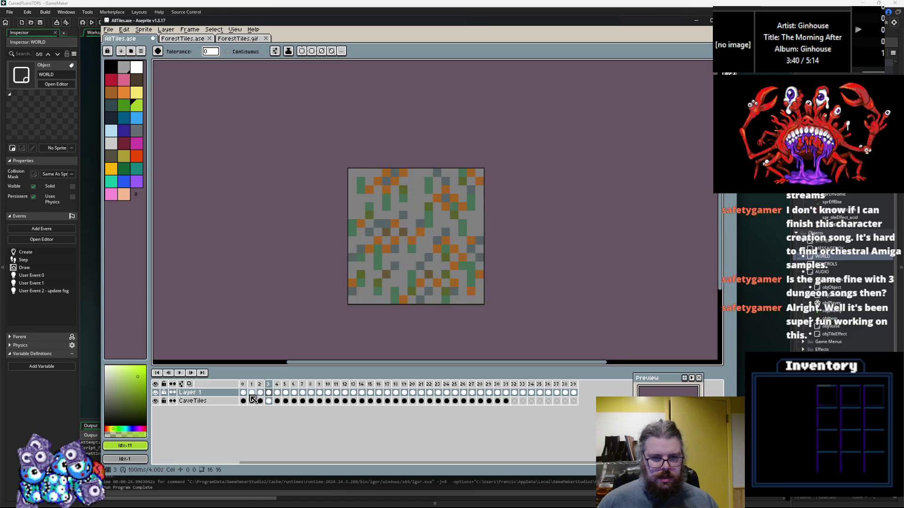
key("Right")
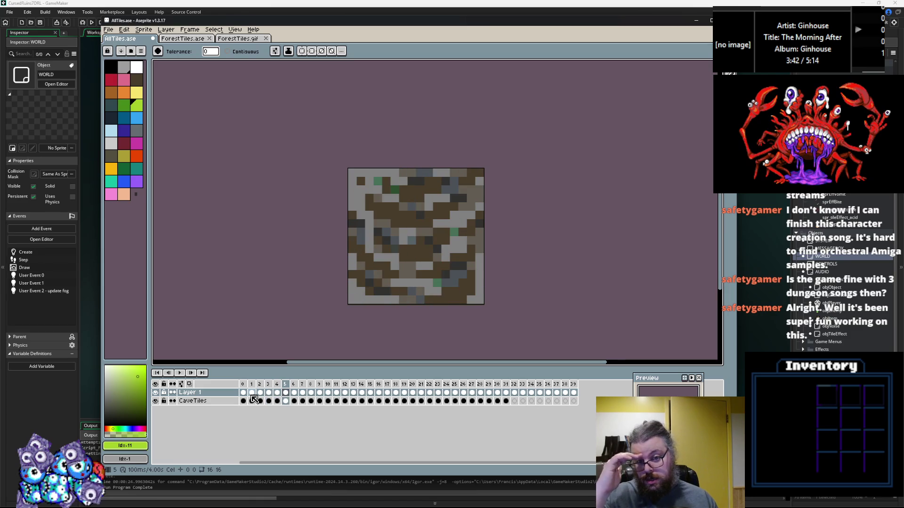
key("Right")
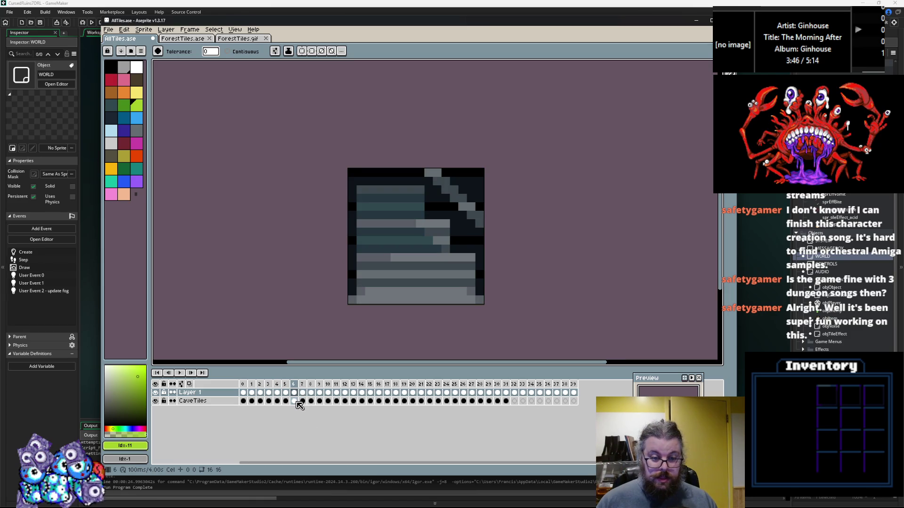
mouse_move(506, 404)
left_mouse_down()
mouse_move(297, 403)
mouse_move(318, 407)
left_mouse_up()
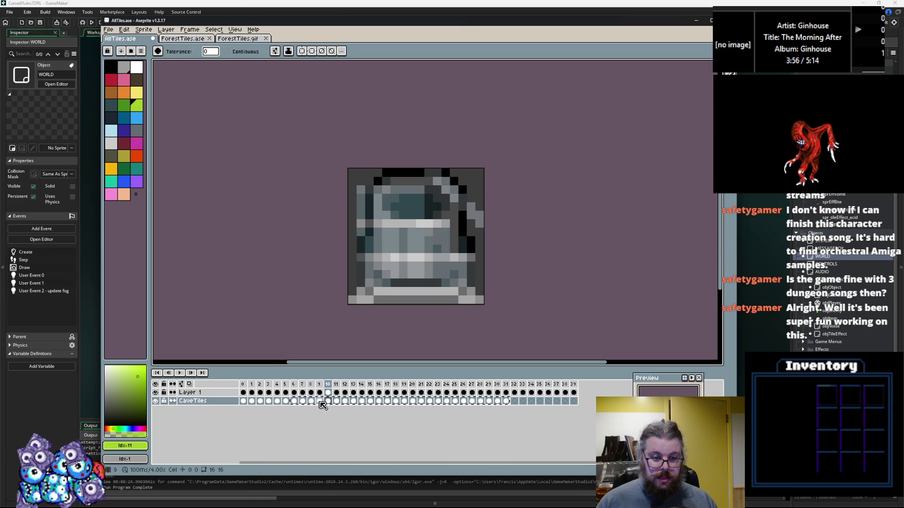
left_click(329, 402)
left_click(329, 403)
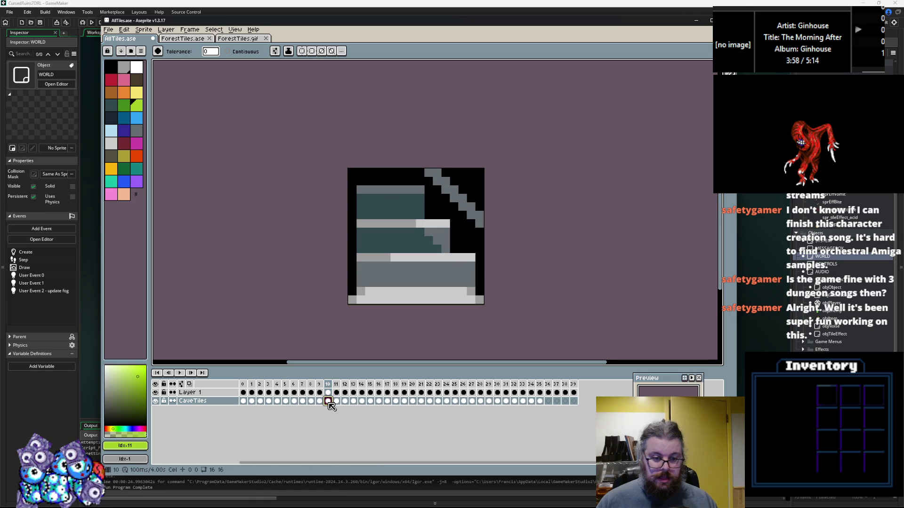
key("Left")
key("Left")
key("Left")
key("Left")
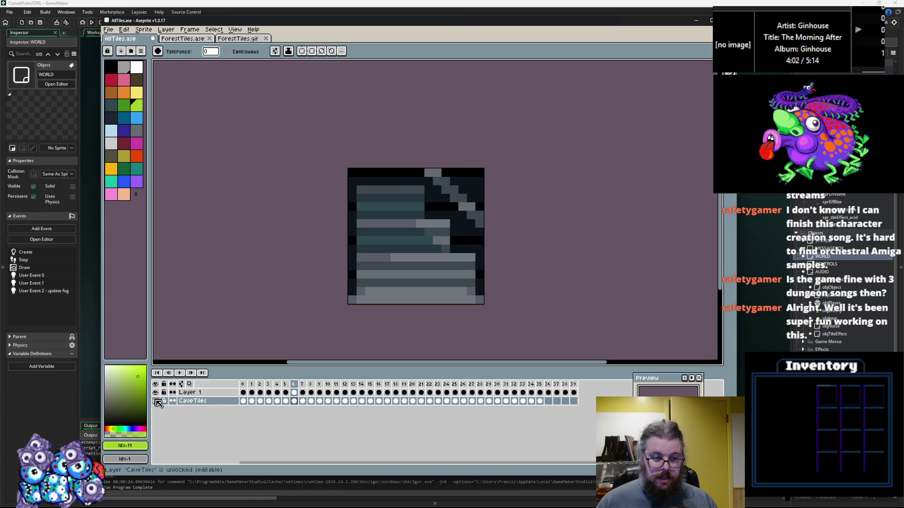
Step: Step through tile frames 5 to 15, viewing the stone, blue and grey tiles
key("Left")
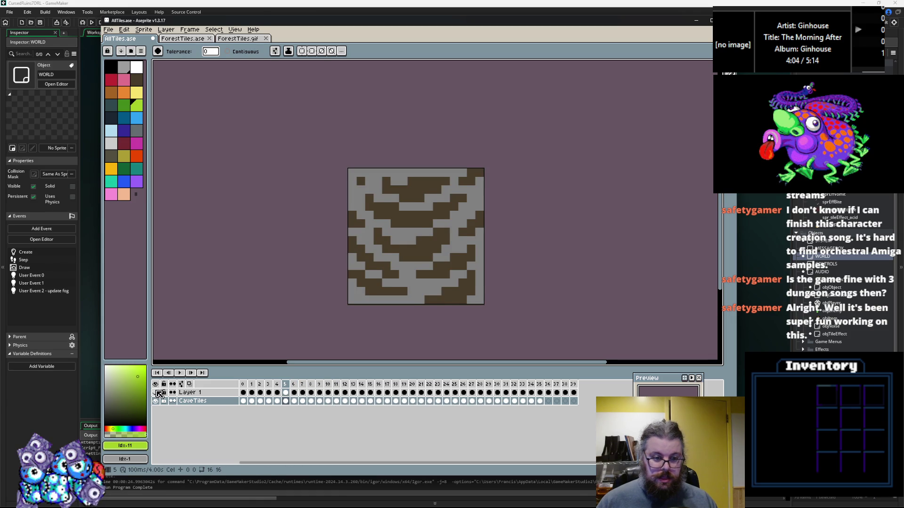
key("Left")
key("Left")
key("Right")
key("Right")
key("Right")
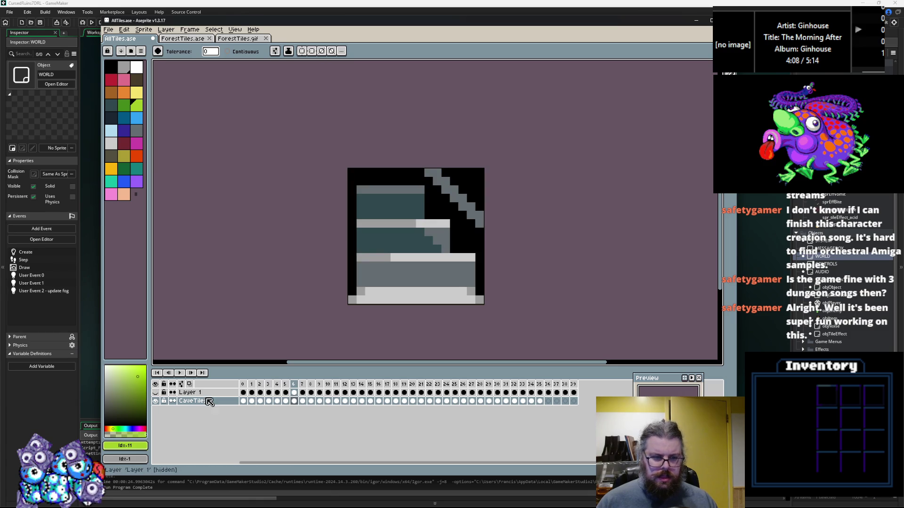
key("Right")
key("Right")
key("Right")
key("Right")
key("Right")
key("Right")
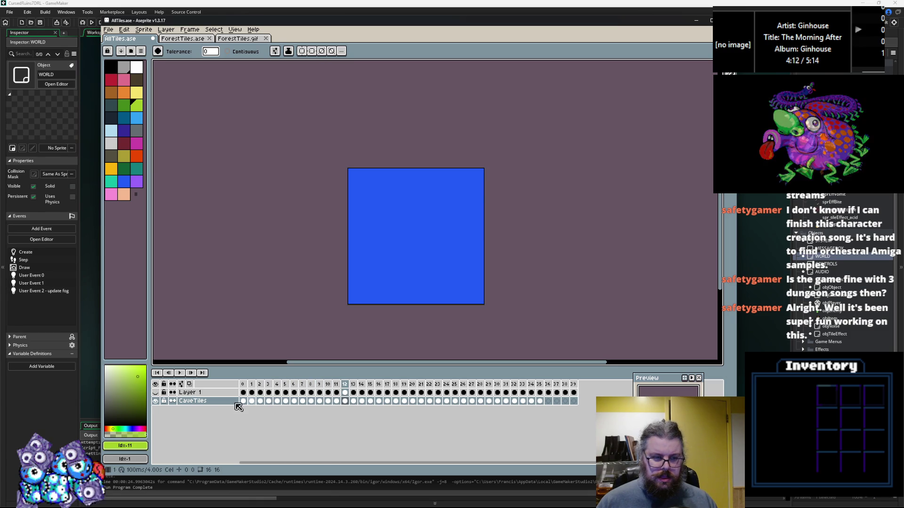
left_click(156, 393)
key("Left")
key("Right")
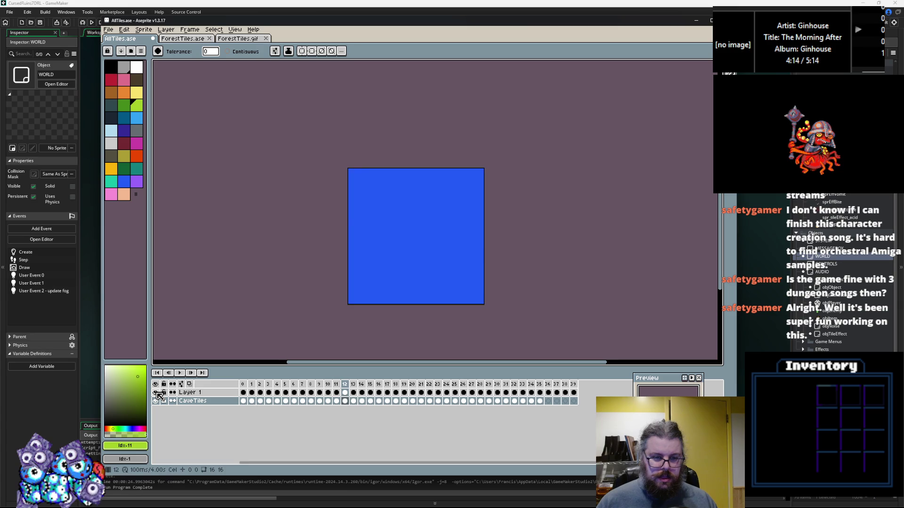
key("Right")
key("Right")
key("Right")
key("Left")
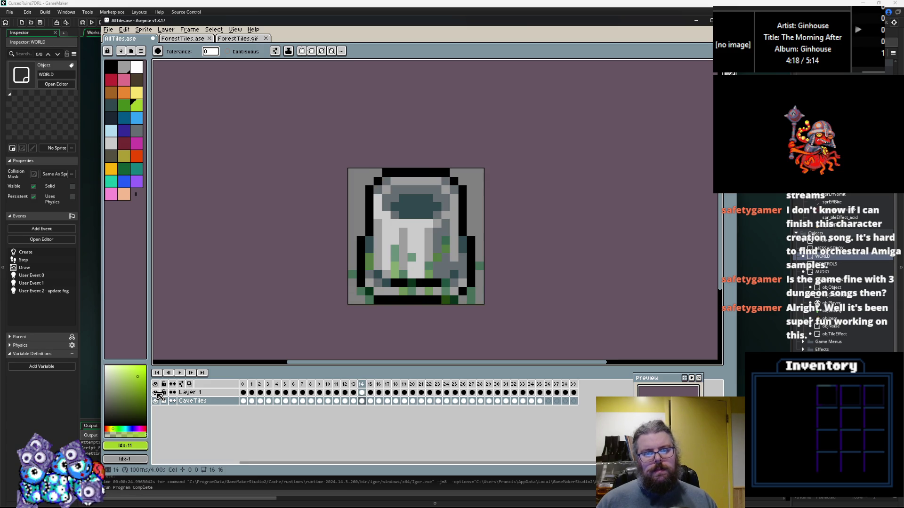
Step: Toggle Layer 1 and CaveTiles visibility to compare the rock and bush tiles in frames 14–18
left_click(156, 393)
left_click(156, 393)
left_click(156, 400)
left_click(156, 401)
key("Right")
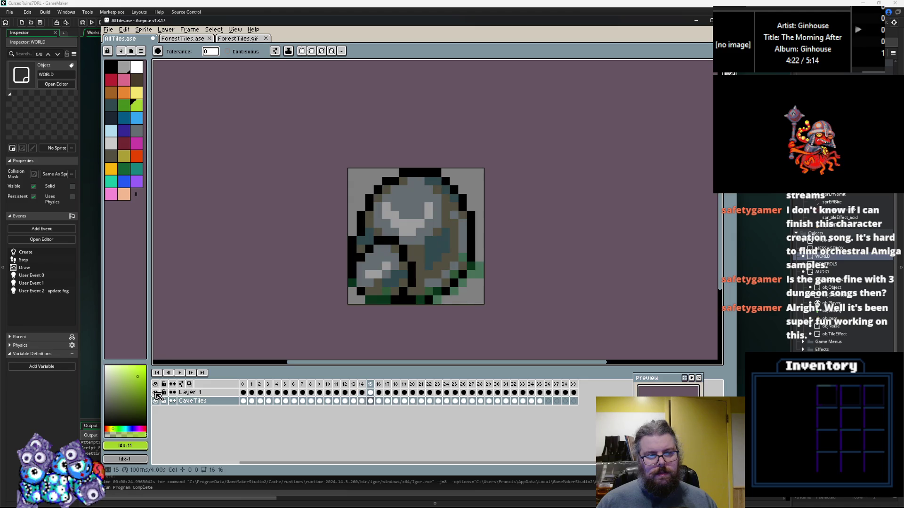
left_click(156, 401)
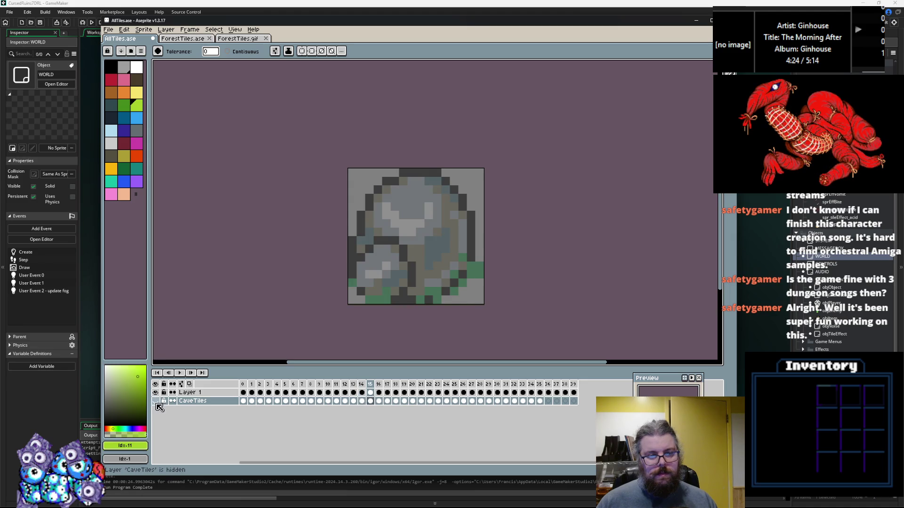
key("Right")
left_click(157, 401)
key("Right")
left_click(156, 401)
left_click(155, 400)
Step: Advance to frames 26–27 and flip between the grass-edged and rock tiles
key("Right")
key("Right")
key("Right")
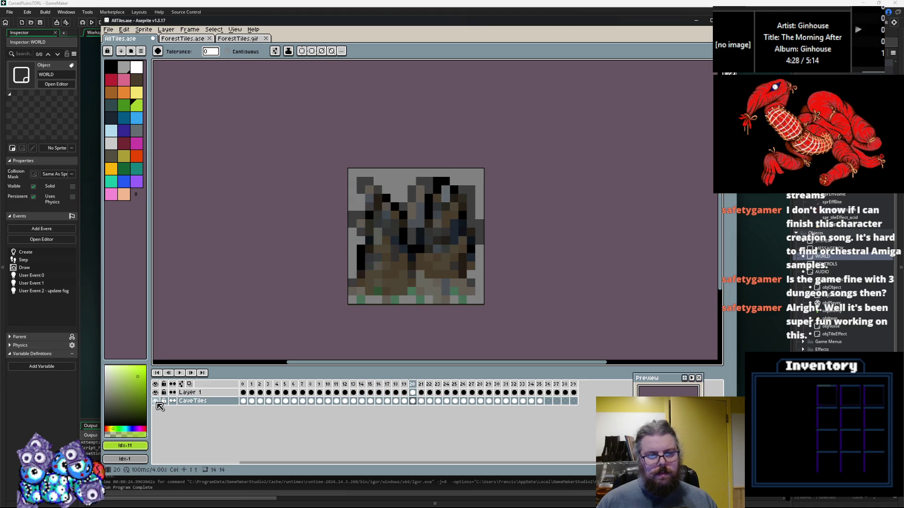
key("Right")
key("Right")
key("Right")
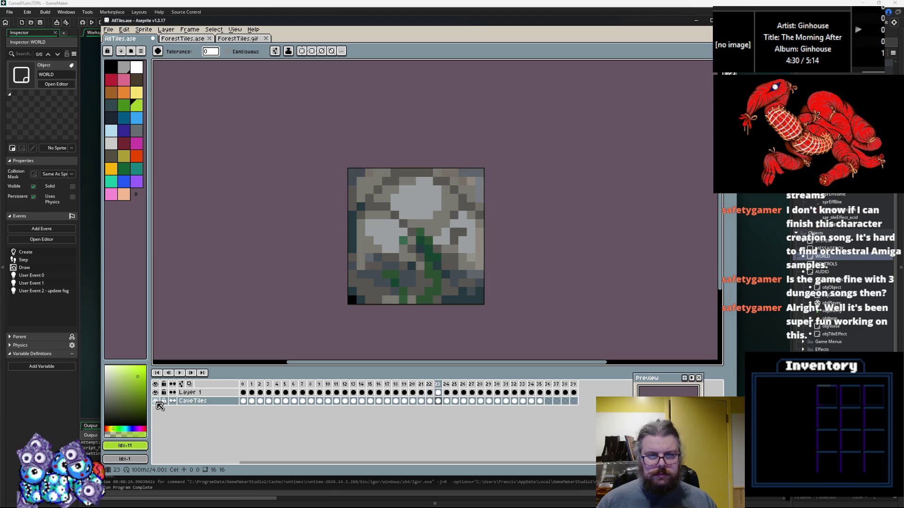
key("Right")
key("Right")
key("Right")
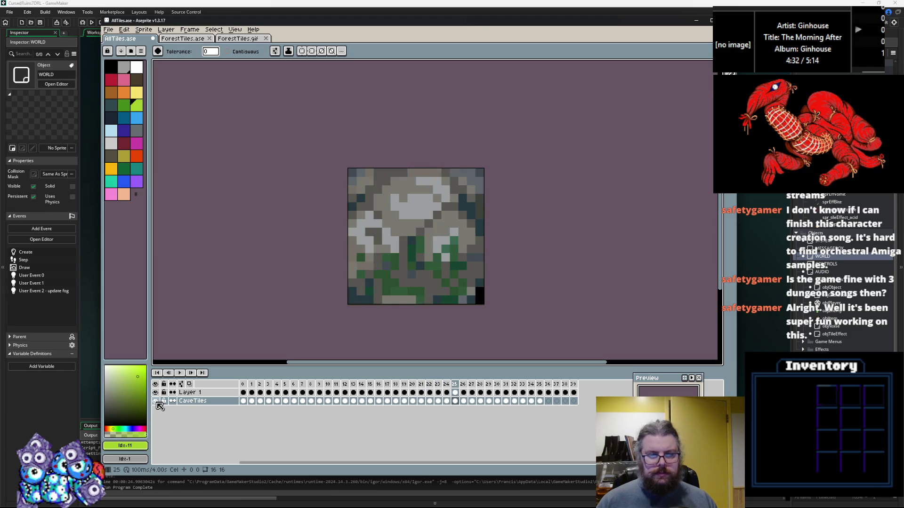
key("Right")
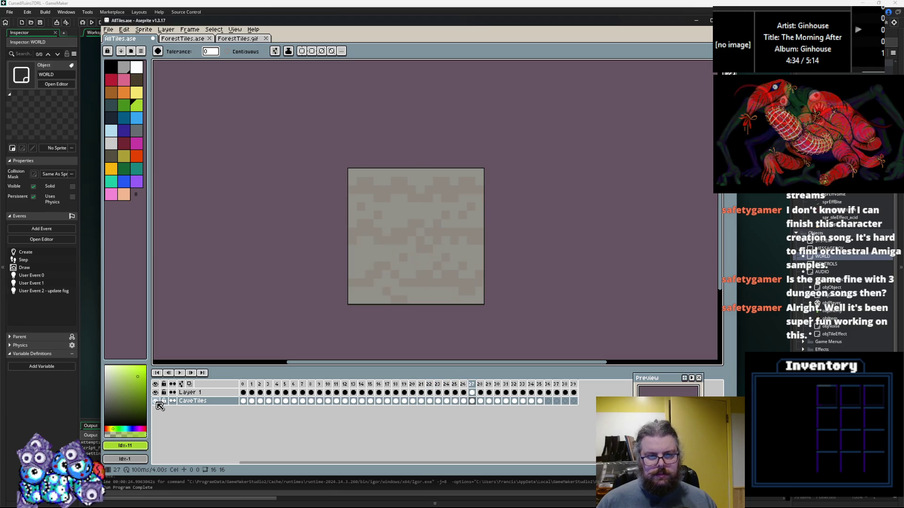
key("Left")
key("Right")
key("Left")
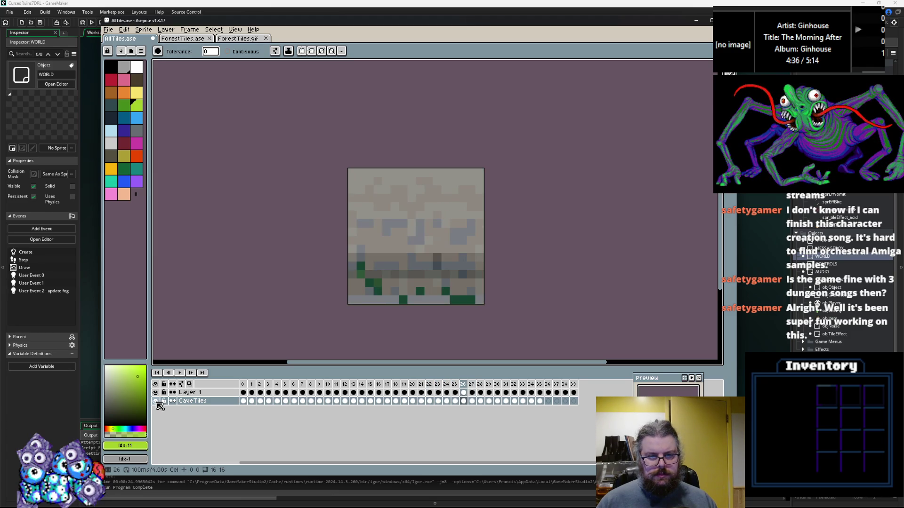
Step: Compare Layer 1 against CaveTiles across frames 27 to 30 by toggling visibility
left_click(156, 401)
left_click(156, 401)
key("Right")
left_click(156, 394)
left_click(156, 394)
key("Right")
left_click(156, 394)
key("Right")
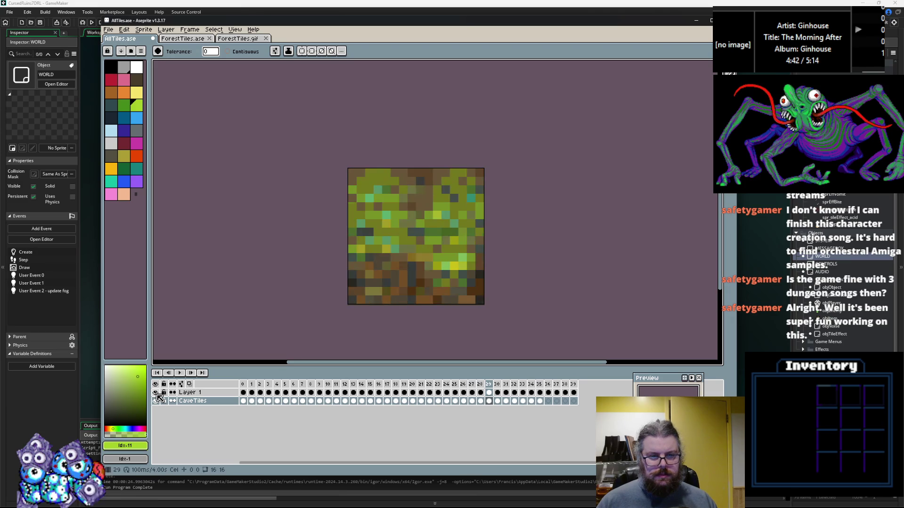
left_click(156, 394)
key("Right")
Step: Keep comparing the two layers through frames 31 to 33, leaving Layer 1 hidden
key("Right")
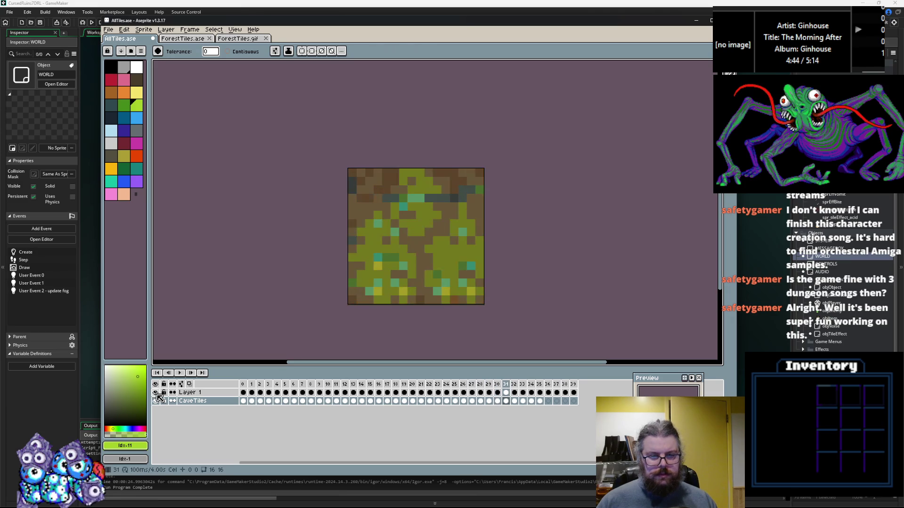
left_click(157, 394)
key("Right")
left_click(157, 394)
left_click(157, 394)
left_click(156, 394)
key("Right")
left_click(156, 394)
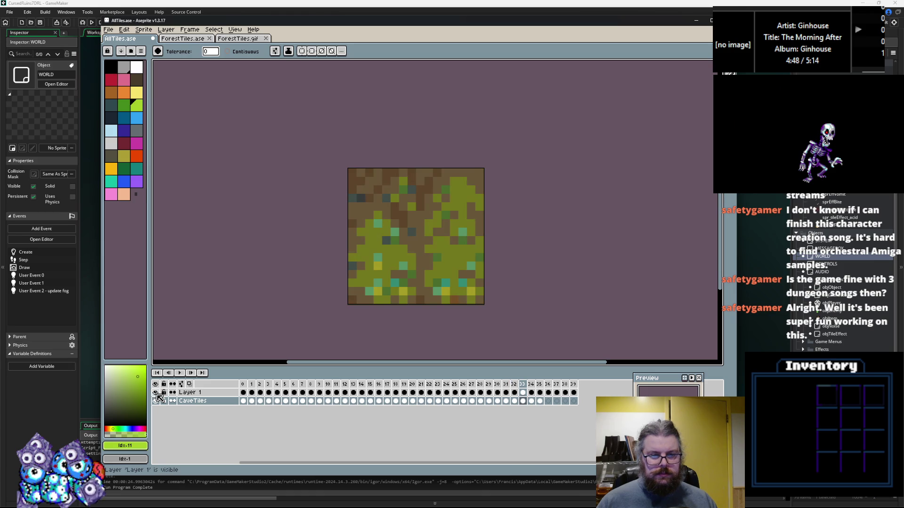
key("Right")
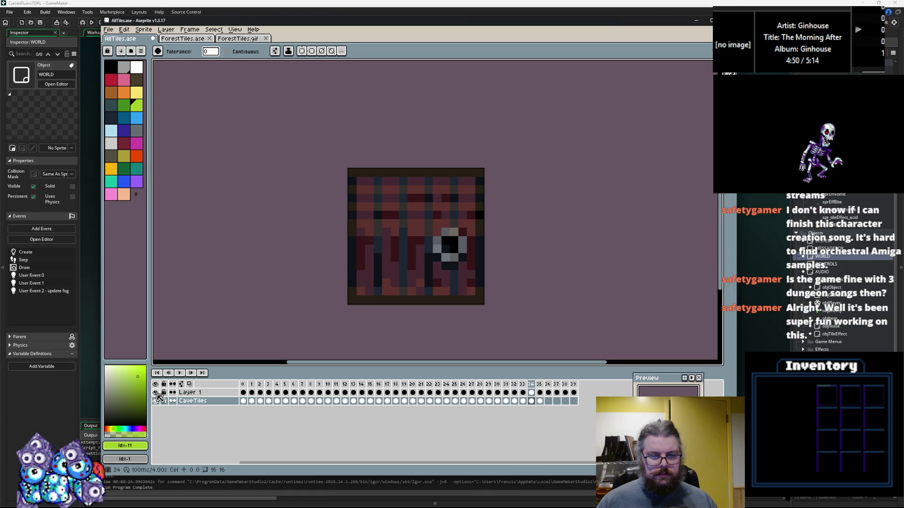
Step: Select the CaveTiles cels at frames 34–35, then review frames 35, 5 and 6
left_click_drag(542, 402, 536, 401)
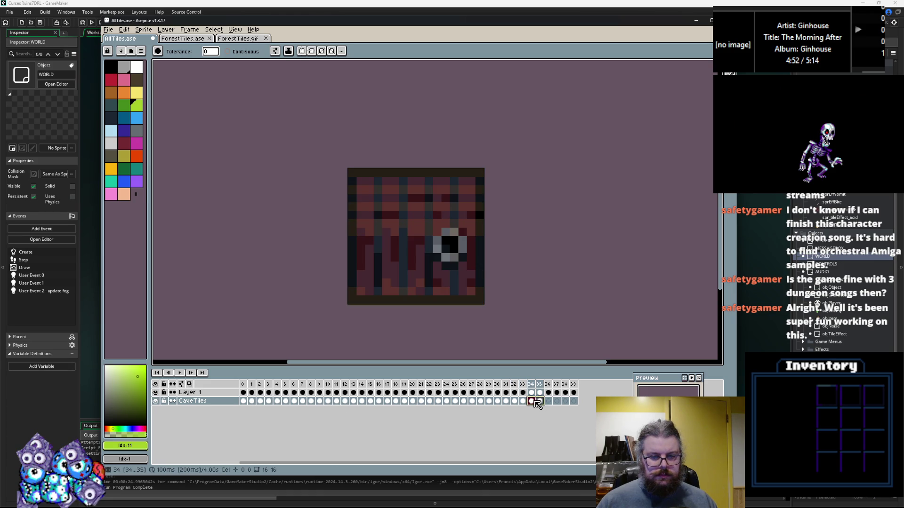
left_click(536, 402)
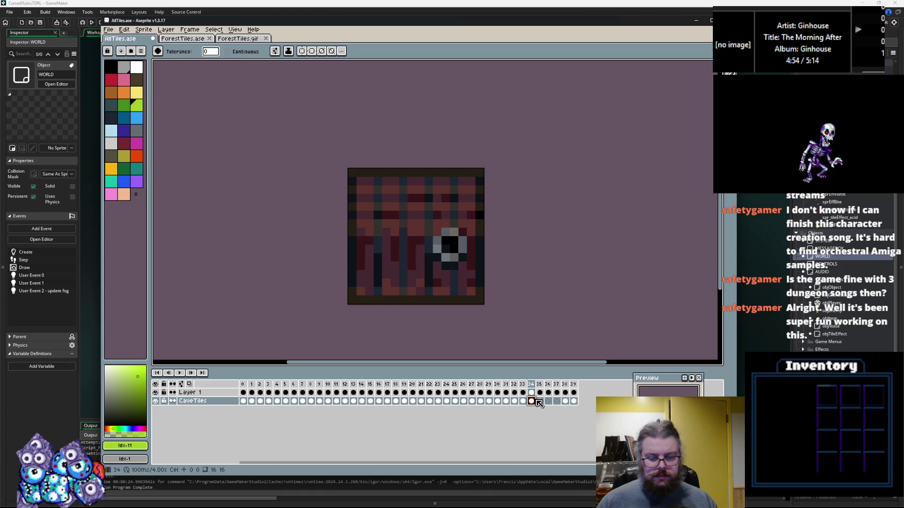
left_click(540, 401)
left_click(533, 401)
left_click(540, 402)
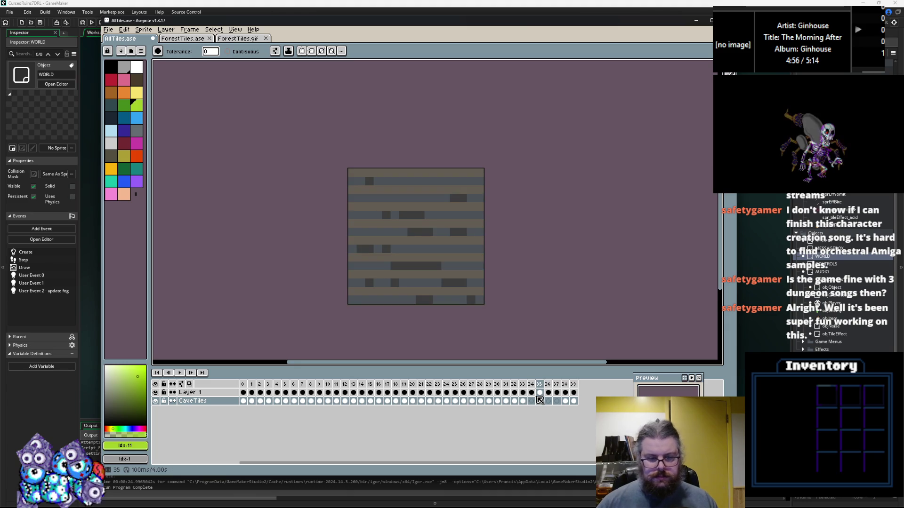
left_click(285, 401)
left_click(277, 401)
left_click(286, 401)
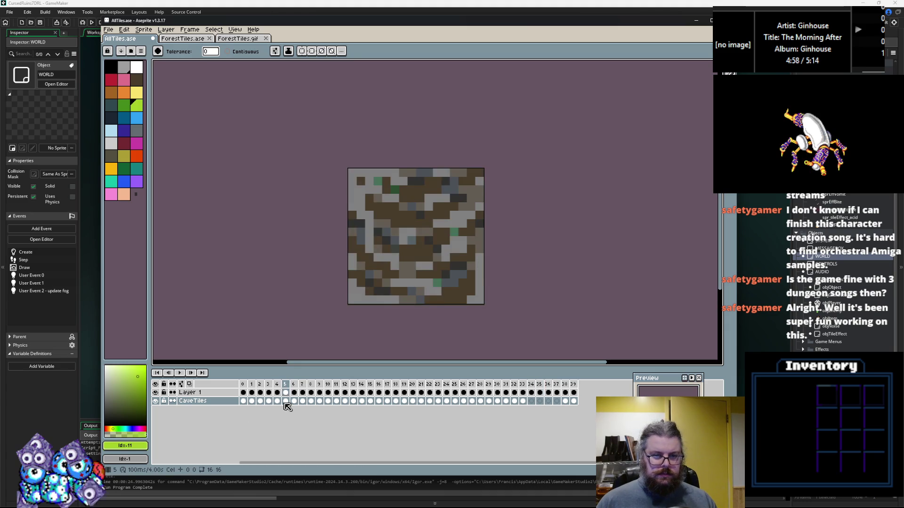
left_click(294, 401)
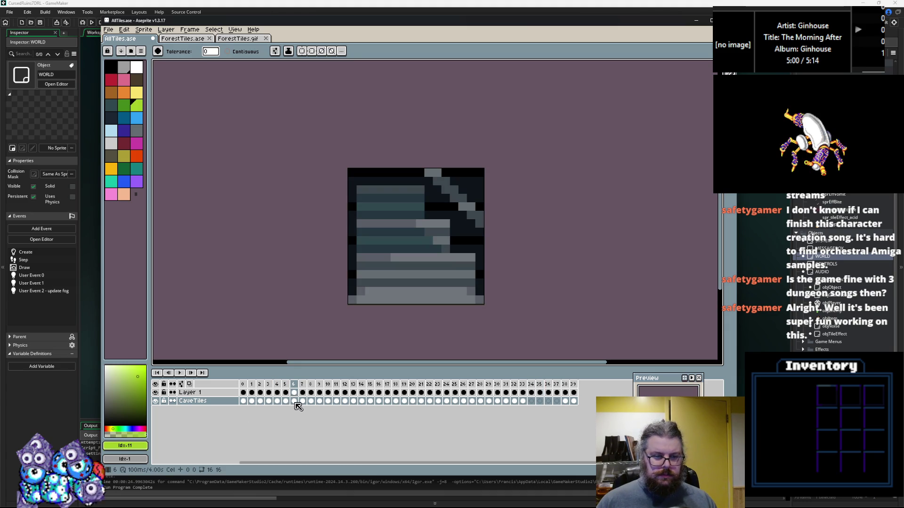
Step: Delete the CaveTiles cels in frames 6–8 and the water tile cel in frame 9
left_click_drag(300, 403, 306, 404)
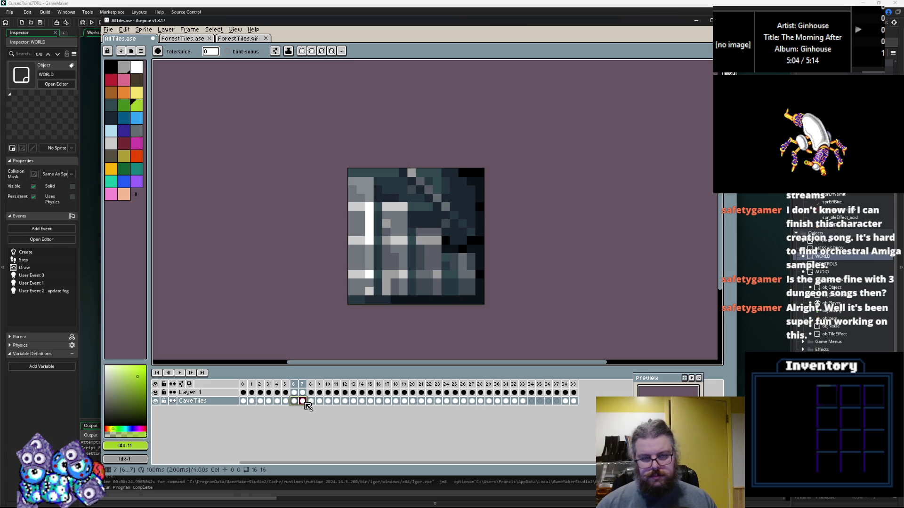
key("Delete")
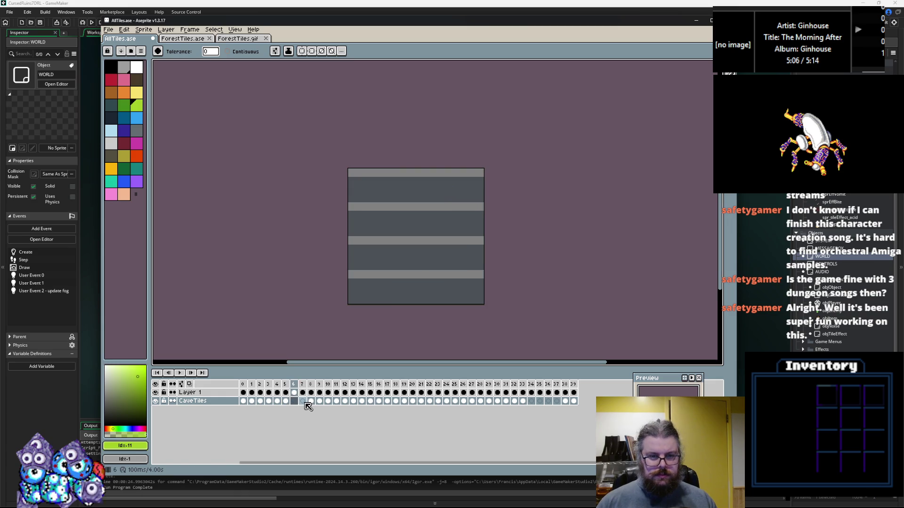
left_click(308, 404)
key("Right")
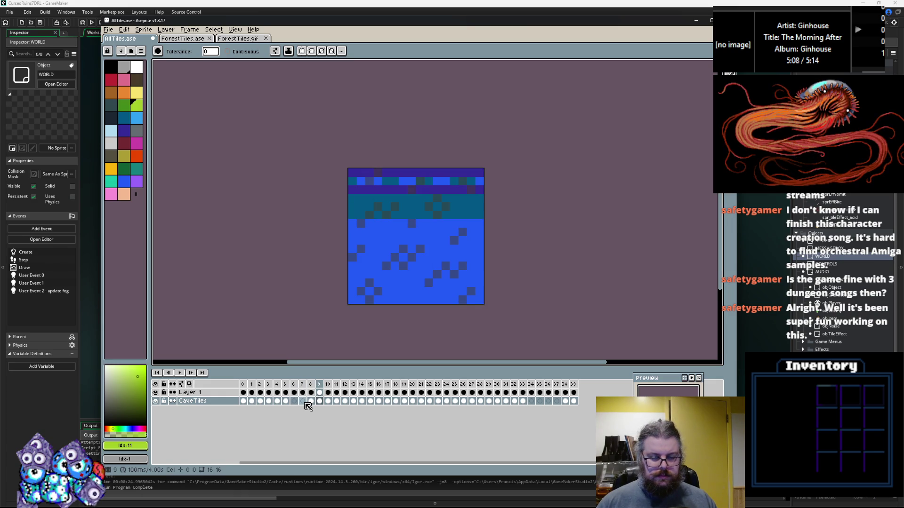
key("Left")
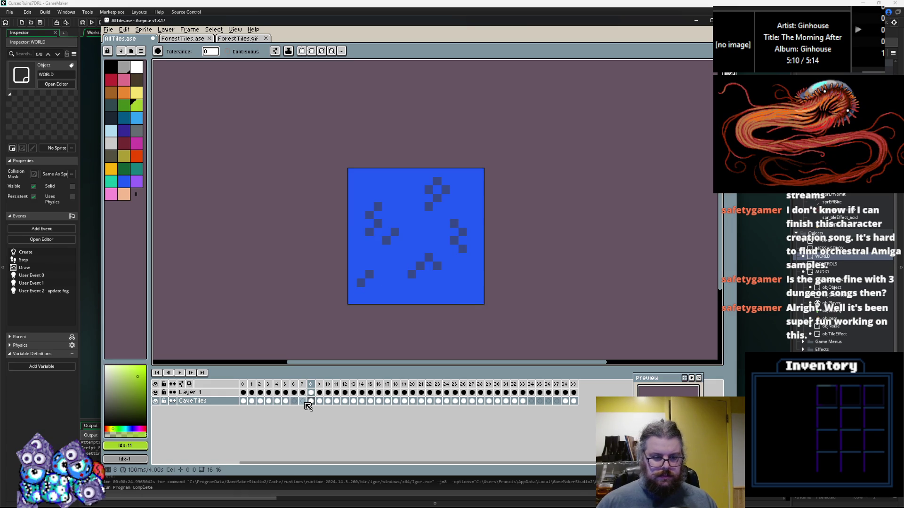
key("Left")
key("Left")
key("Right")
key("Right")
key("Right")
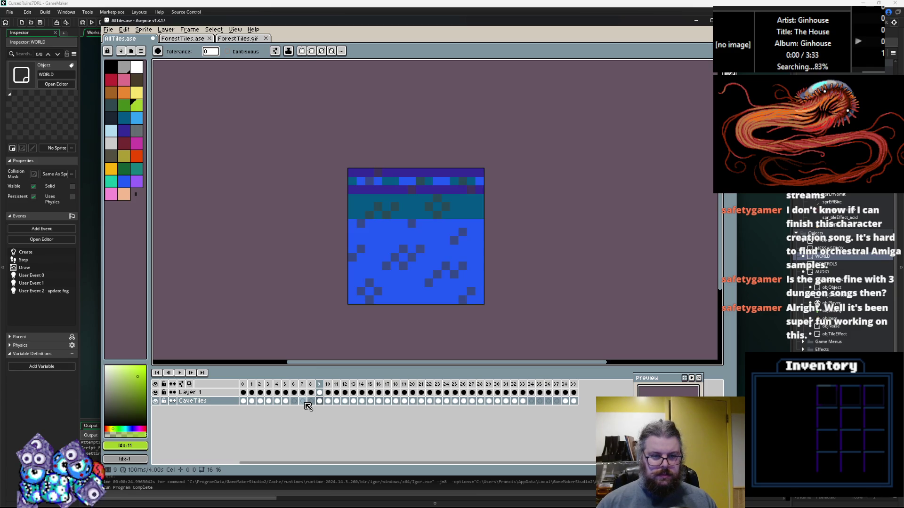
key("Delete")
key("Right")
key("Right")
key("Right")
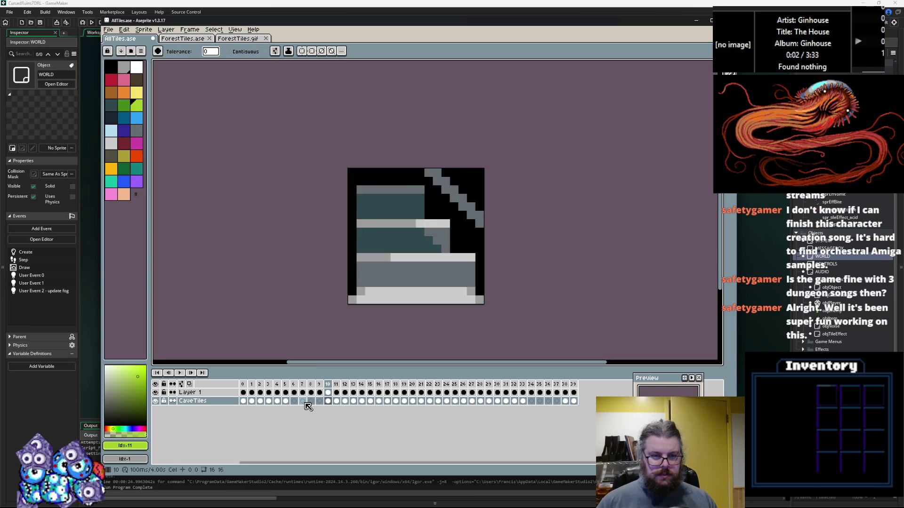
key("Left")
key("Left")
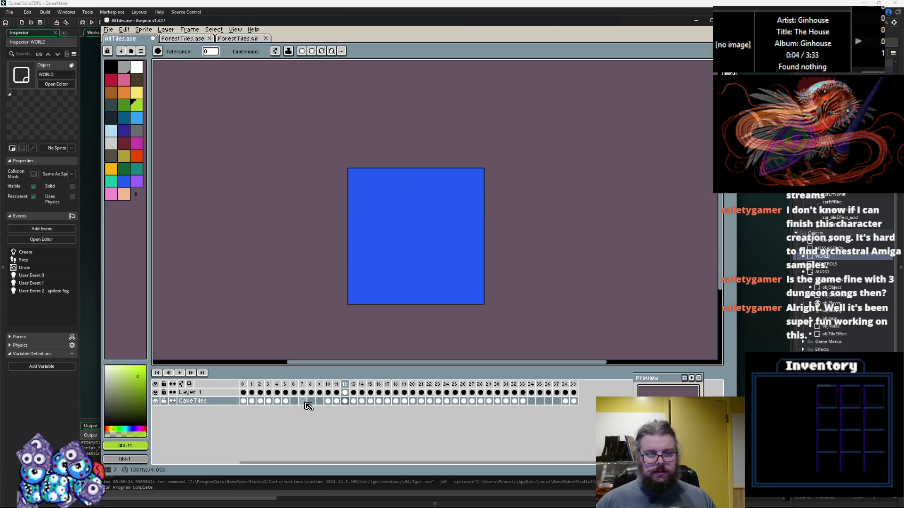
Step: Show Layer 1 and review the frame ranges 6–9 and 34–37 across both layers
left_click(156, 392)
left_click(155, 401)
left_click(155, 400)
left_click(284, 401)
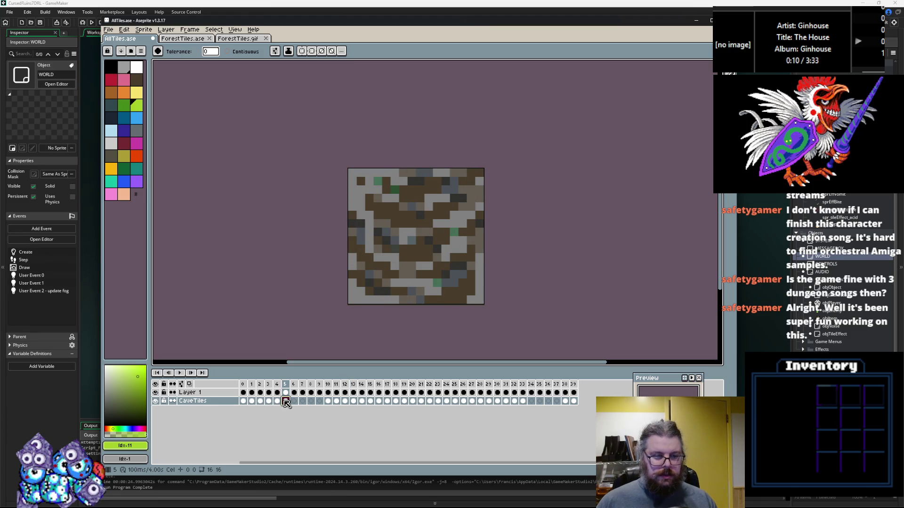
left_click_drag(294, 392, 318, 392)
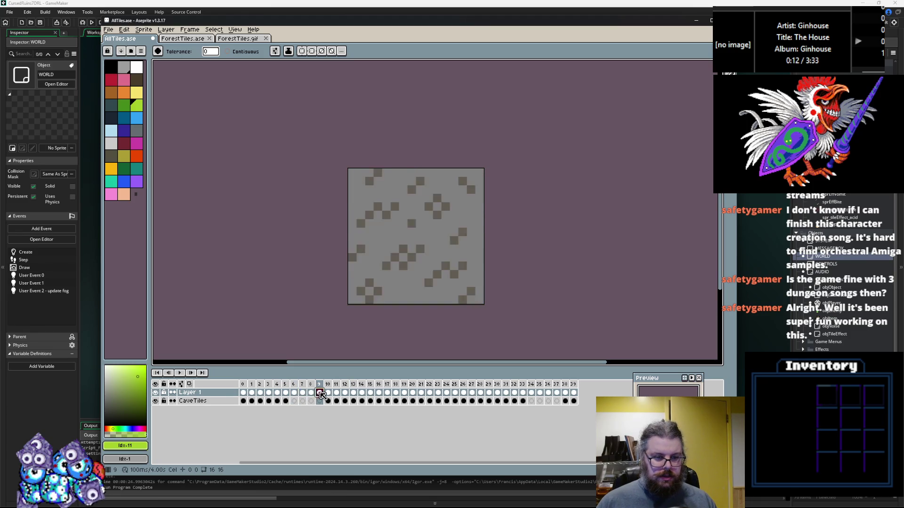
left_click(294, 401)
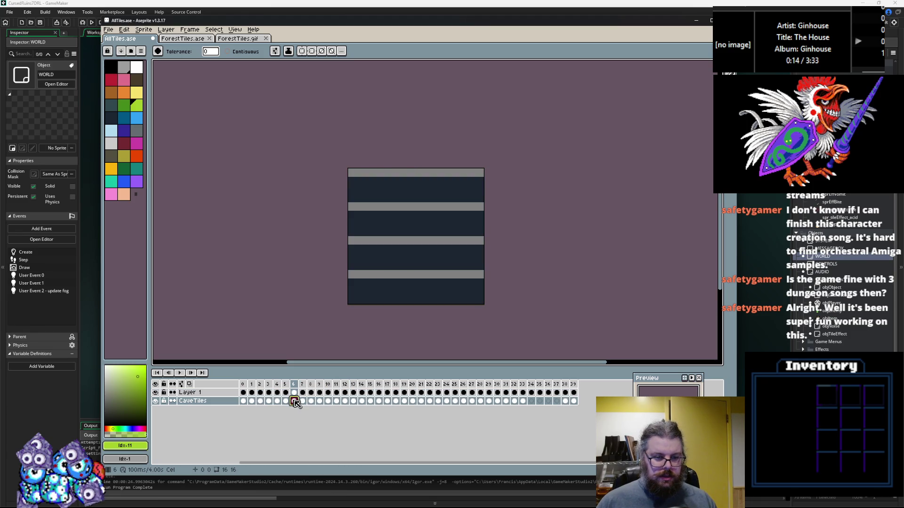
left_click(560, 393)
left_click_drag(557, 392, 540, 393)
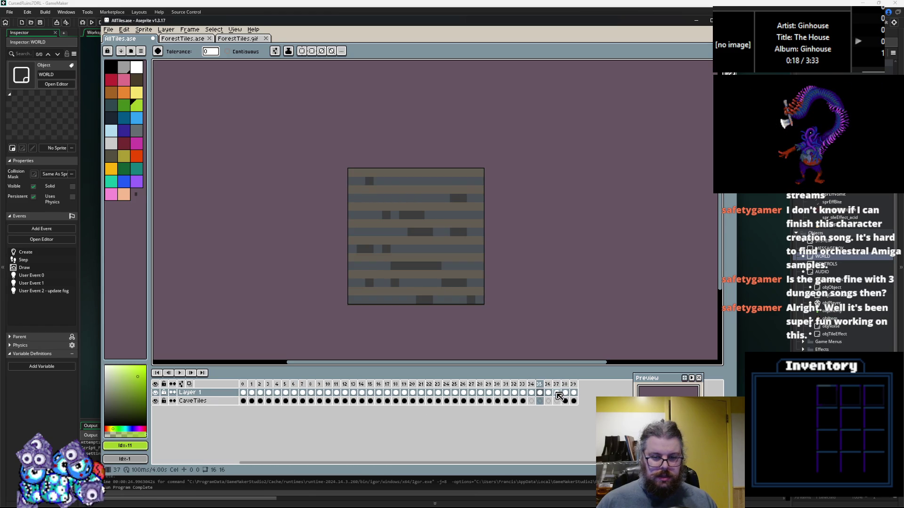
left_click(532, 394, "shift")
left_click(531, 402)
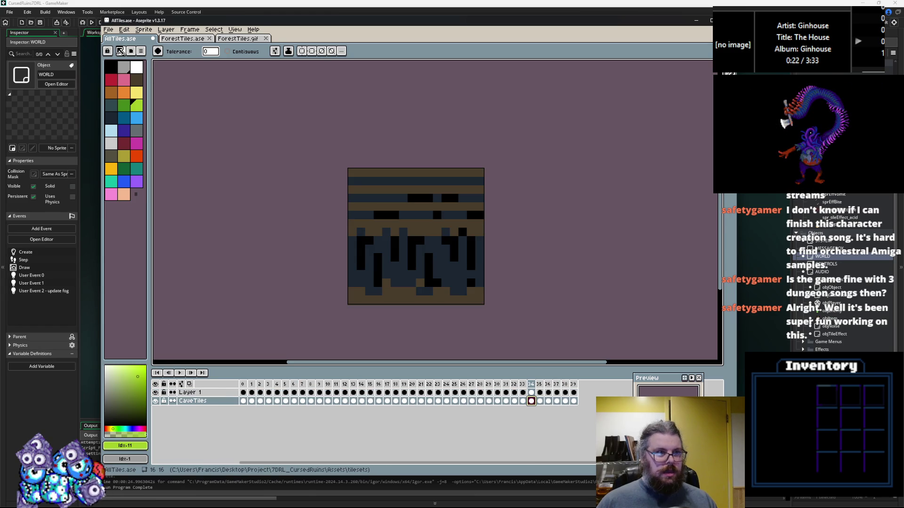
Step: Save AllTiles.ase, then save a copy over tilesets/CaveTiles.gif, confirming the replace
left_click(108, 30)
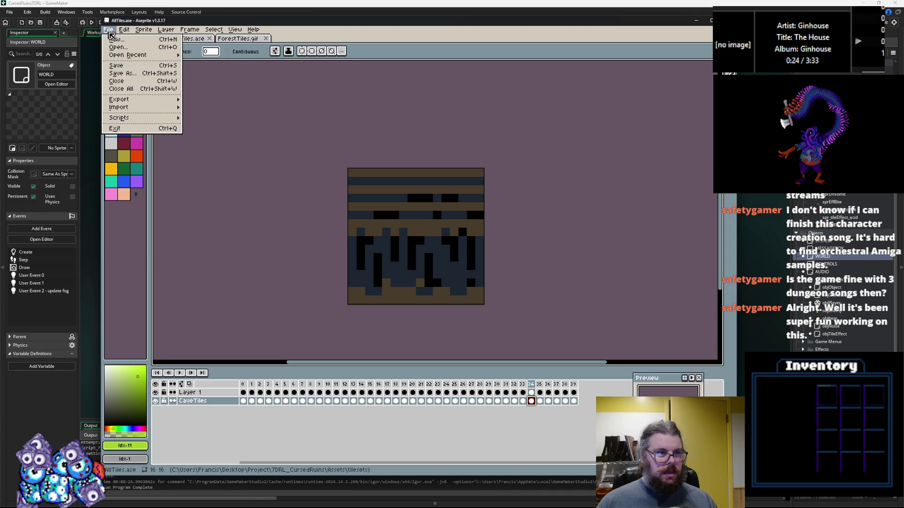
left_click(118, 69)
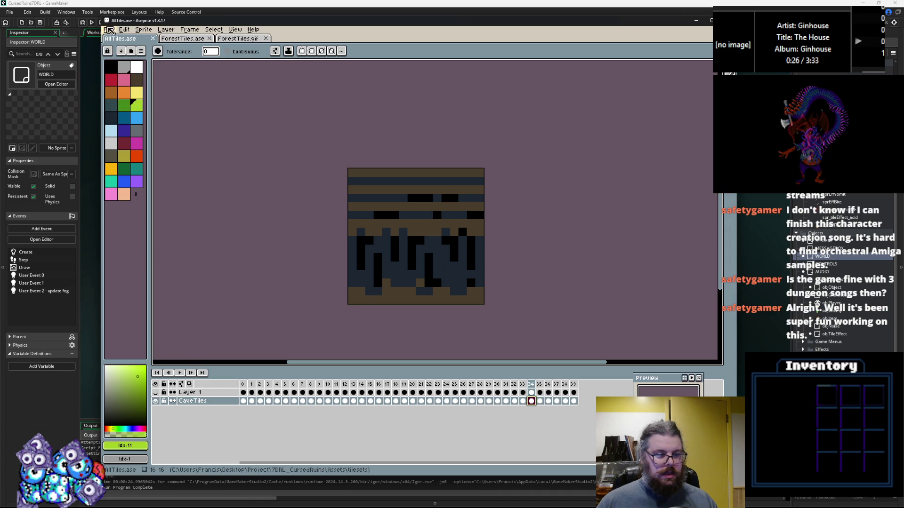
left_click(108, 29)
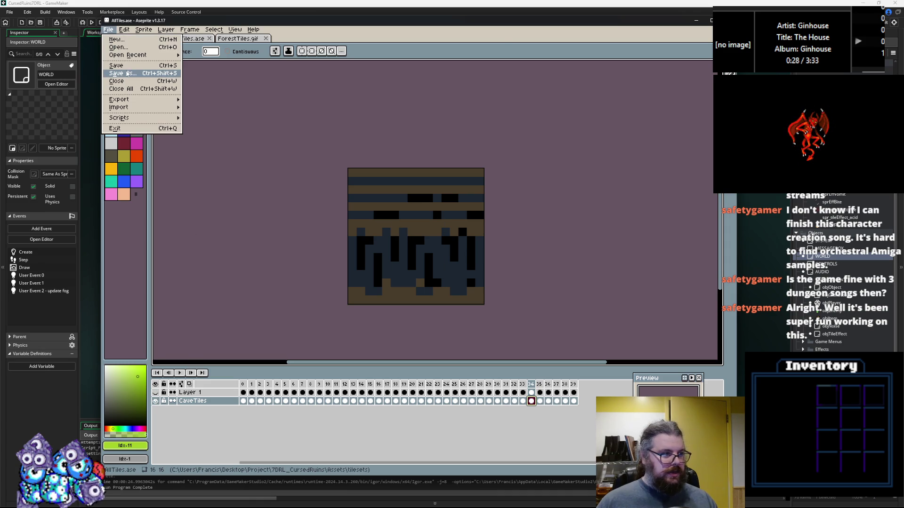
left_click(123, 74)
left_click(233, 109)
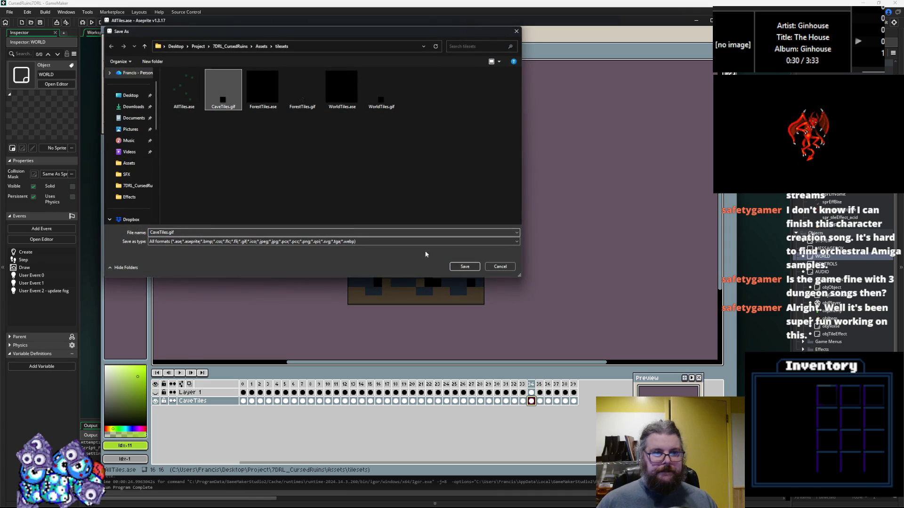
left_click(466, 267)
left_click(469, 258)
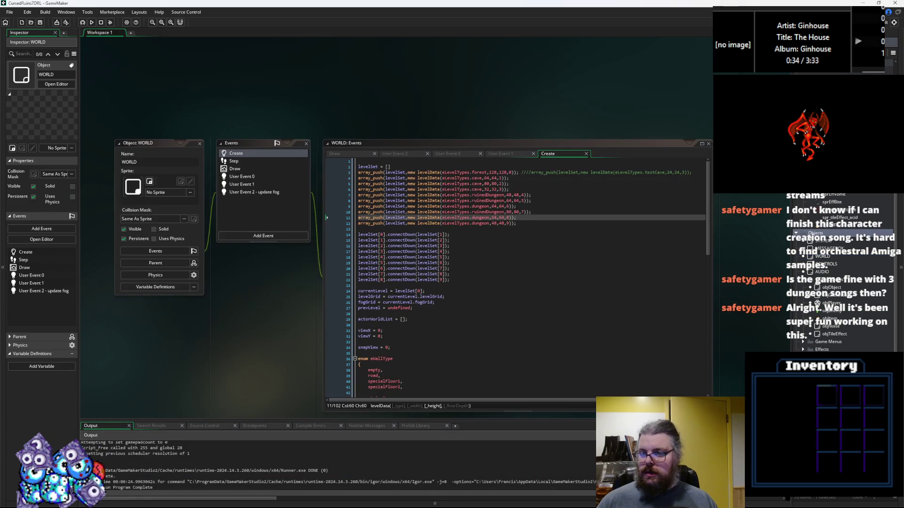
left_click(831, 202)
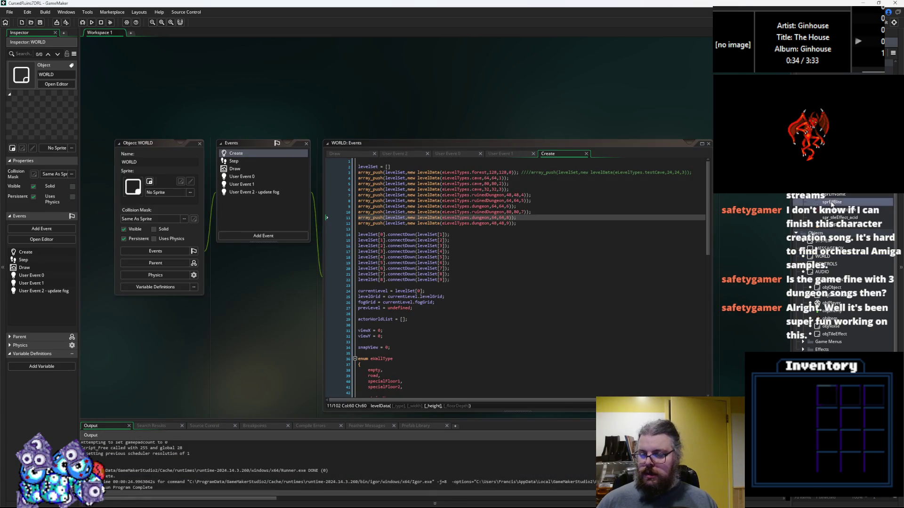
Step: Reimport sprCaveTiles from Assets\tilesets\CaveTiles.gif and scrub through its 40 frames
scroll(819, 328, "up", 4)
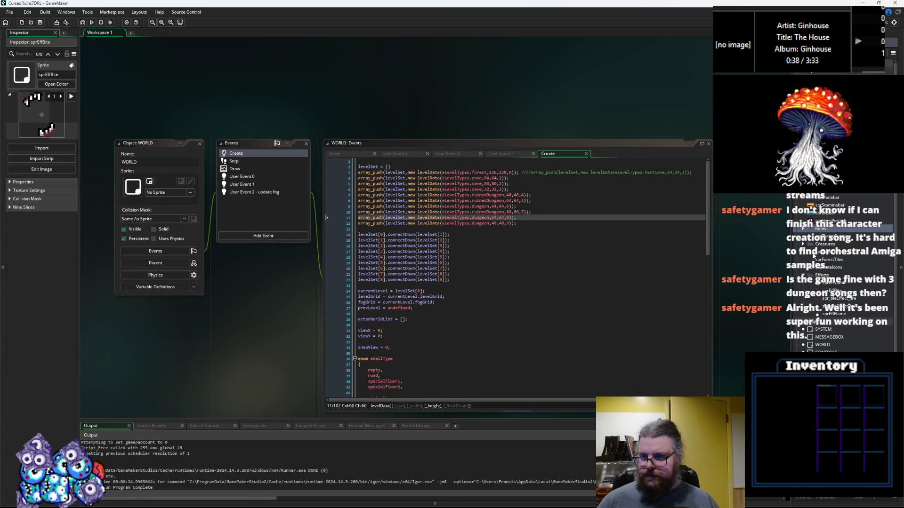
left_click(815, 268)
double_click(827, 252)
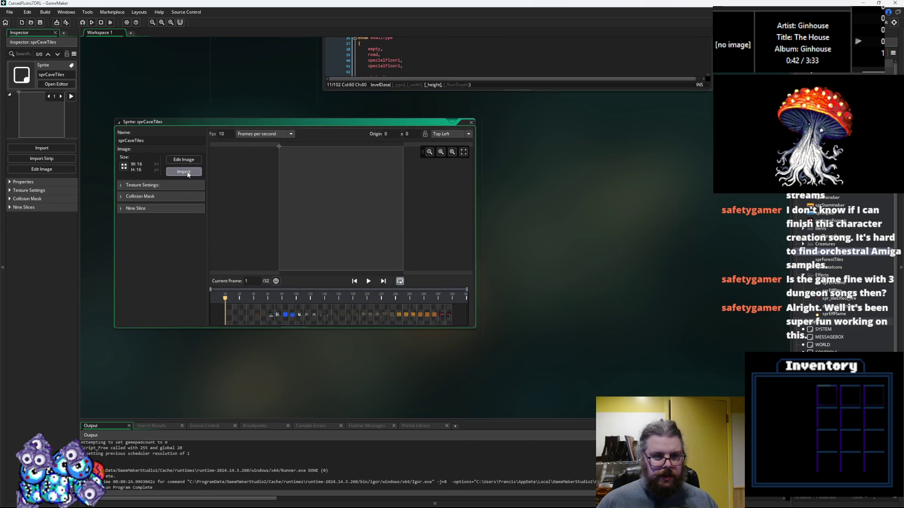
left_click(185, 171)
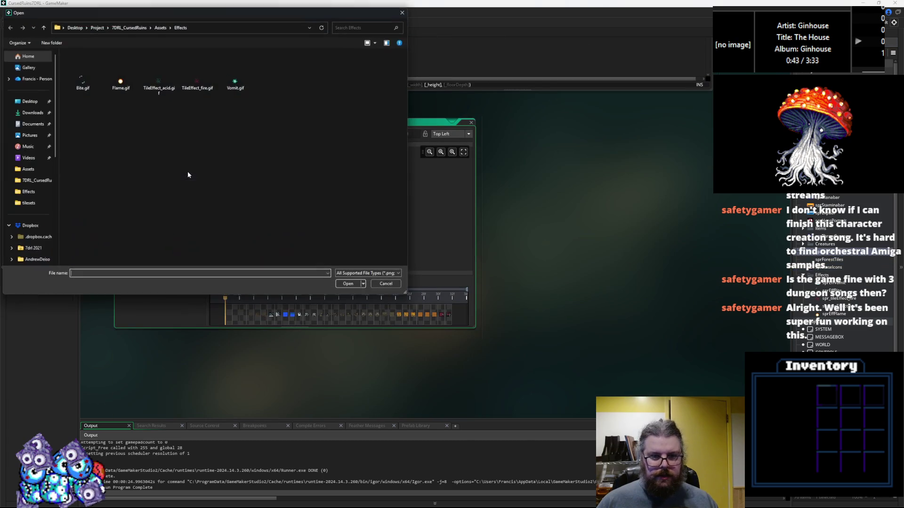
left_click(161, 27)
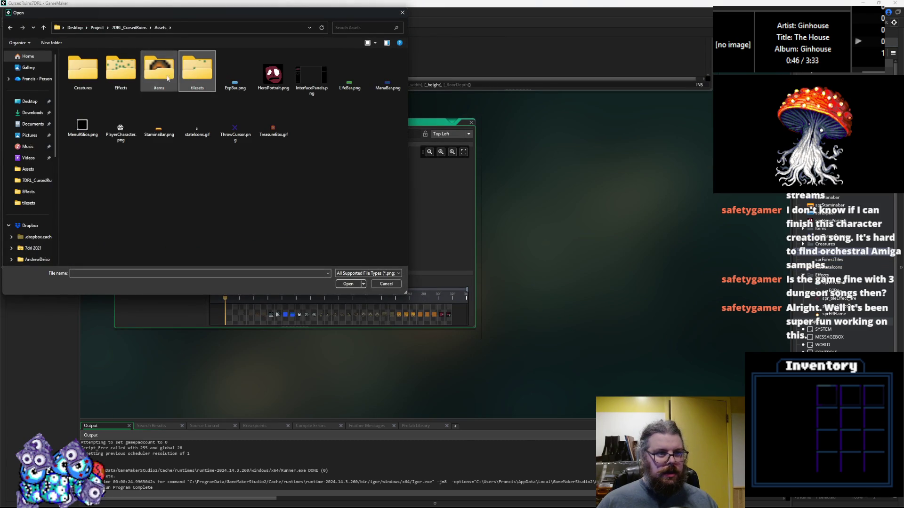
double_click(193, 76)
left_click(160, 70)
left_click(84, 76)
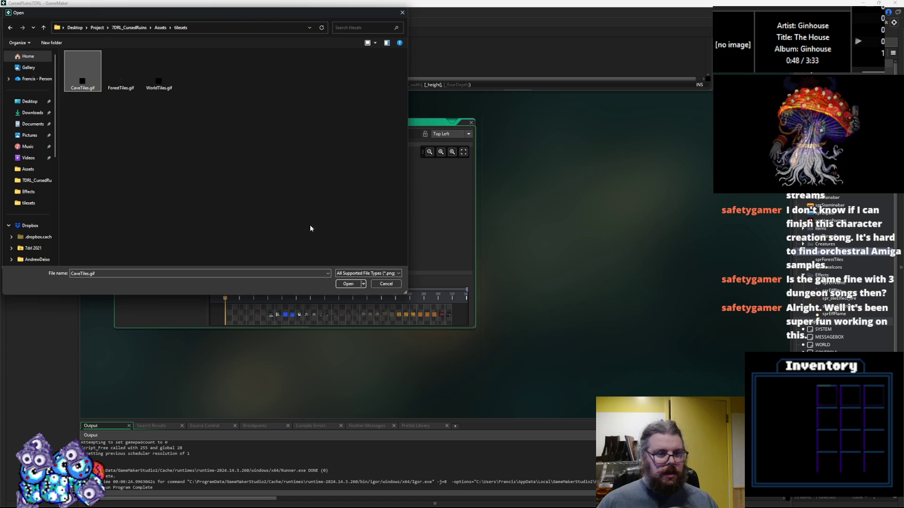
left_click(348, 283)
mouse_move(405, 317)
left_mouse_down()
mouse_move(437, 312)
mouse_move(257, 313)
mouse_move(265, 314)
left_mouse_up()
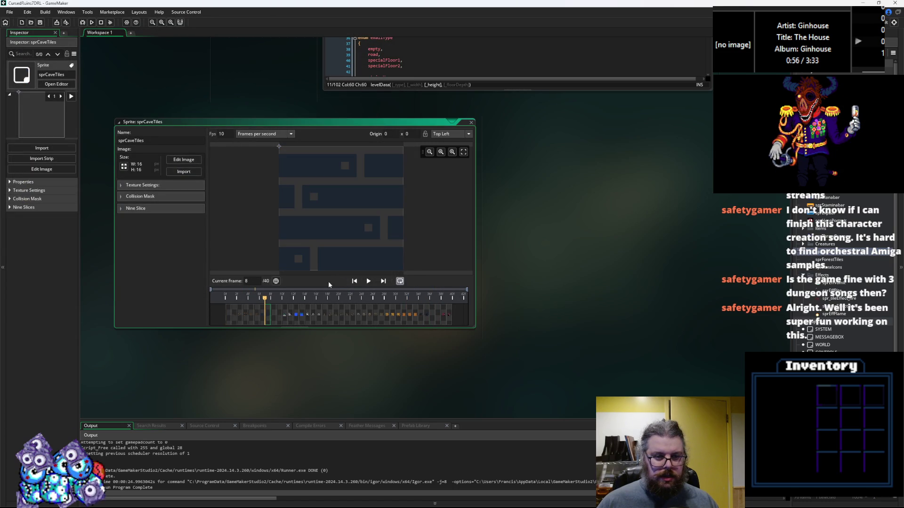
left_click(472, 123)
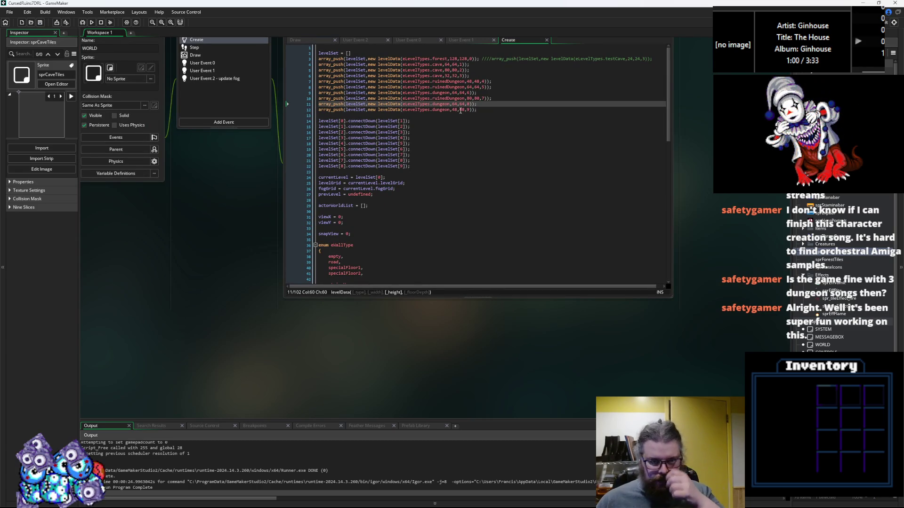
Step: Inspect the level entries on lines 7 to 12 of WORLD's Create code
left_click(552, 128)
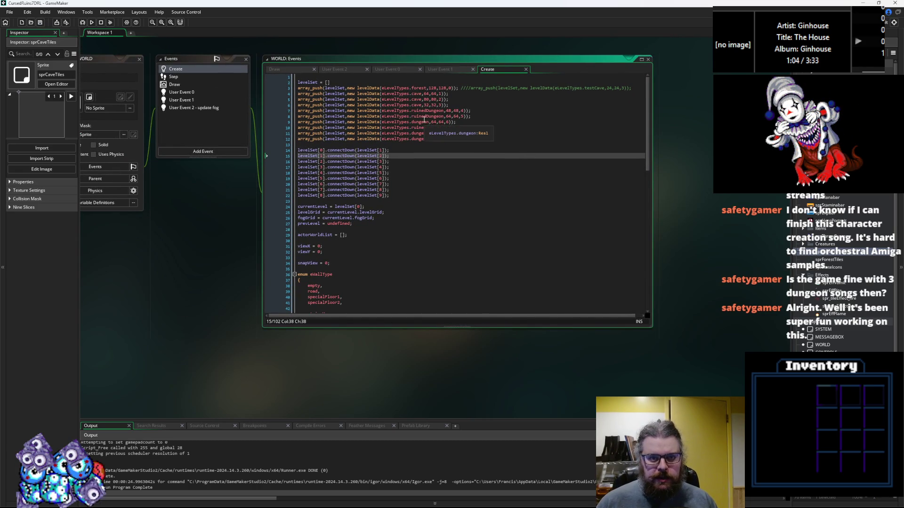
left_click(430, 116)
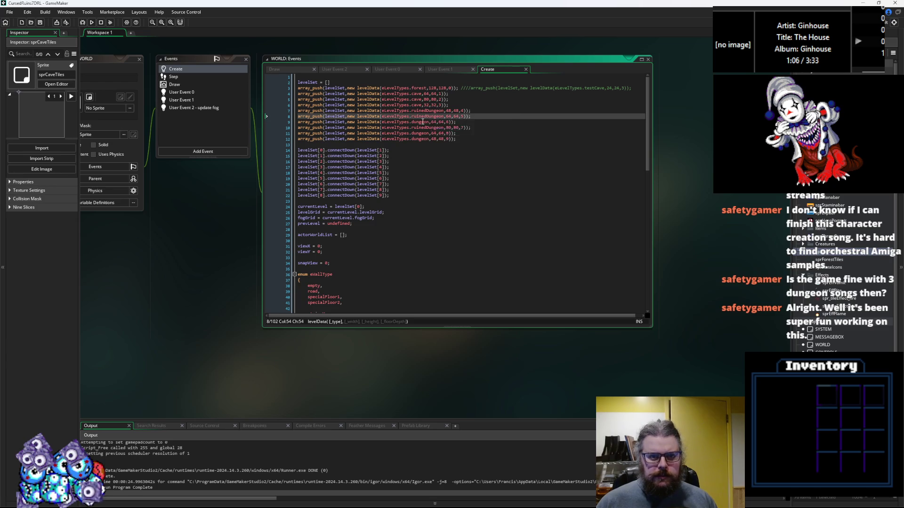
left_click(422, 121)
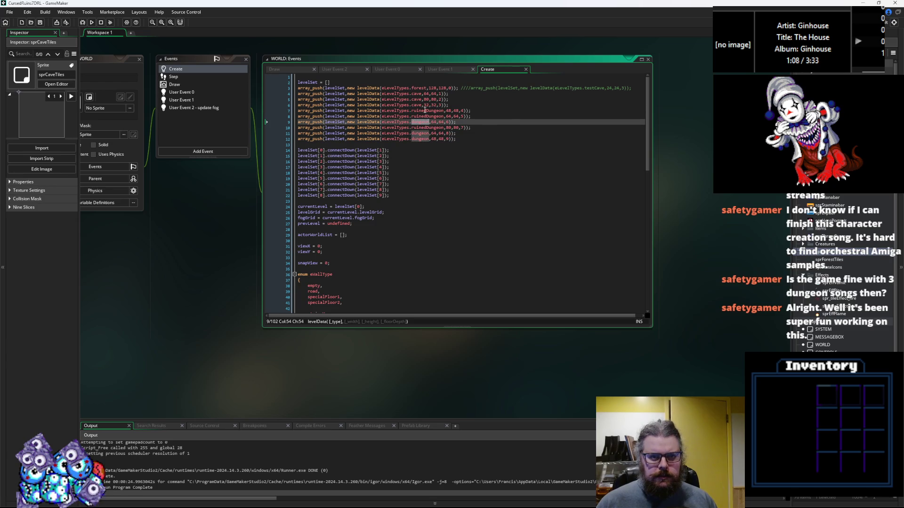
double_click(425, 110)
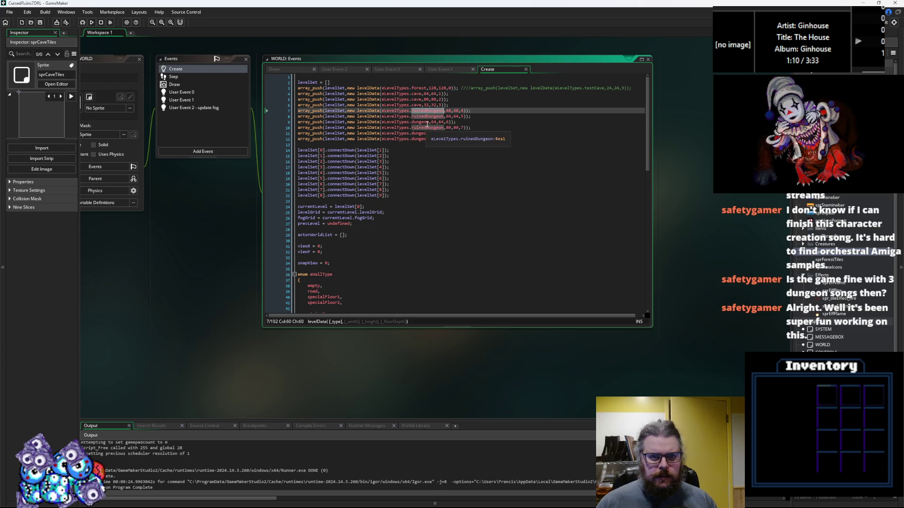
double_click(420, 122)
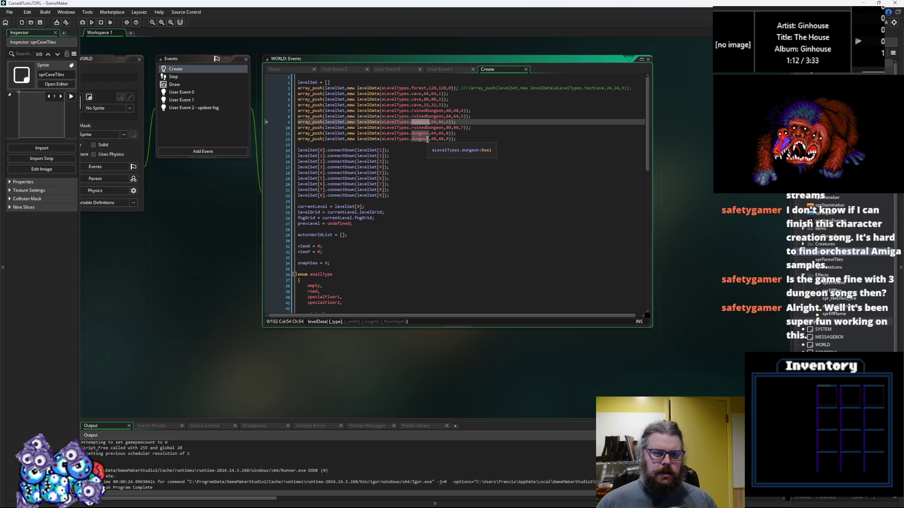
left_click(425, 140)
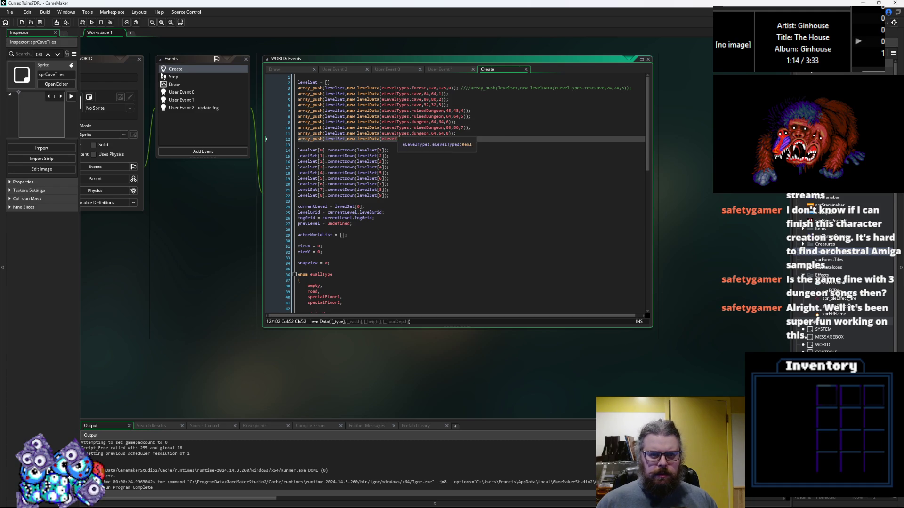
Step: Jump to the eLevelTypes definition, add a hell entry, and set line 12's type to hell
middle_click(410, 133)
left_click(547, 115)
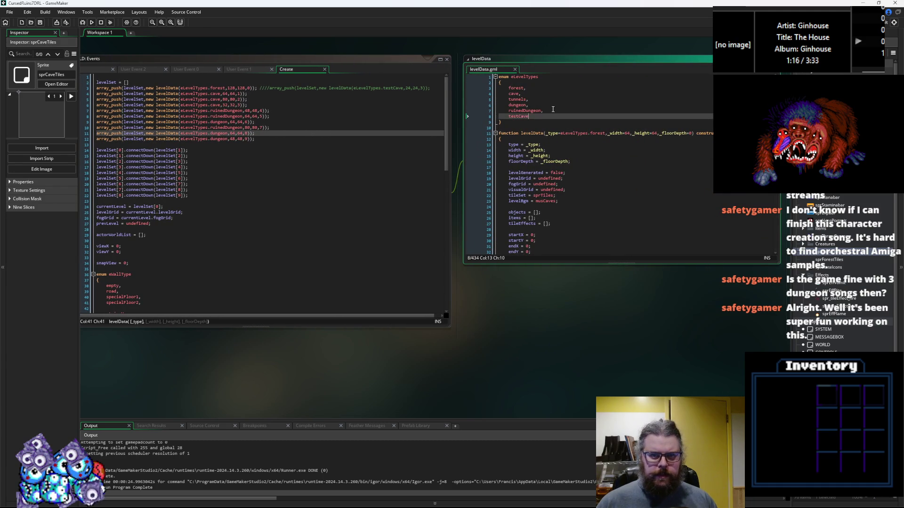
left_click(553, 110)
key("Return")
type("hell,")
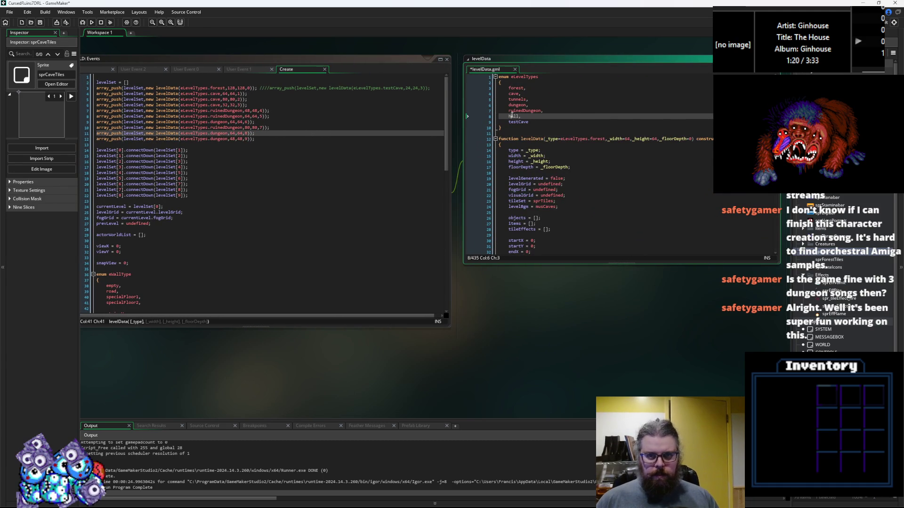
double_click(219, 138)
type("hell")
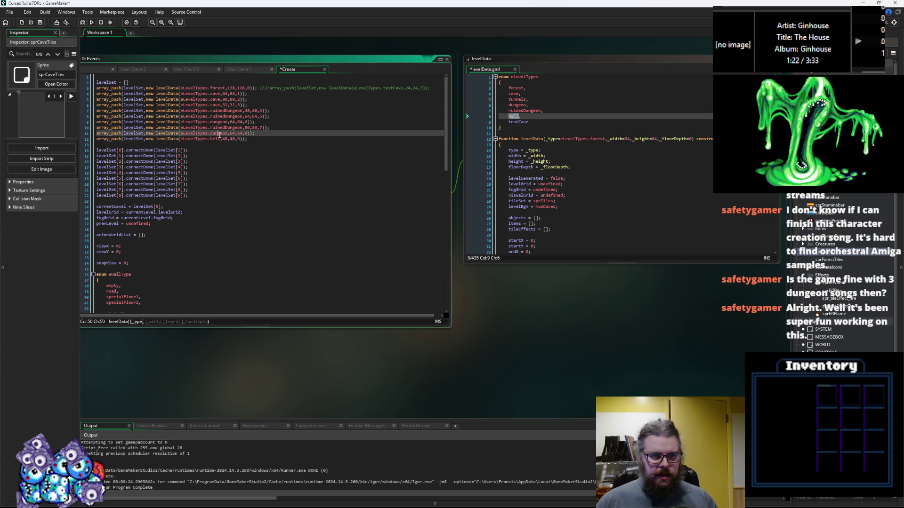
Step: Replace ruinedDungeon on line 10 of the level list with cave
left_click(281, 129)
left_click(293, 116)
double_click(302, 138)
type("cave")
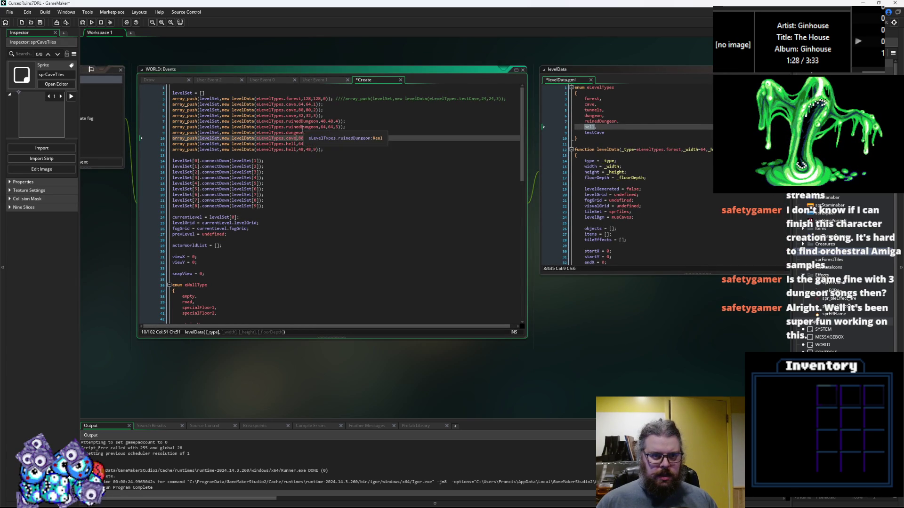
Step: Copy dungeon into line 8's level entry and delete cave from line 10
left_click(300, 132)
double_click(300, 121)
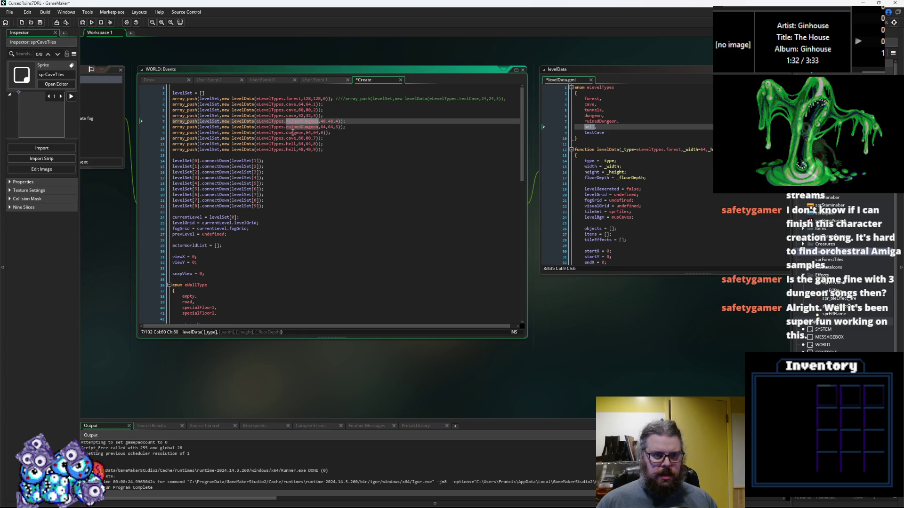
double_click(296, 132)
key("ctrl+c")
double_click(294, 127)
key("ctrl+v")
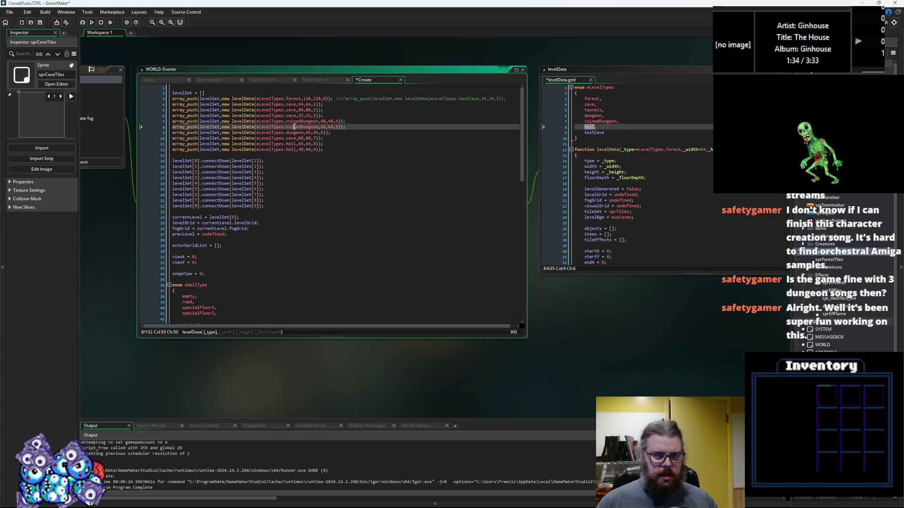
left_click(300, 149)
left_click(292, 138)
key("BackSpace")
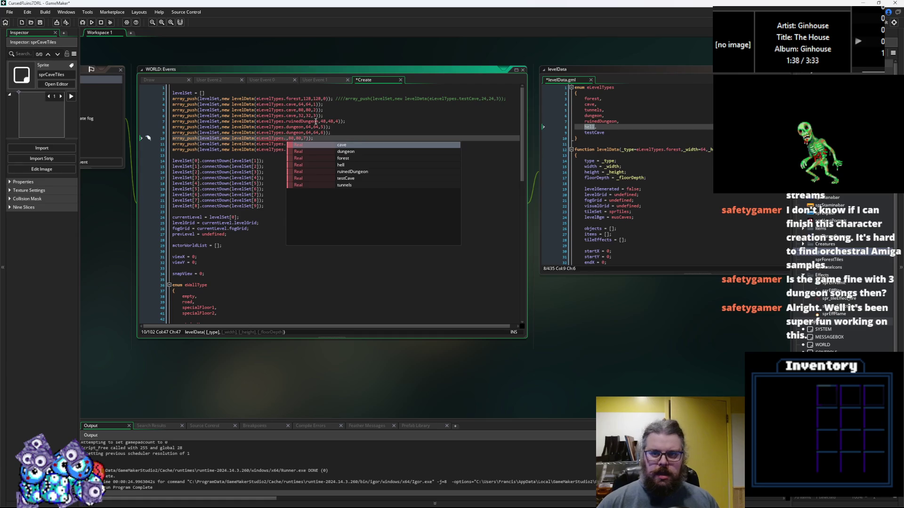
Step: Add magmaCave after ruinedDungeon in eLevelTypes and set the 80,80,7 level to magmaCave
left_click(627, 121)
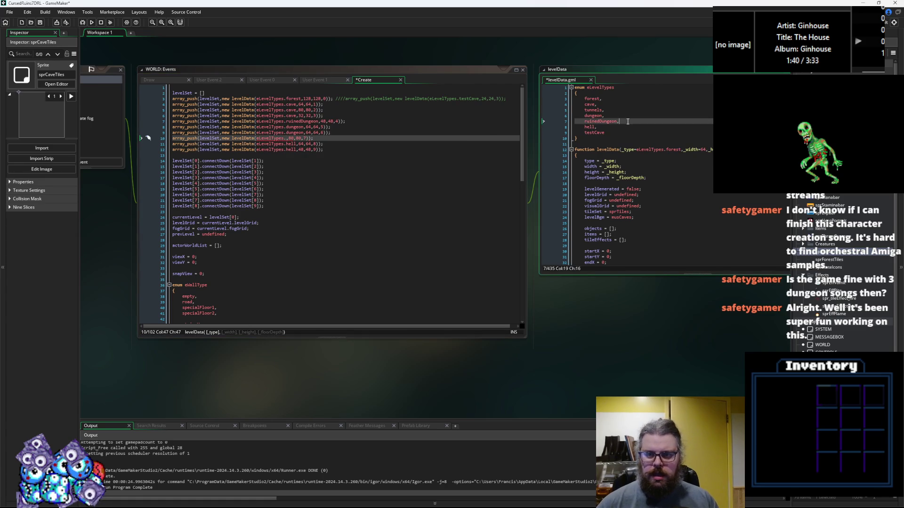
key("Return")
type("mah")
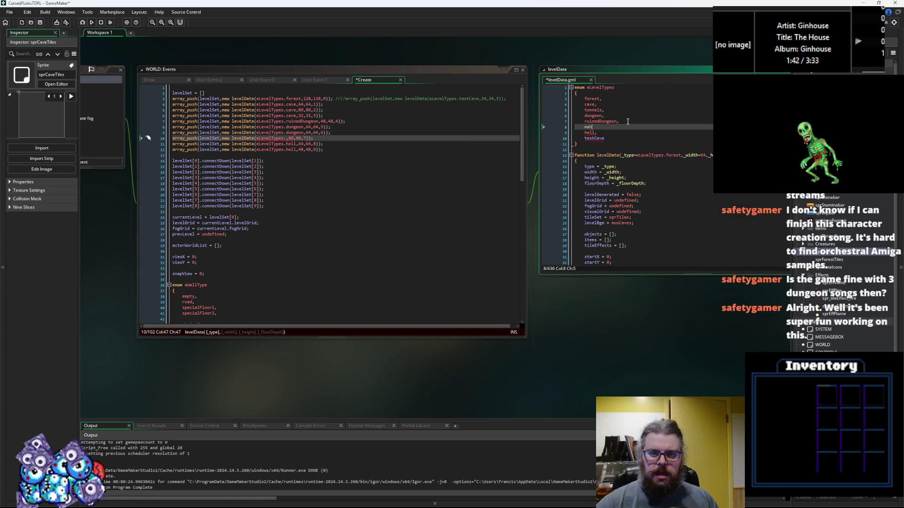
type("maCave,")
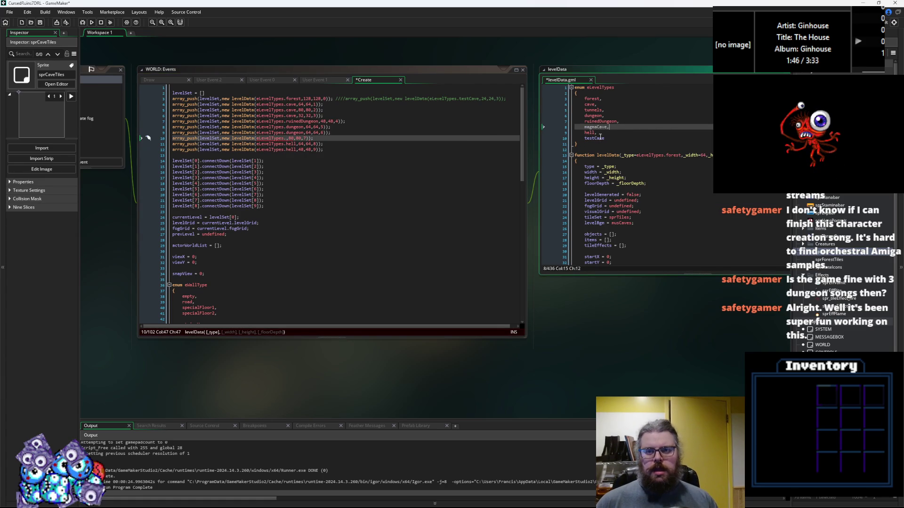
left_click(601, 128)
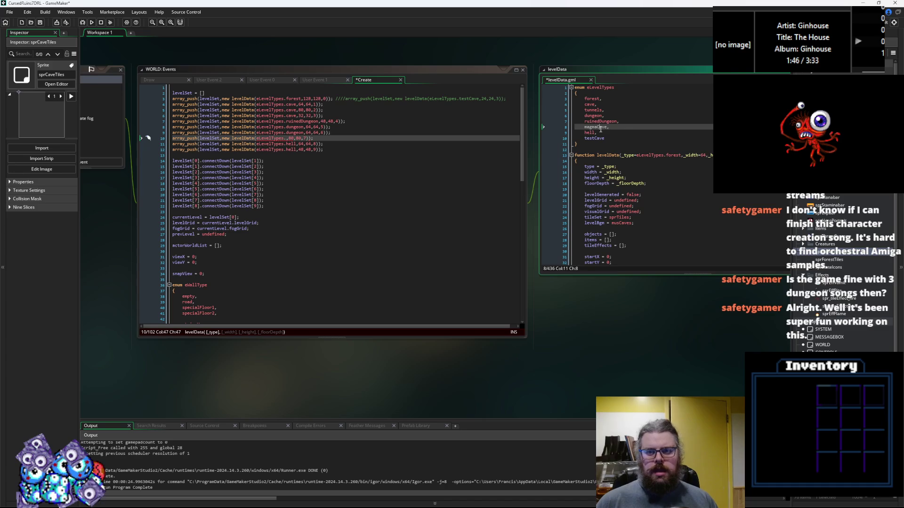
left_click(287, 139)
type("magmaCave")
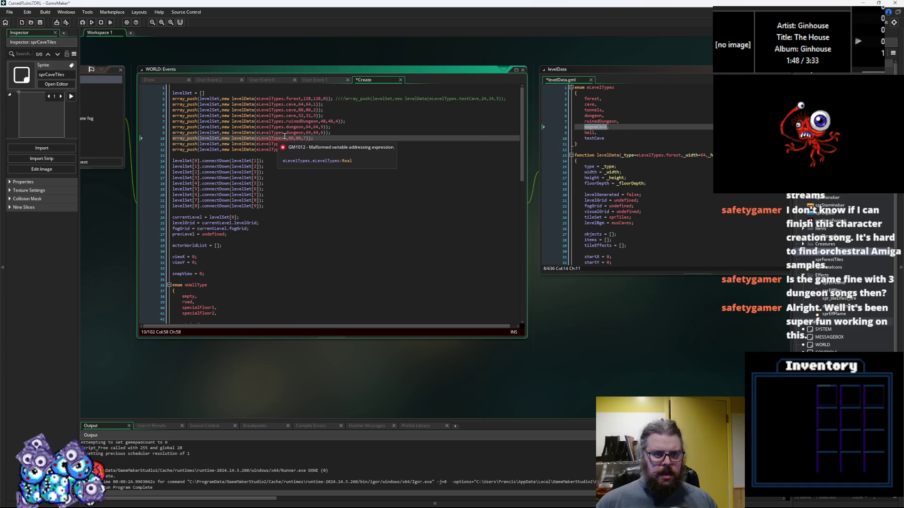
Step: Review the level list entries to confirm the new magmaCave level and its neighbours
left_click(302, 162)
left_click(294, 147)
left_click(288, 144)
left_click(299, 102)
left_click(285, 110)
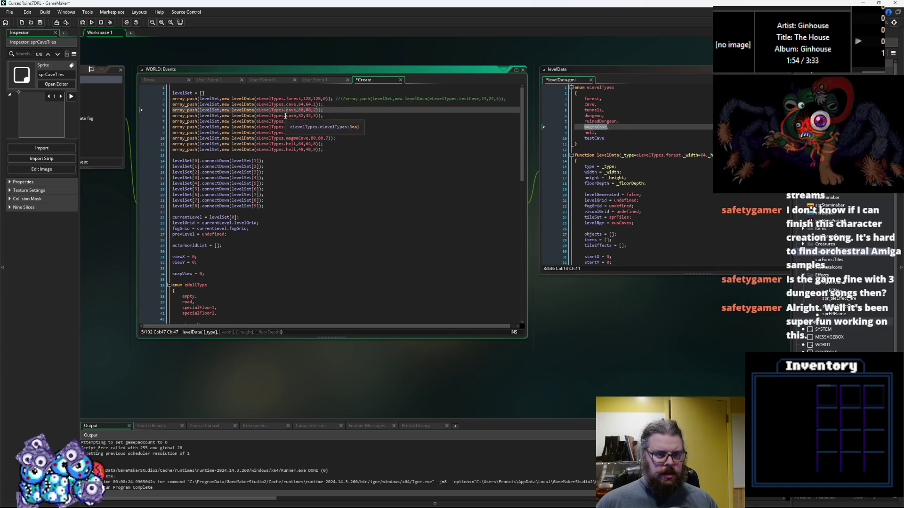
left_click(288, 132)
left_click(288, 143)
left_click(287, 149)
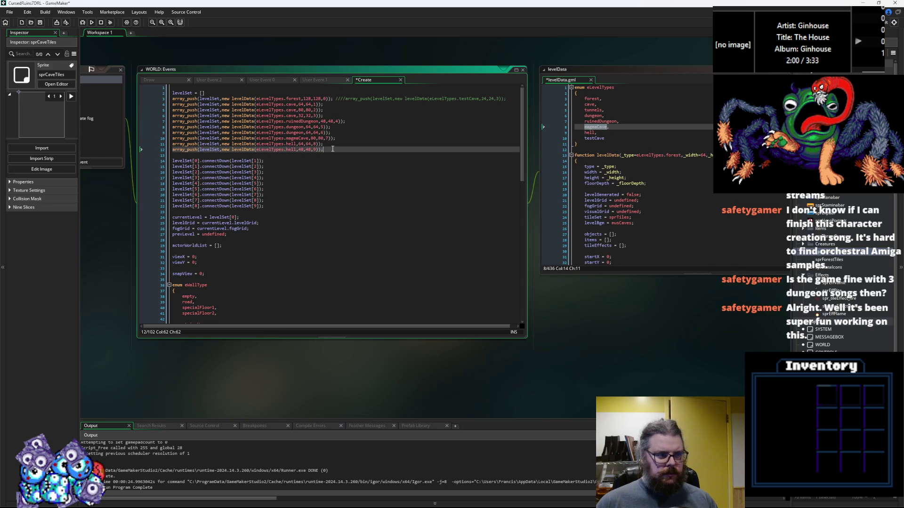
left_click(303, 138)
left_click(288, 144)
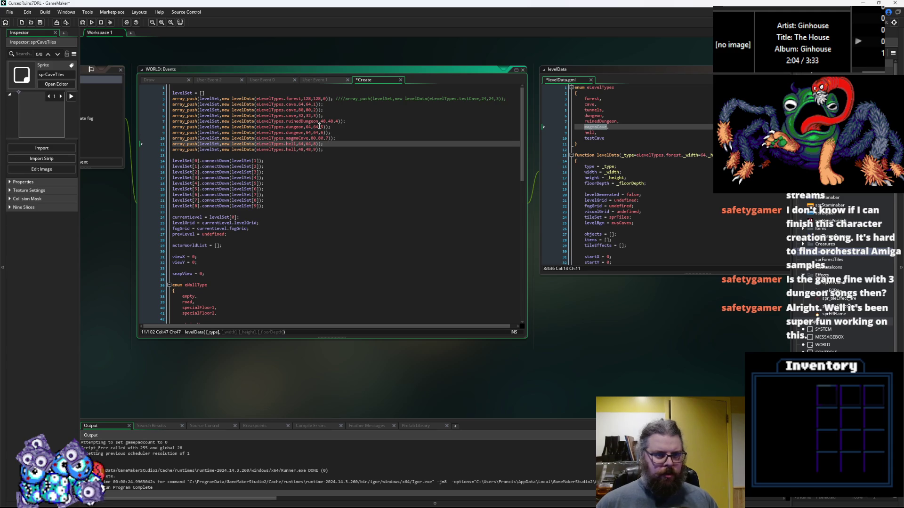
key("Up")
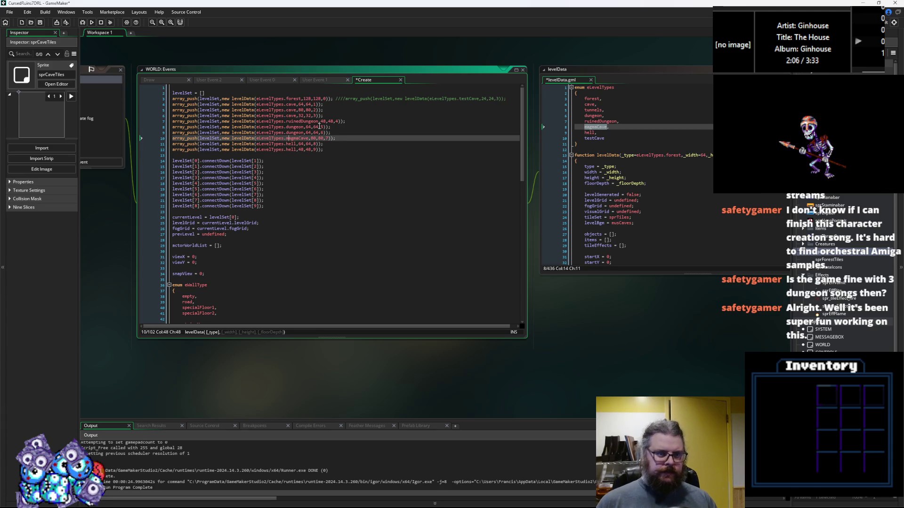
scroll(299, 152, "up", 4, "ctrl")
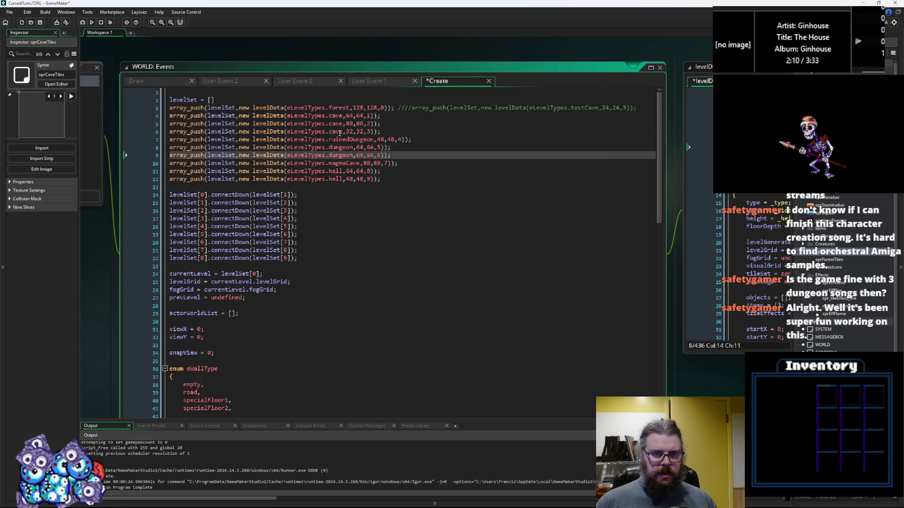
Step: Change the 32,32,3 level entry's type from cave to eLevelTypes.tunnels
double_click(339, 131)
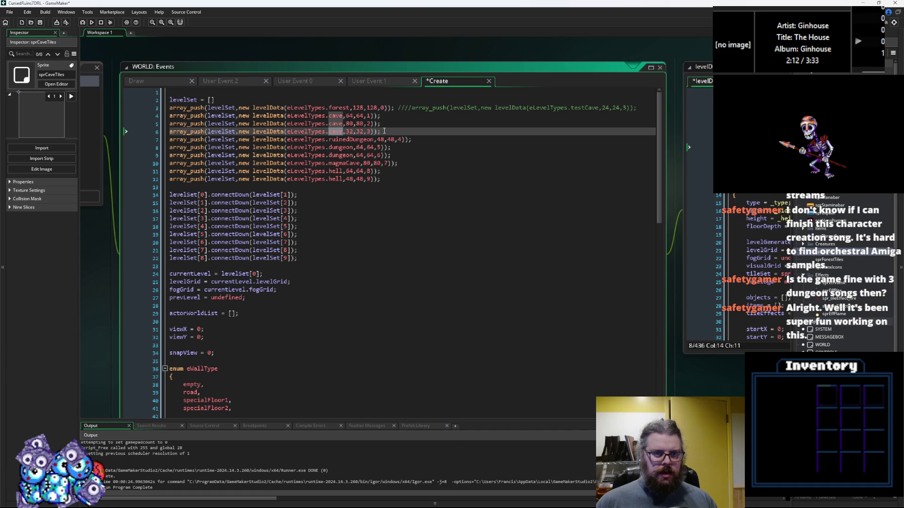
type("tunne")
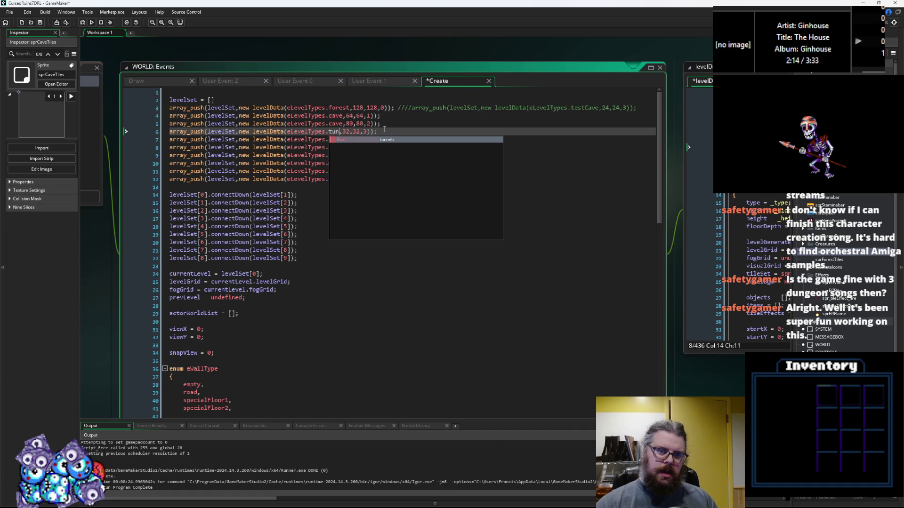
type("l;")
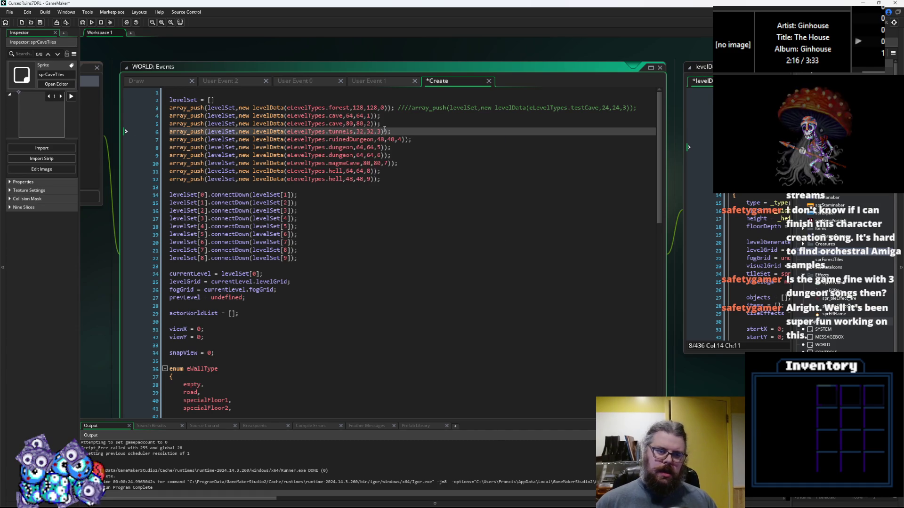
key("Down")
key("Down")
key("Down")
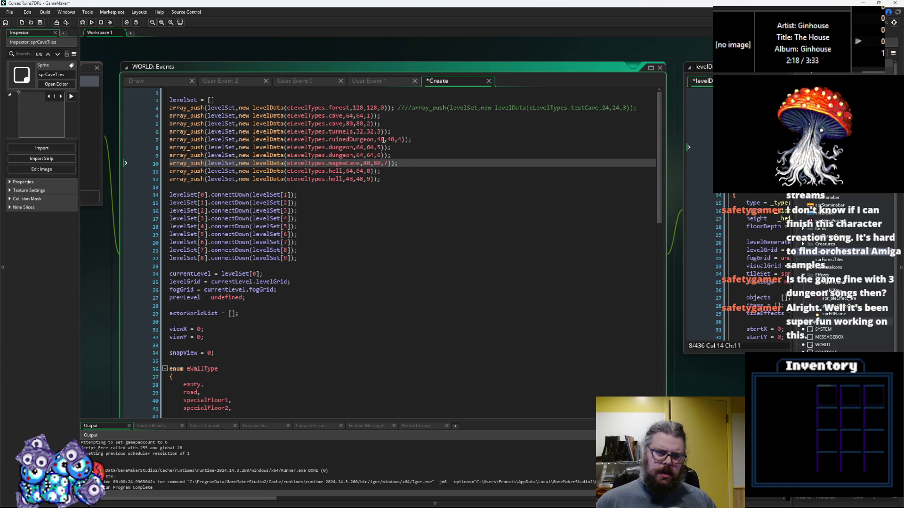
Step: Save the project, check the levelData script, and return to the first cave level entry
left_click(40, 23)
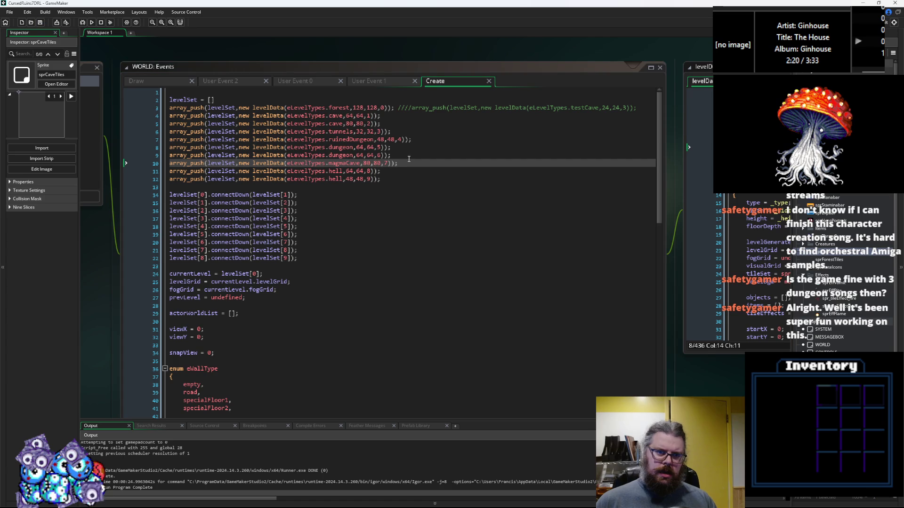
left_click(389, 171)
left_click(389, 179)
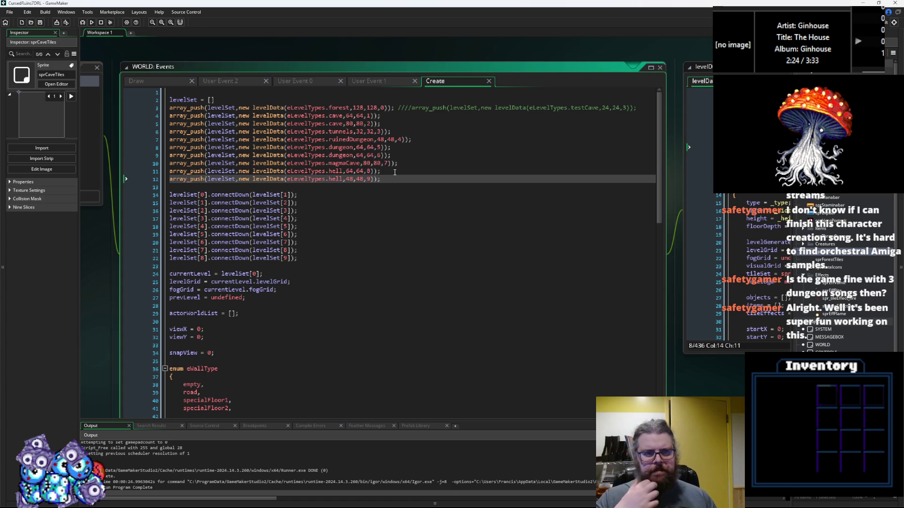
left_click(689, 155)
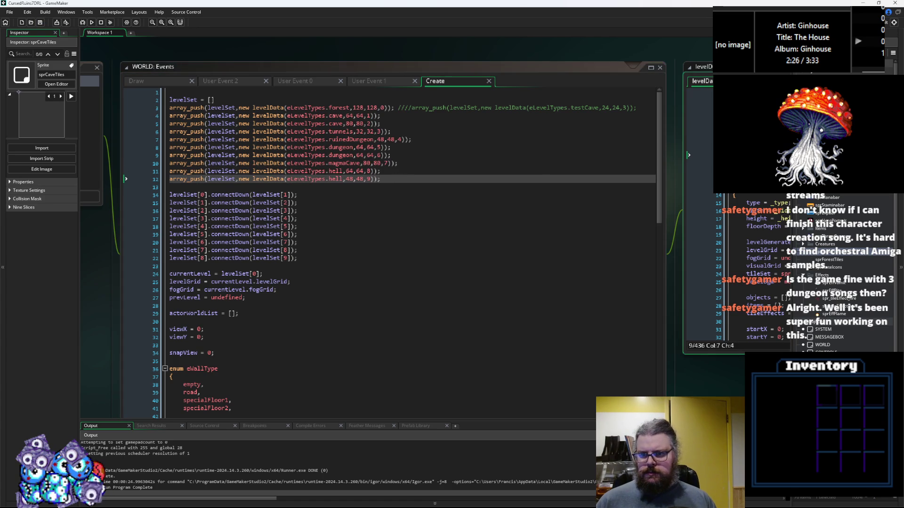
key("Down")
key("Down")
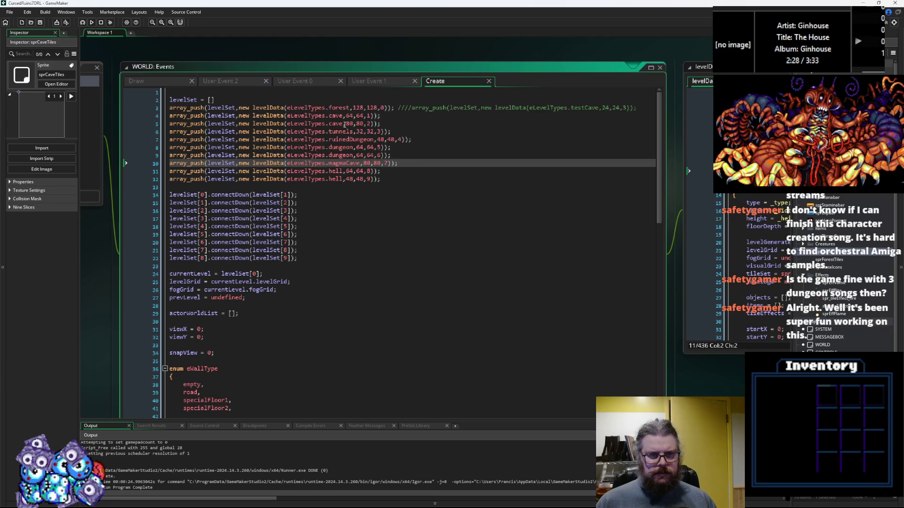
left_click(342, 123)
left_click(40, 23)
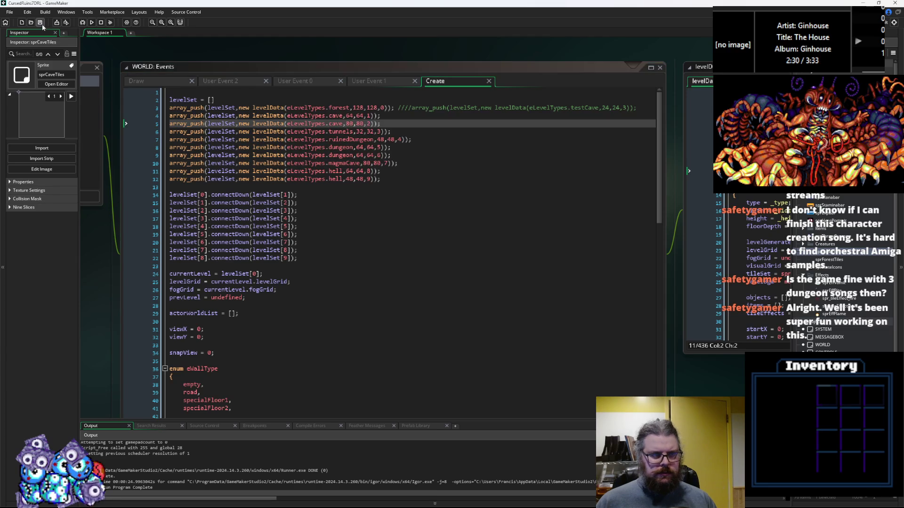
left_click(336, 116)
Step: Set the second cave level's width and height to 64 by pasting
double_click(352, 116)
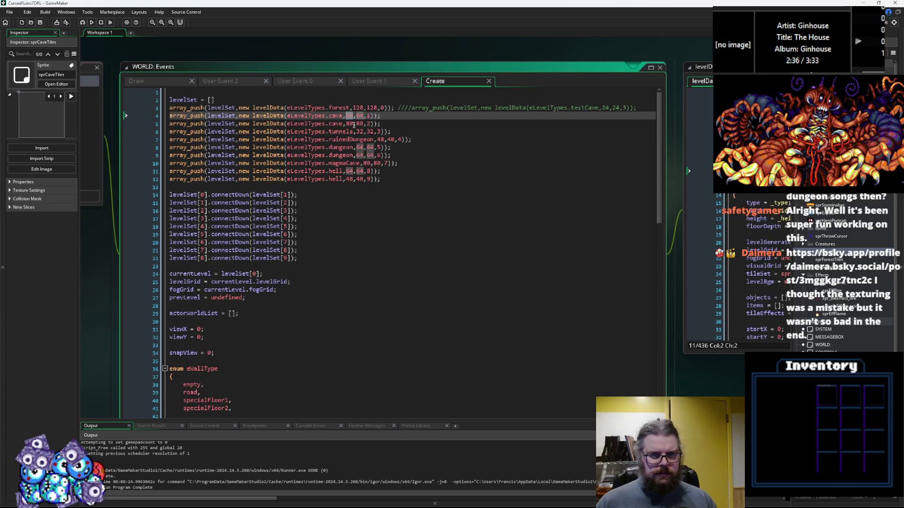
double_click(353, 124)
key("ctrl+v")
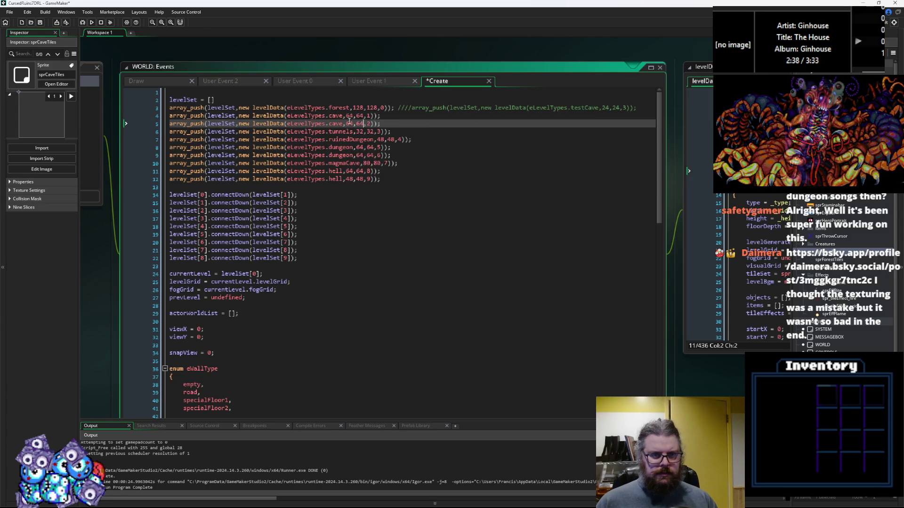
double_click(363, 123)
key("ctrl+v")
Step: Size the first cave level 32,32 and the tunnels level 48,48
double_click(349, 116)
type("32")
double_click(359, 116)
type("32")
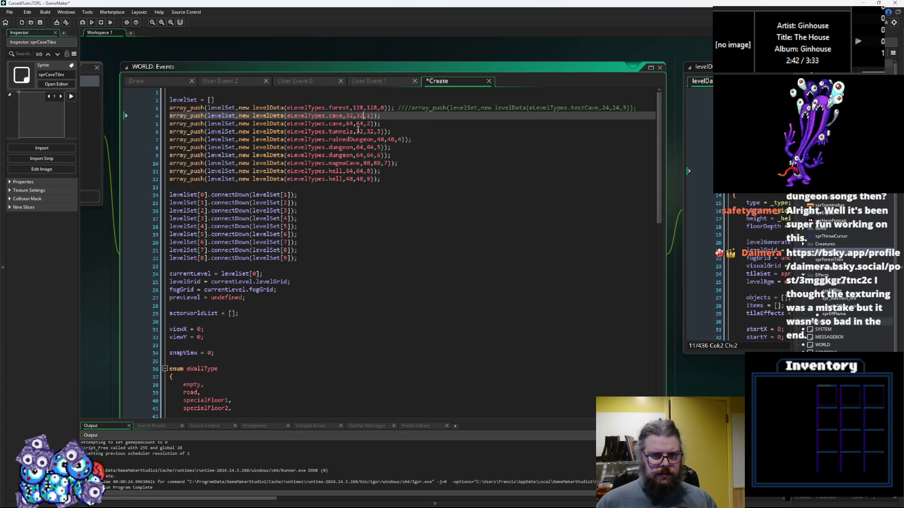
double_click(359, 132)
type("48")
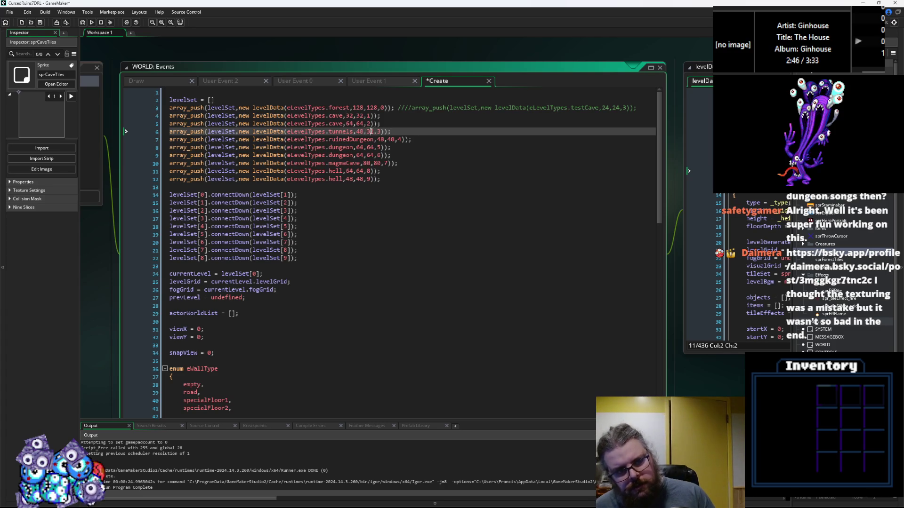
double_click(370, 132)
type("48")
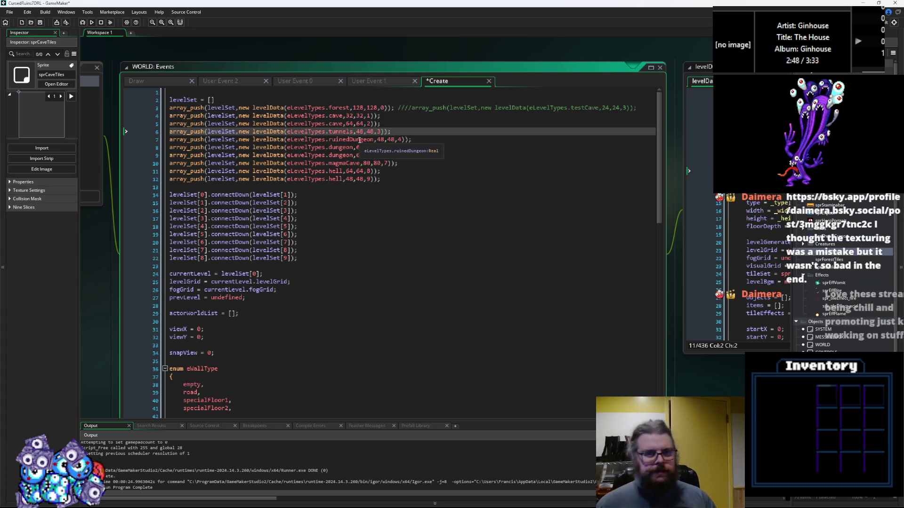
Step: Review the ruinedDungeon and dungeon level entries in the list
left_click(366, 140)
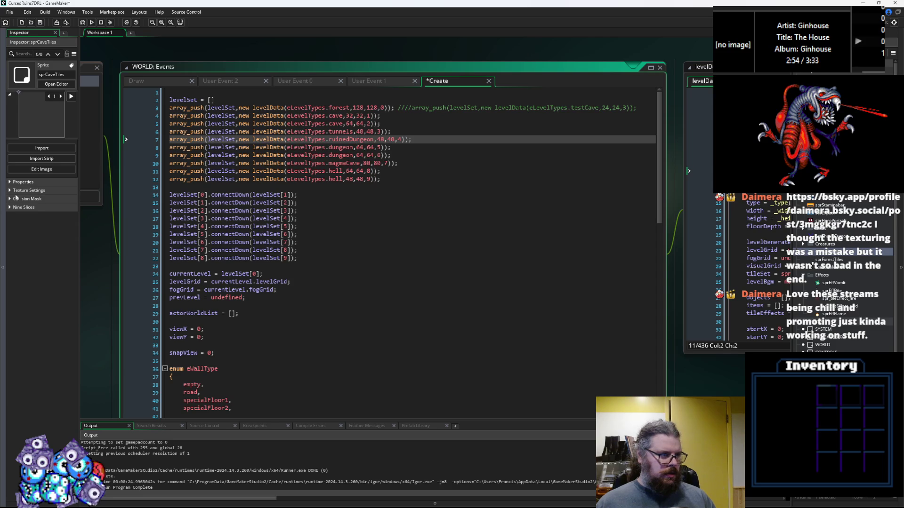
left_click(375, 163)
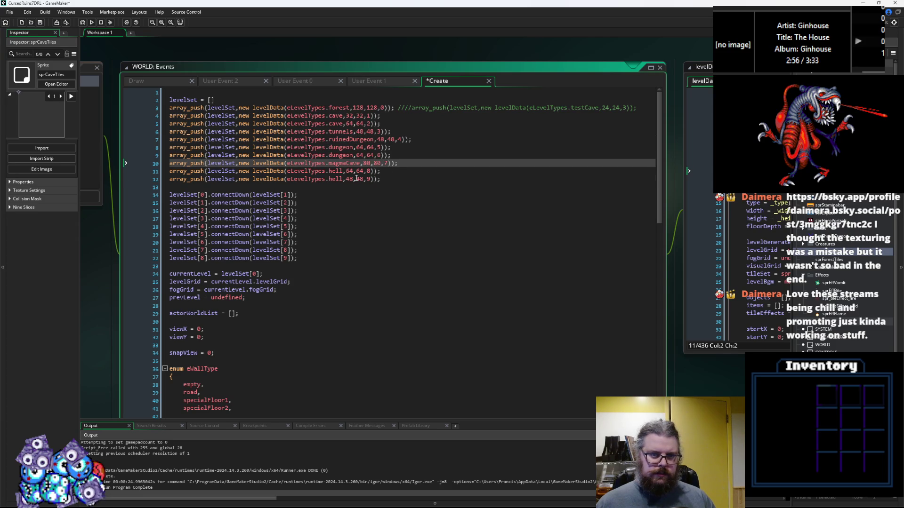
left_click(357, 179)
left_click(358, 156)
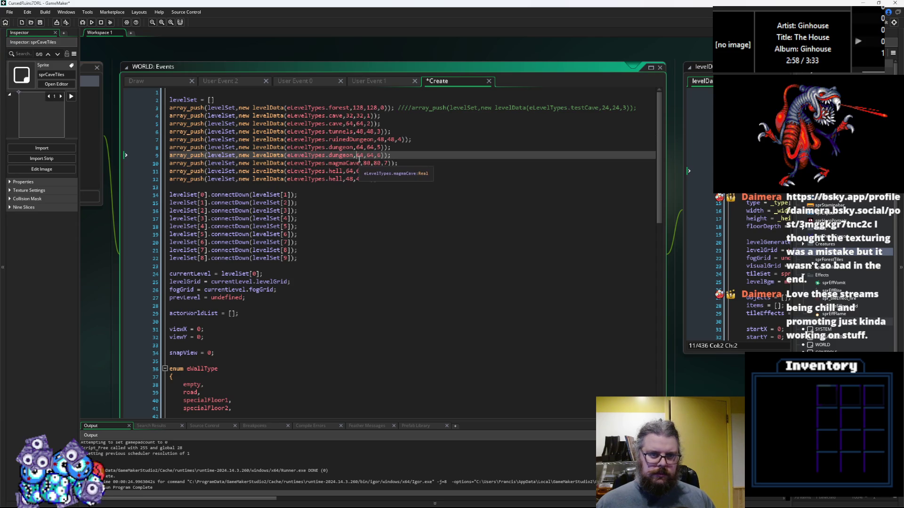
left_click(414, 132)
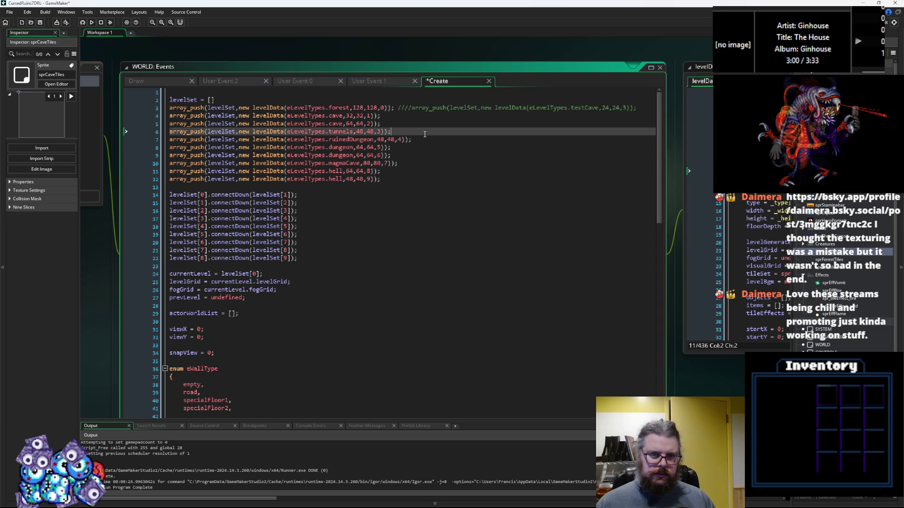
left_click(421, 140)
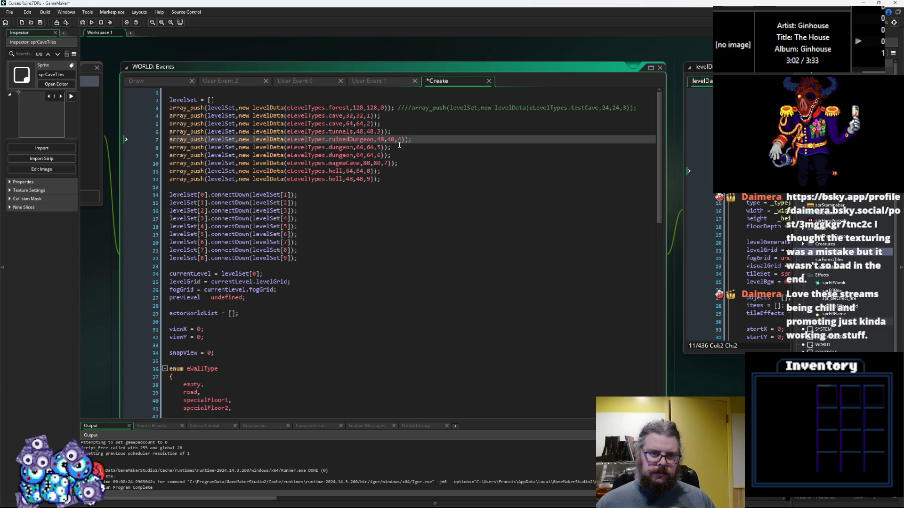
double_click(361, 151)
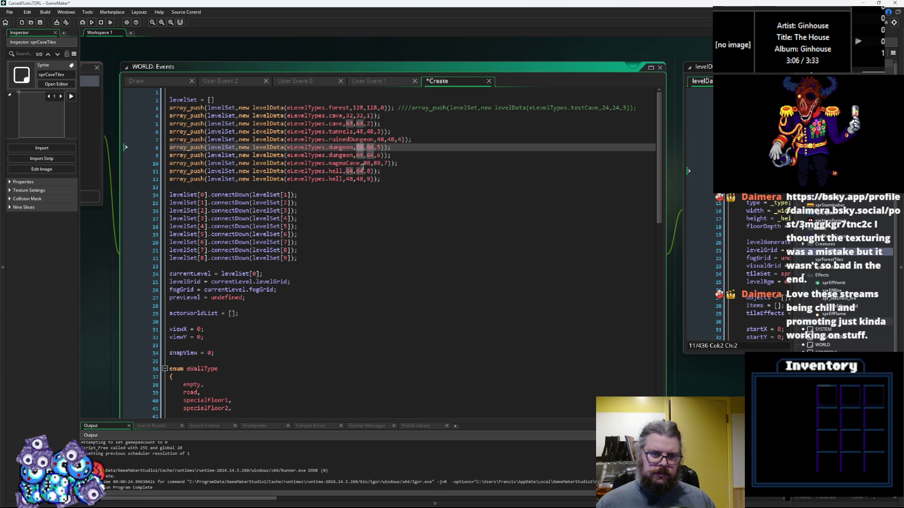
key("Down")
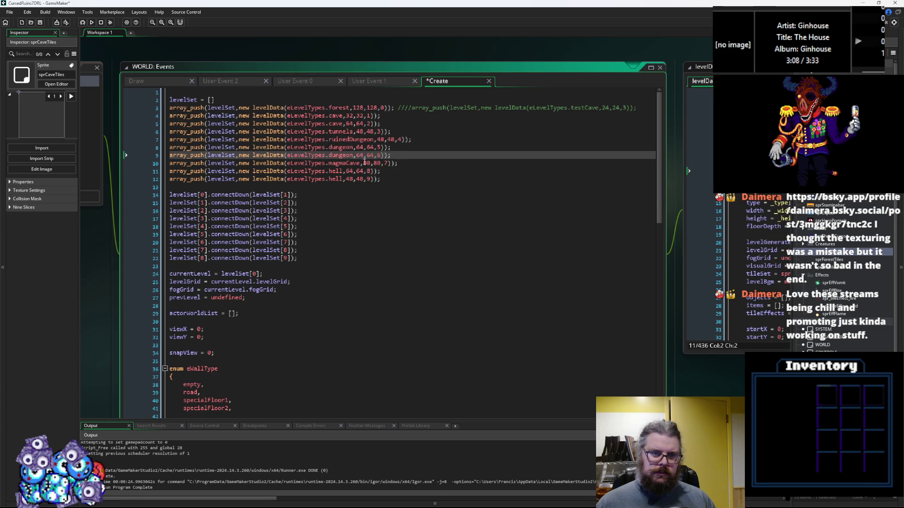
Step: Set the magmaCave level to 64,64 and the second dungeon level to 80,80
double_click(368, 164)
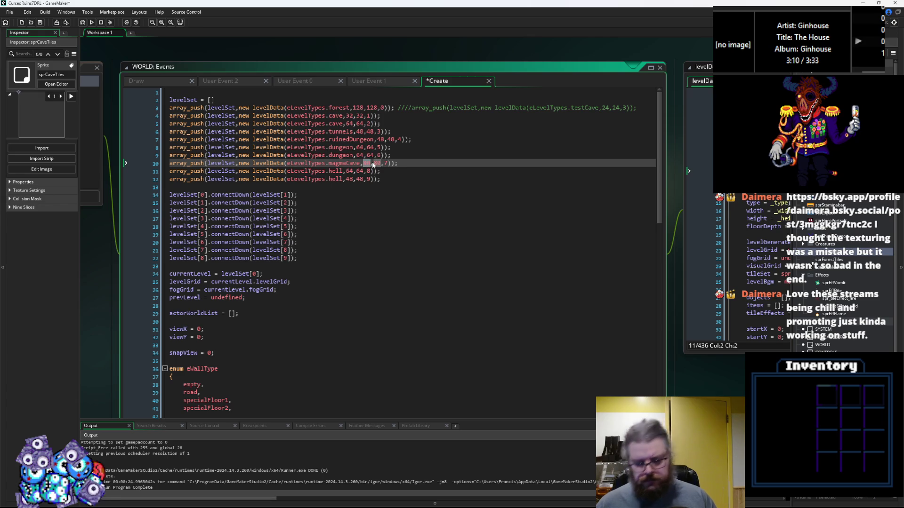
type("64")
key("Up")
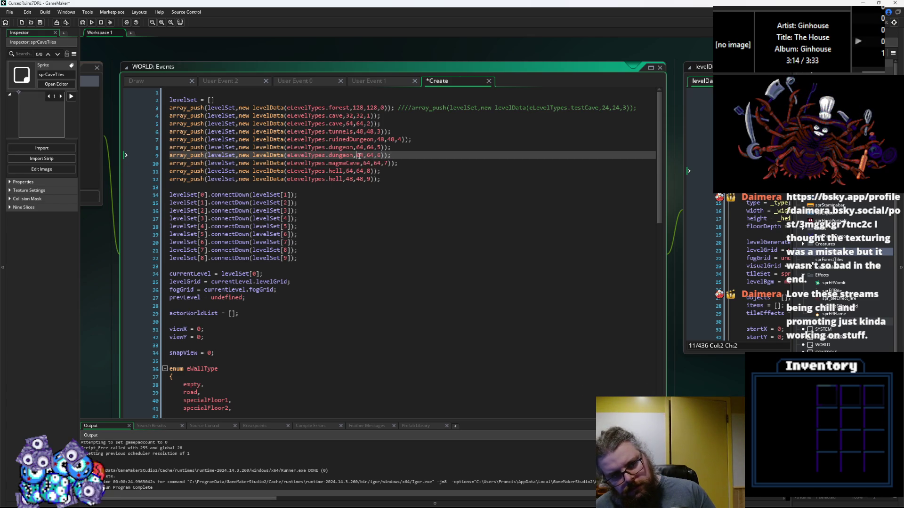
double_click(360, 155)
type("80")
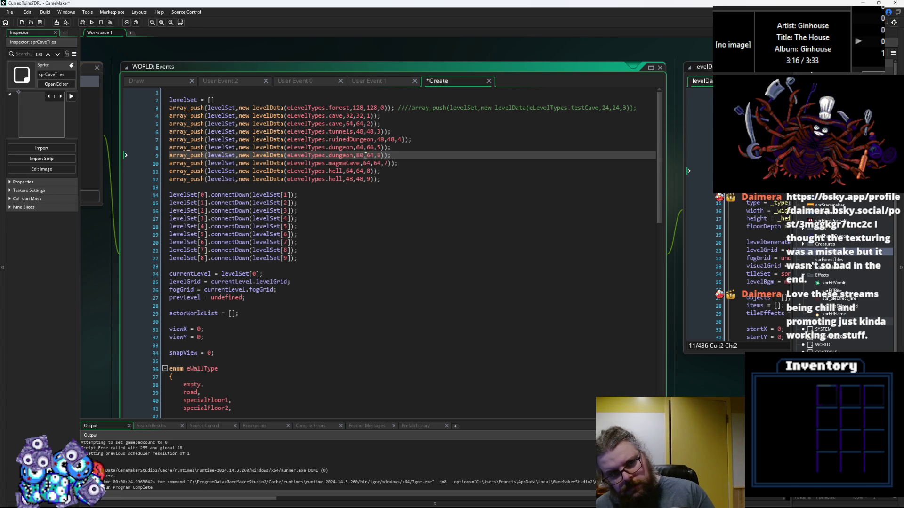
double_click(370, 155)
type("80")
Step: Select the whole last hell level line and put the caret at its end
left_click(362, 179)
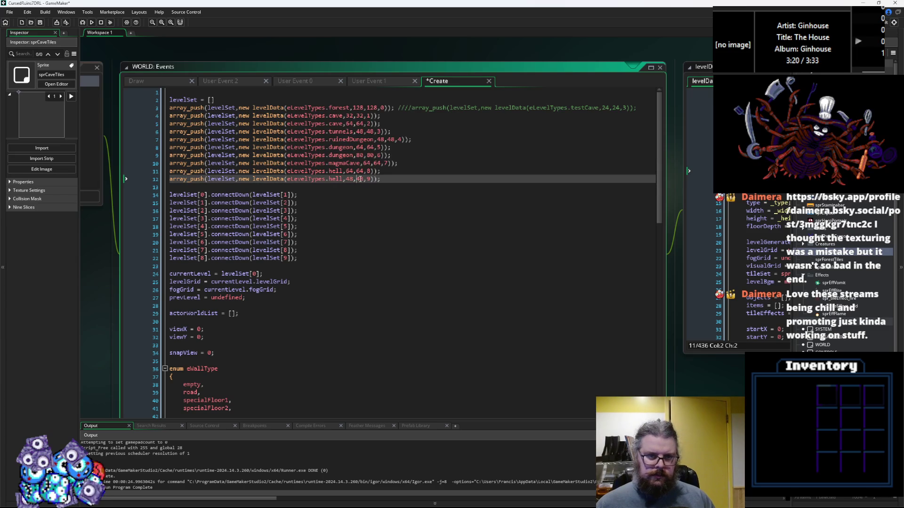
left_click_drag(381, 179, 160, 180)
left_click(388, 183)
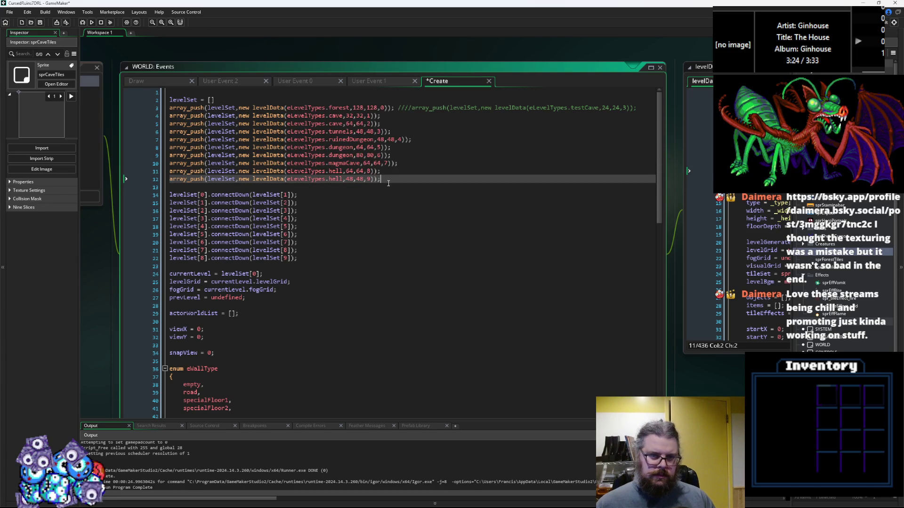
Step: Duplicate the last hell level line and size the copy 32,32
key("Return")
type("array_push(levelSet,new levelData(eLevelTypes.hell,48,48,9));")
key("Left")
key("Left")
key("Left")
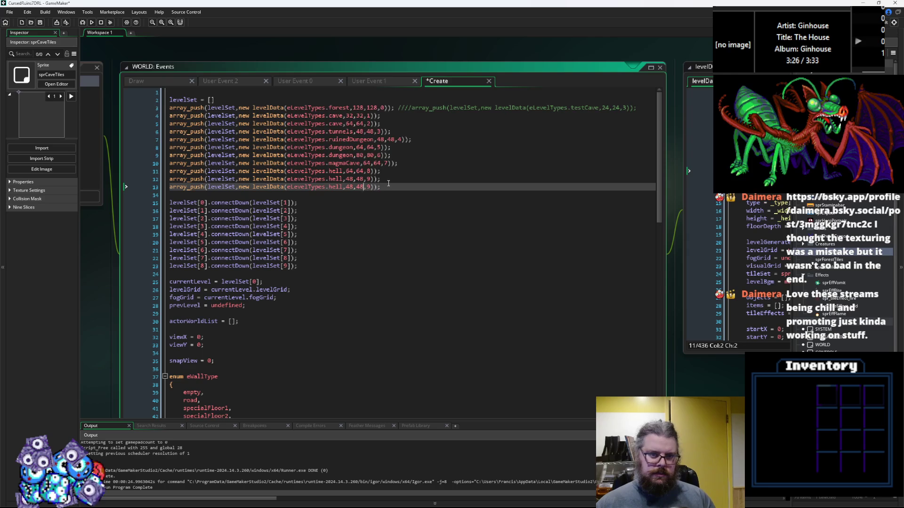
key("BackSpace")
key("BackSpace")
type("32")
key("Left")
key("Left")
key("Left")
key("BackSpace")
key("BackSpace")
type("32")
Step: Change the first hell level's size to 48,48
key("Up")
key("Up")
key("BackSpace")
key("BackSpace")
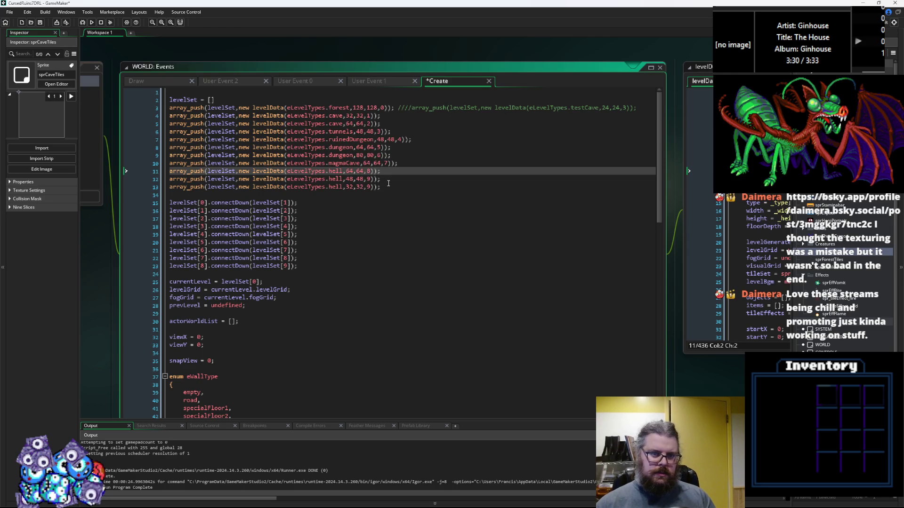
key("BackSpace")
type("48")
key("Right")
key("Right")
key("Right")
key("BackSpace")
key("BackSpace")
type("47")
key("BackSpace")
type("8")
Step: Make the middle hell level 80,80 and drag the Bluesky lava-creature post into view
key("Down")
key("BackSpace")
key("BackSpace")
type("70")
key("BackSpace")
key("BackSpace")
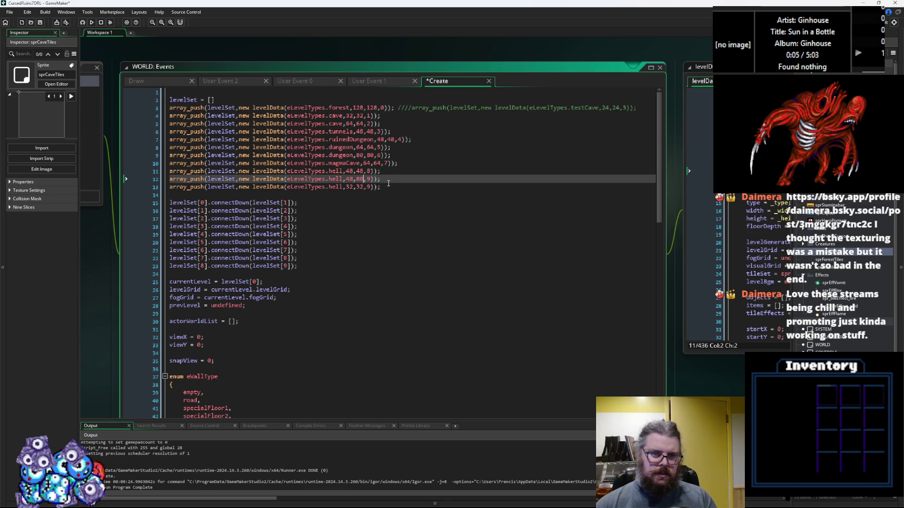
key("BackSpace")
key("BackSpace")
type("80")
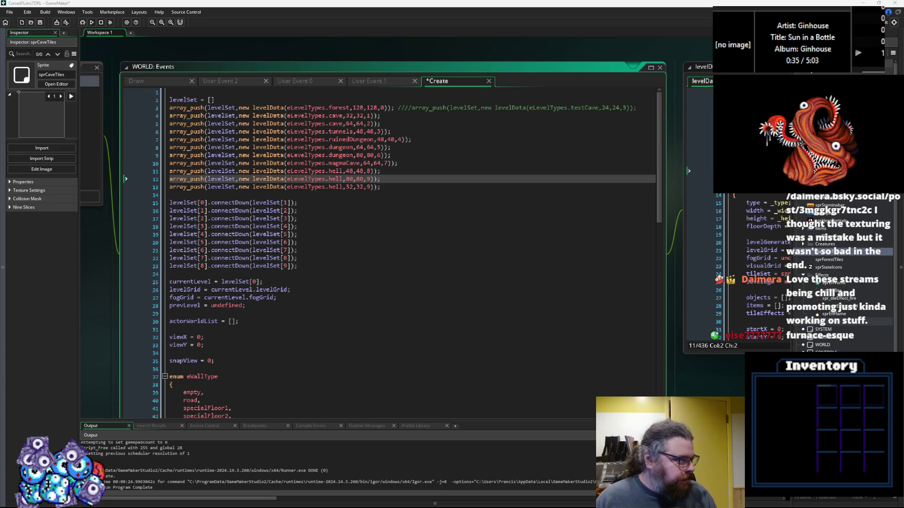
left_click_drag(0, 131, 114, 131)
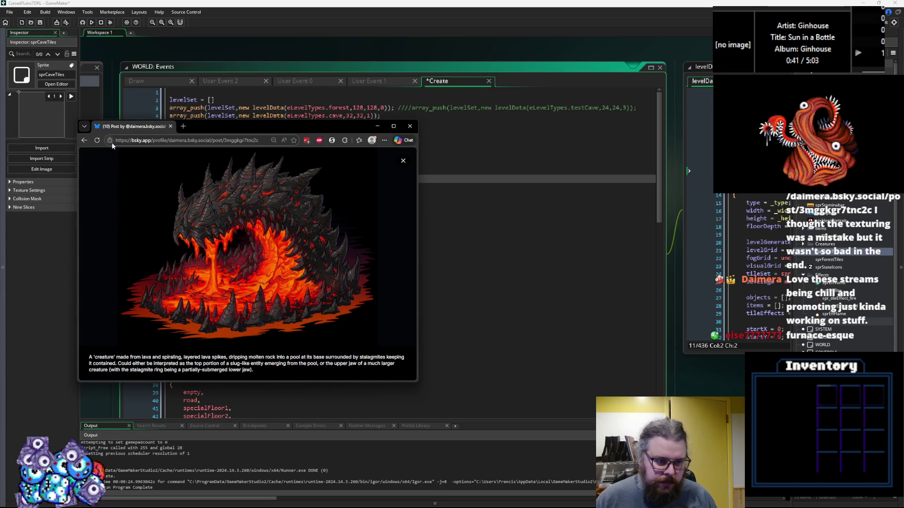
Step: Close the Bluesky lava-creature post window to return to GameMaker's code
left_click(171, 127)
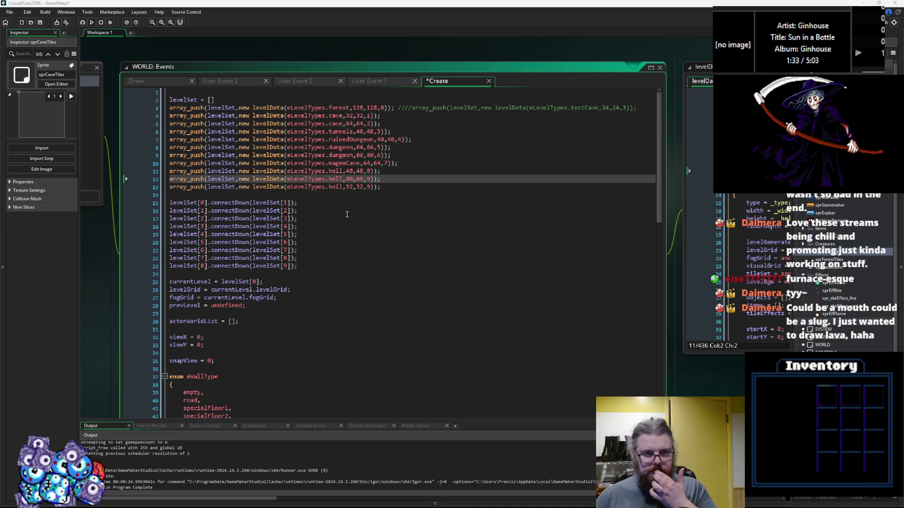
Step: Save WORLD's Create event and switch to CaveTiles.gif in Aseprite
left_click(40, 22)
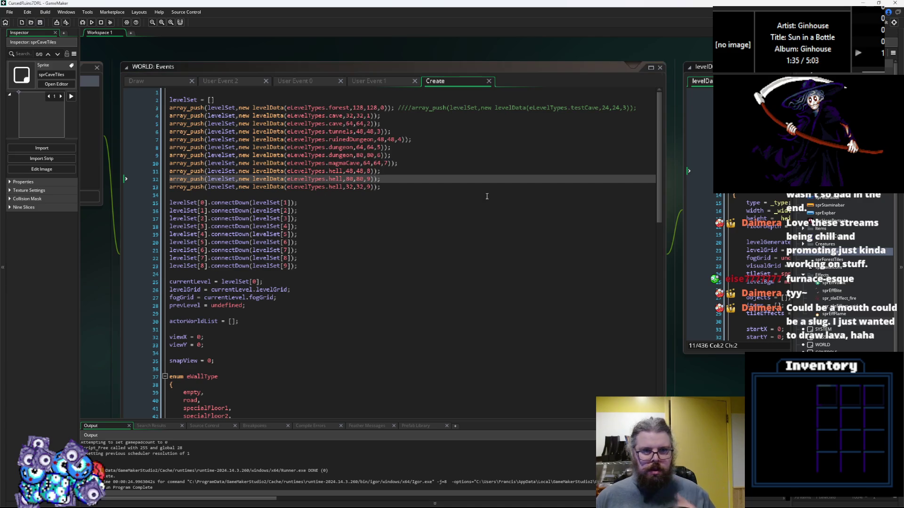
left_click(408, 217)
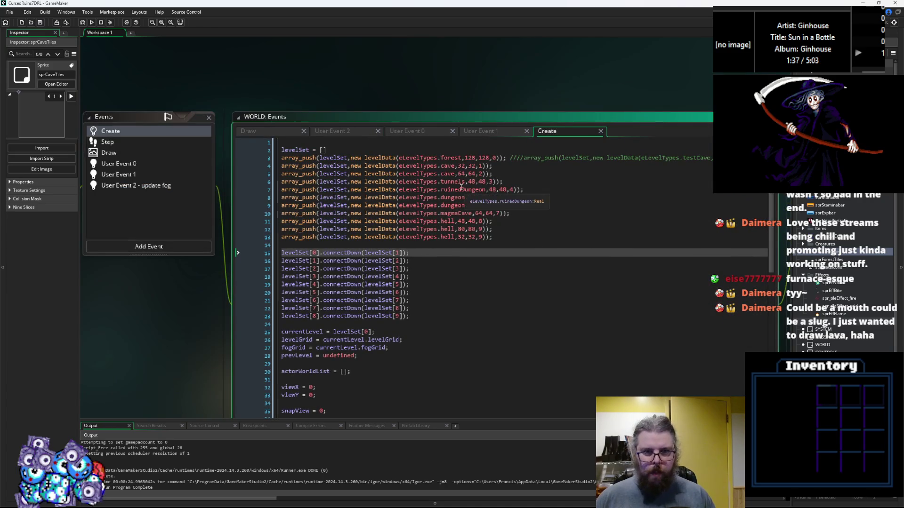
left_click(448, 174)
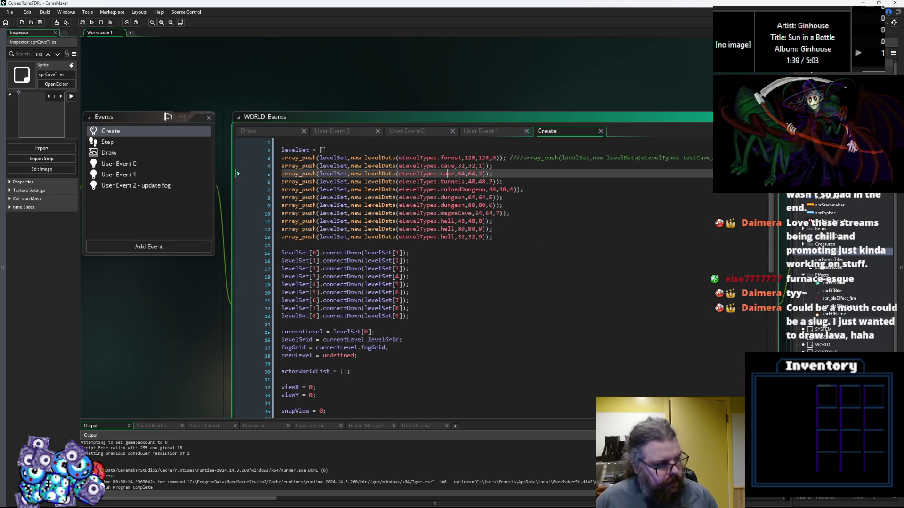
key("alt+Tab")
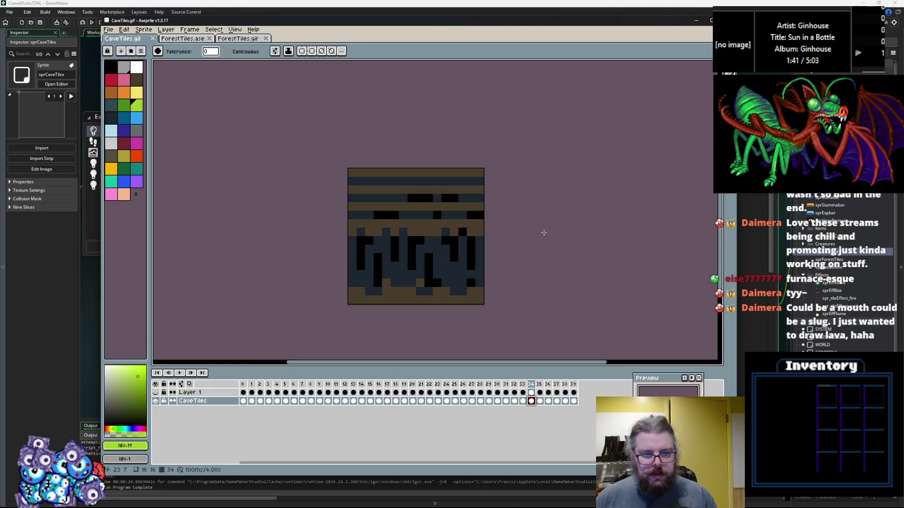
left_click(252, 393)
key("Right")
key("Right")
key("Right")
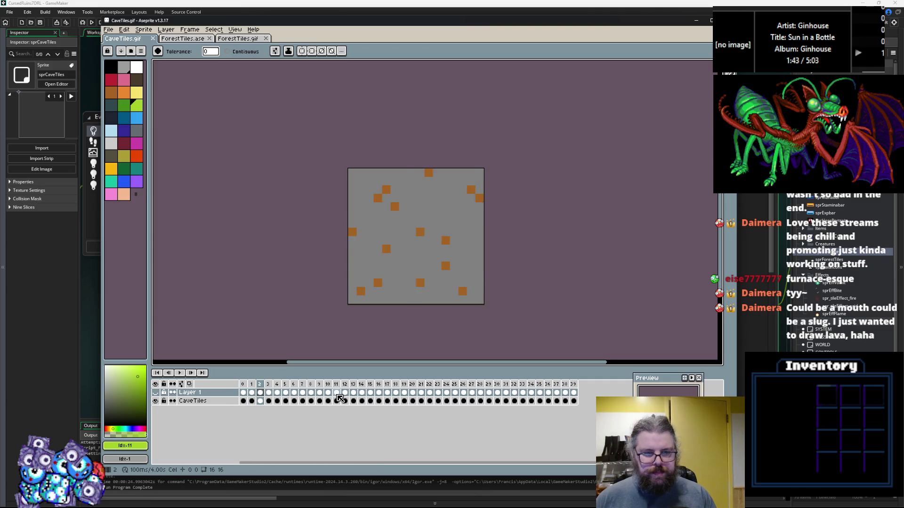
key("Right")
key("Right")
key("Right")
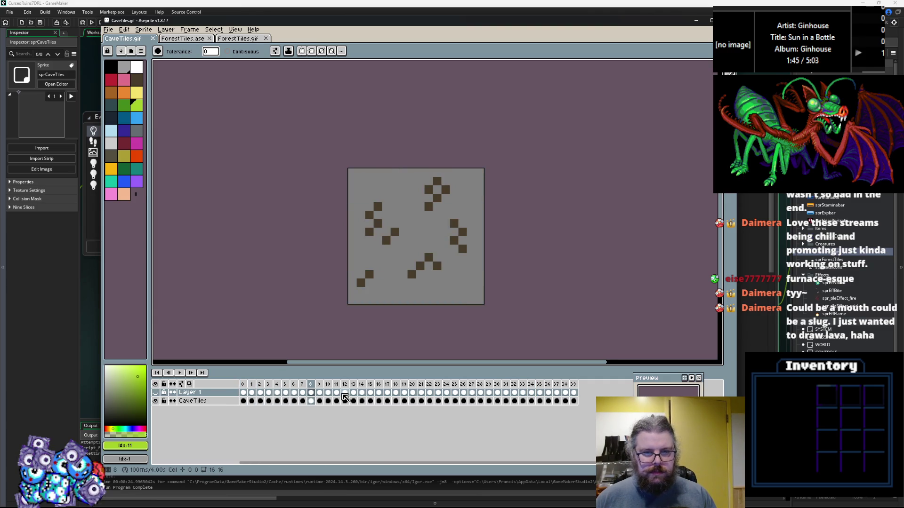
key("Left")
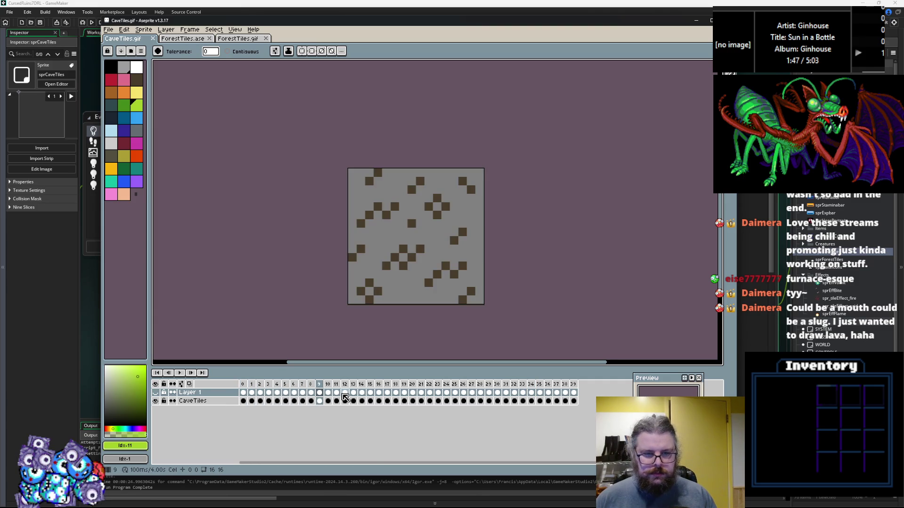
key("Right")
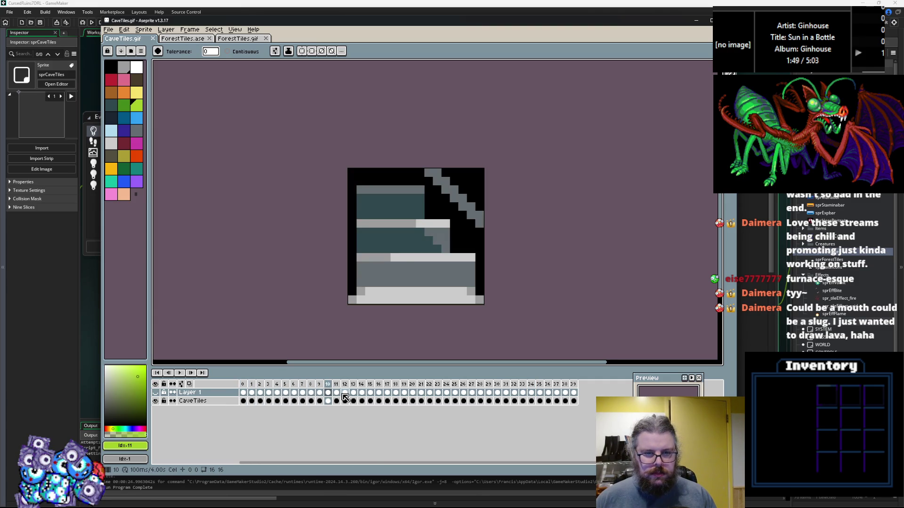
key("Left")
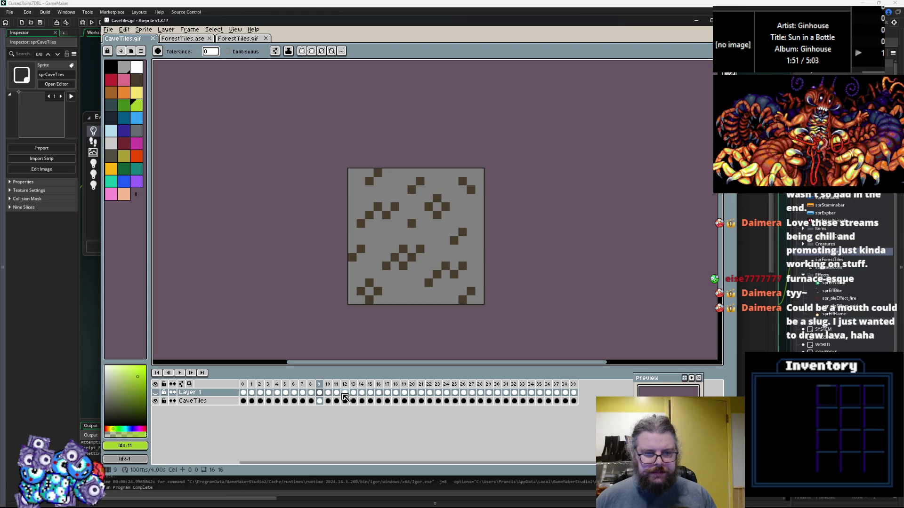
left_click(156, 393)
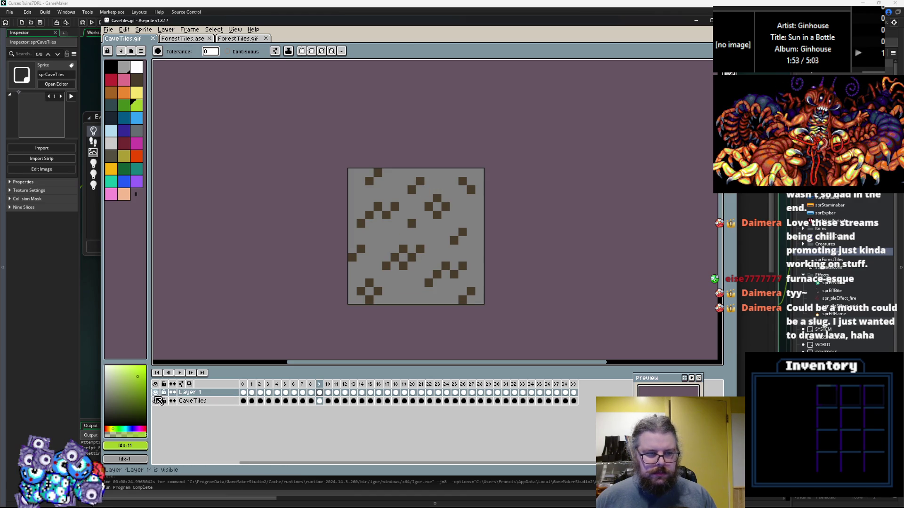
key("Left")
key("Left")
key("Left")
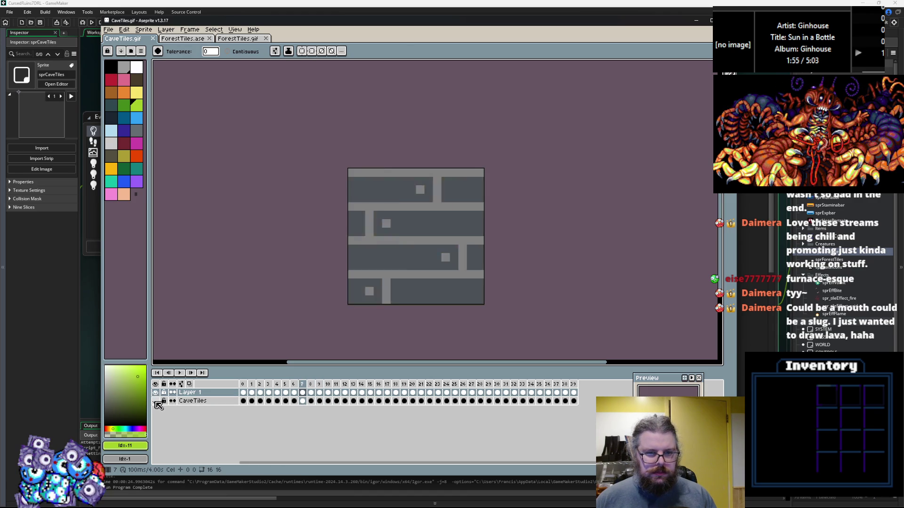
key("Right")
key("Right")
key("Right")
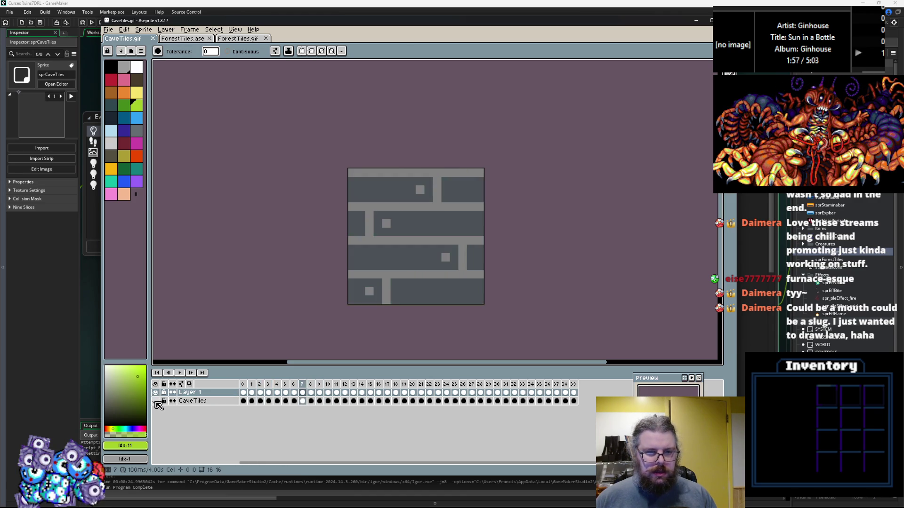
key("Right")
key("Right")
key("Left")
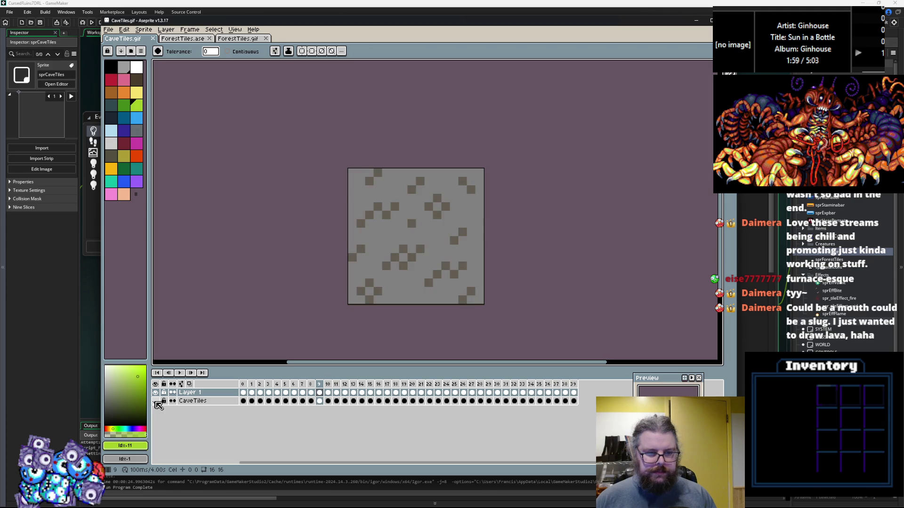
right_click(202, 393)
left_click(214, 397)
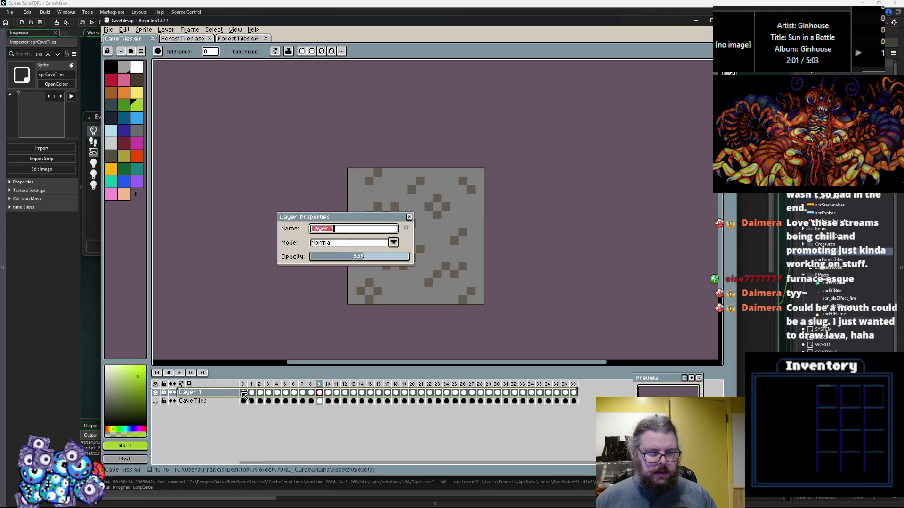
left_click_drag(345, 257, 394, 256)
key("Left")
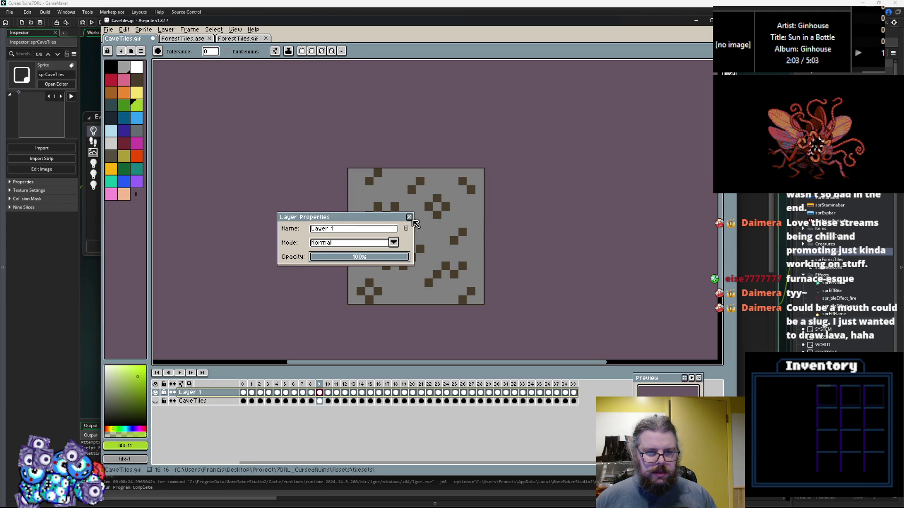
key("Return")
key("Right")
key("Right")
key("Right")
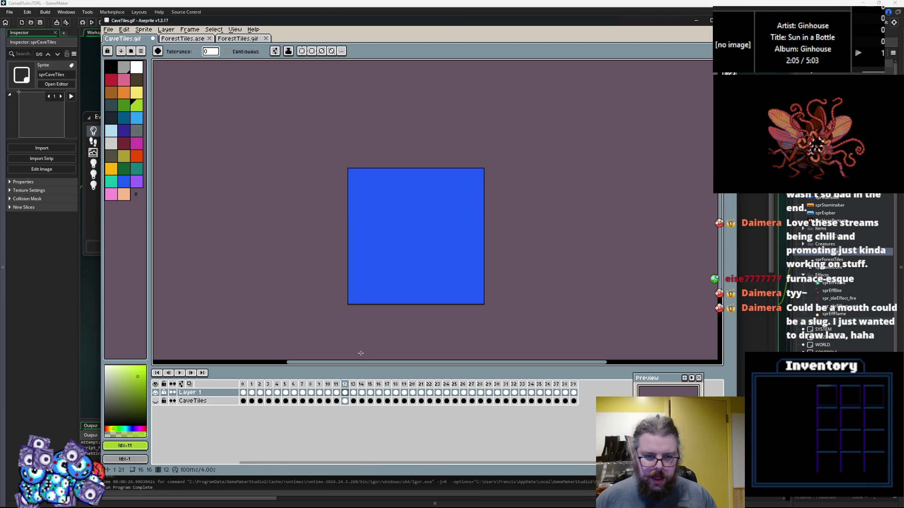
key("Right")
key("Right")
key("Right")
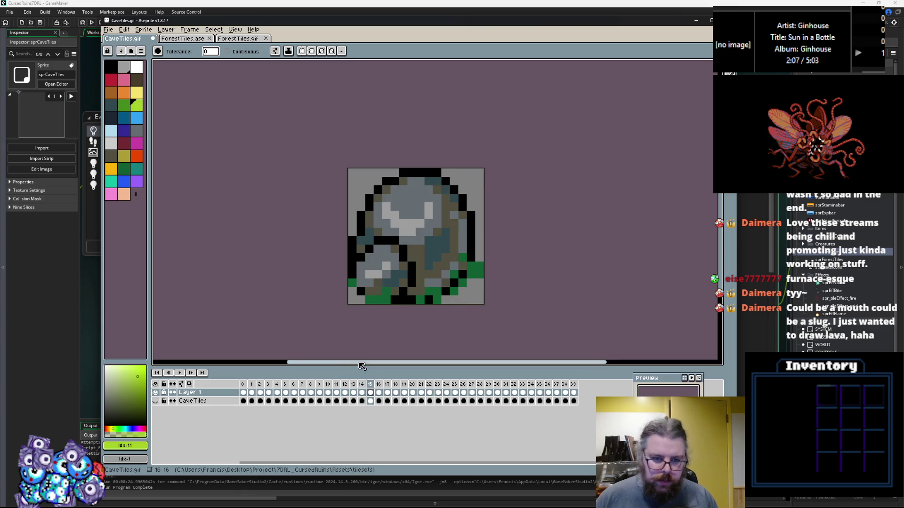
key("Right")
key("Right")
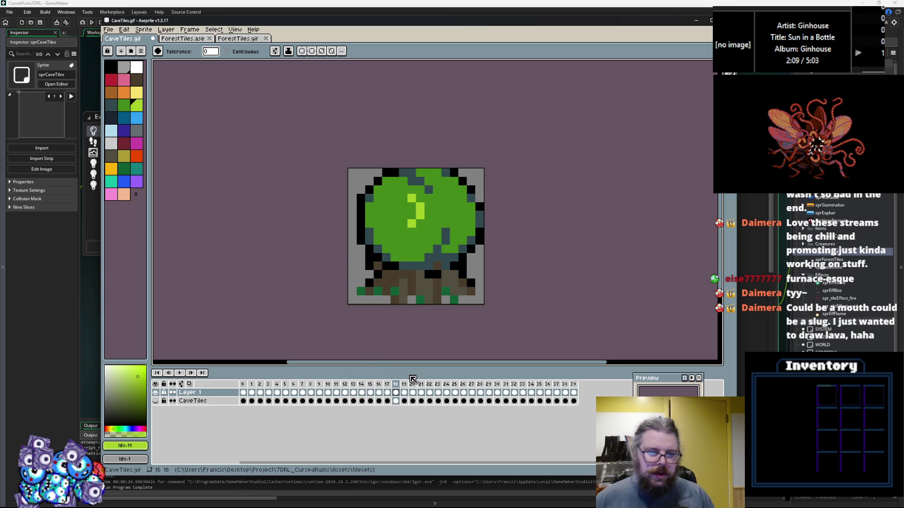
key("Right")
key("Right")
key("Right")
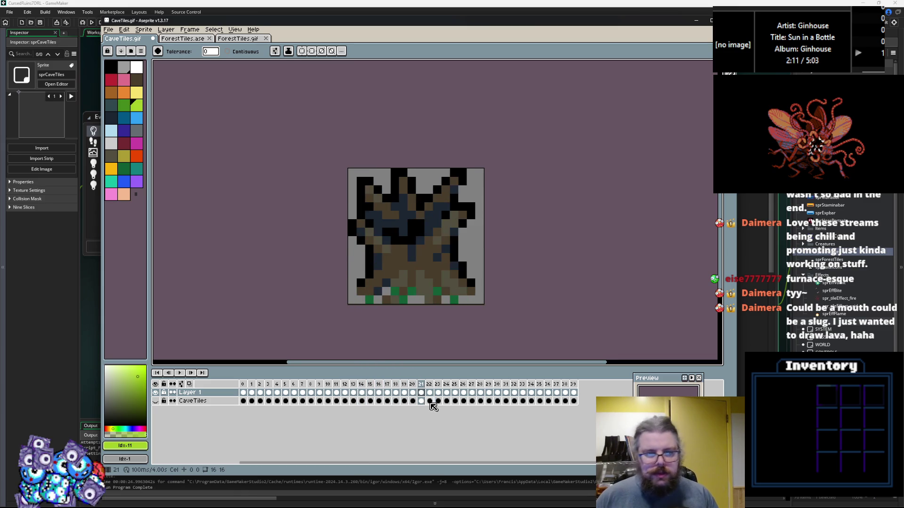
key("Right")
key("Right")
key("Right")
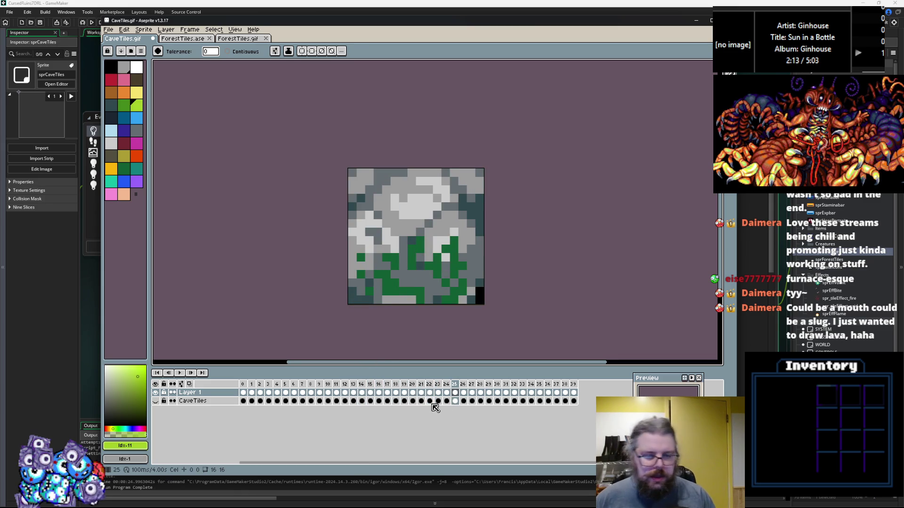
key("Right")
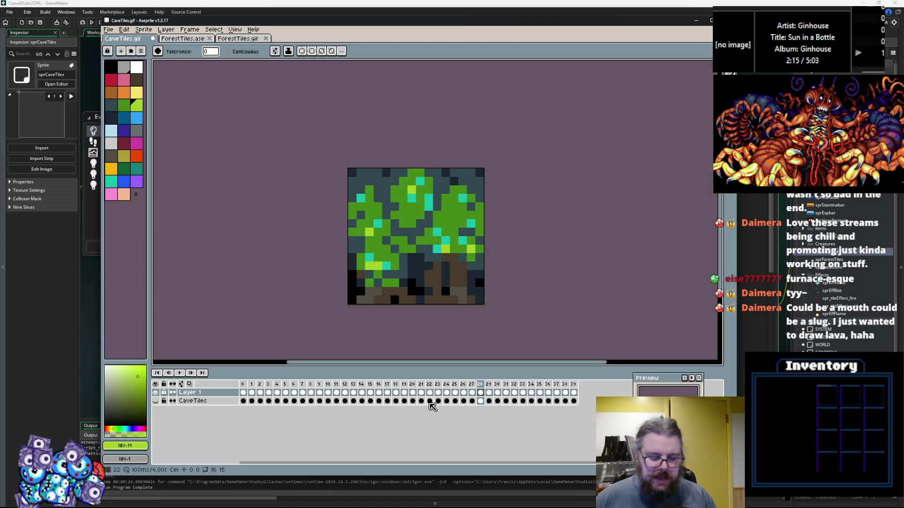
key("Right")
key("Right")
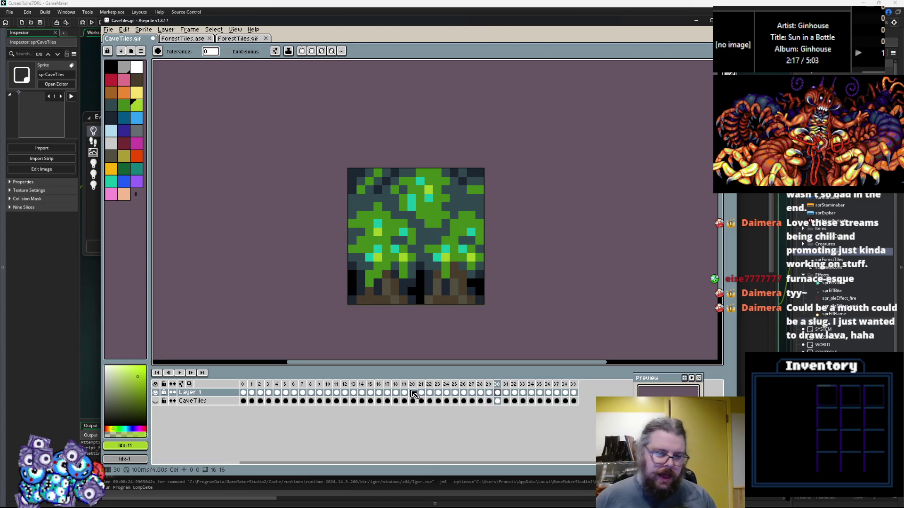
key("Right")
key("Right")
key("Right")
key("Right")
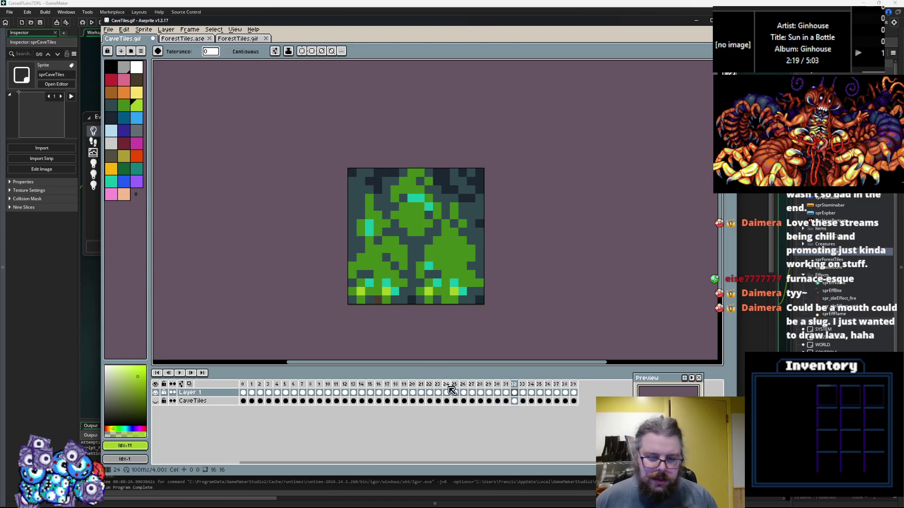
key("Right")
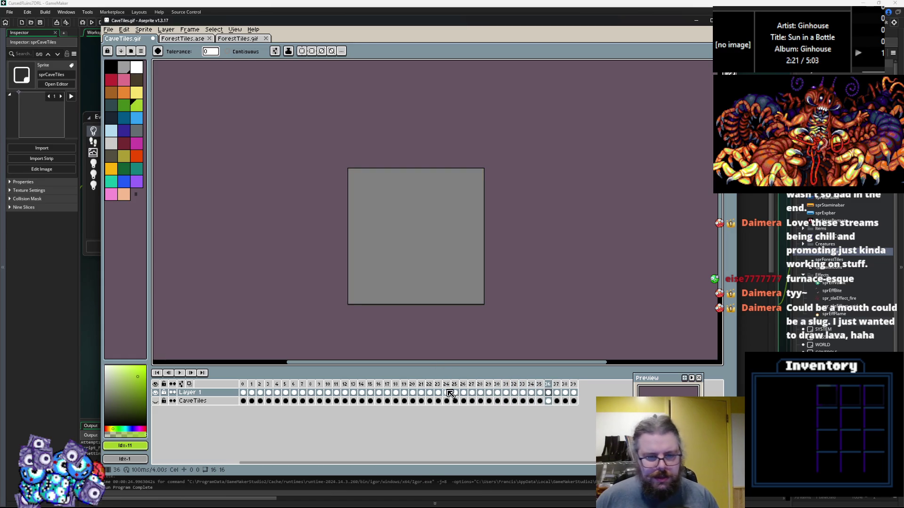
key("Right")
key("Right")
key("Right")
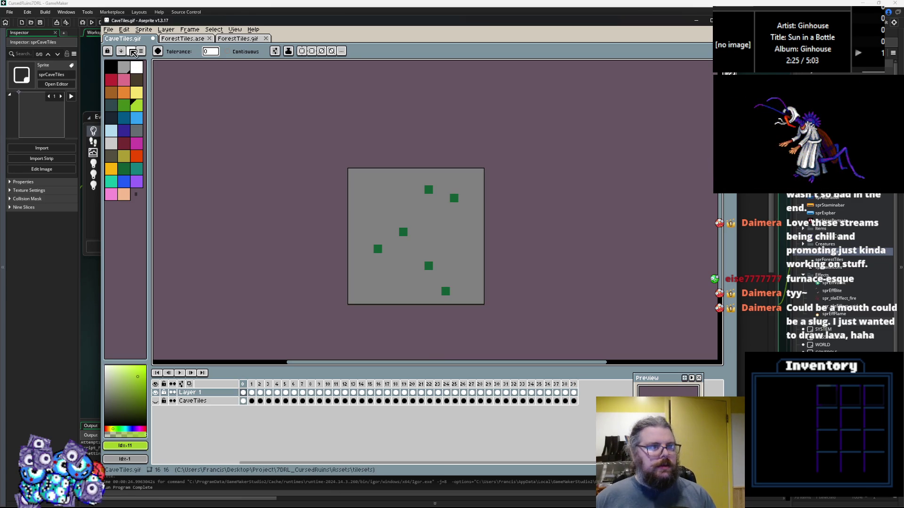
Step: Save CaveTiles.gif with Layer 1 hidden and the CaveTiles layer shown
left_click(109, 30)
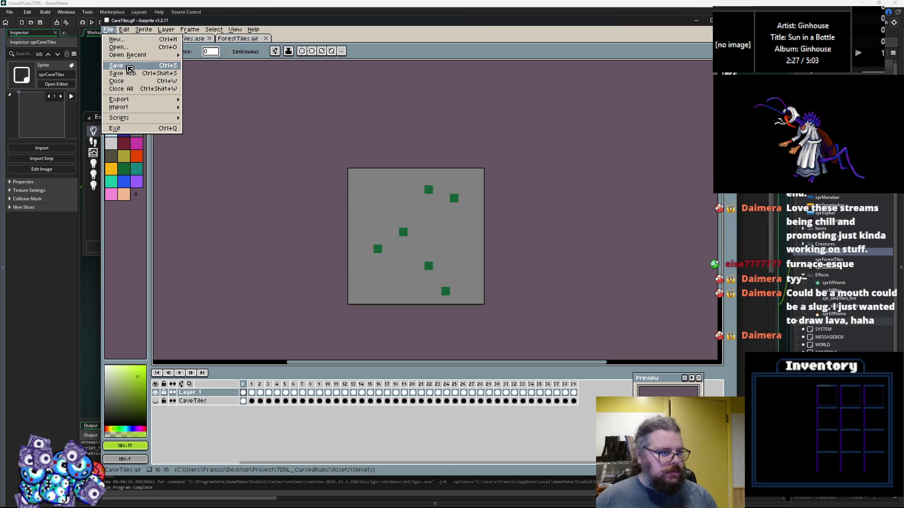
left_click(130, 69)
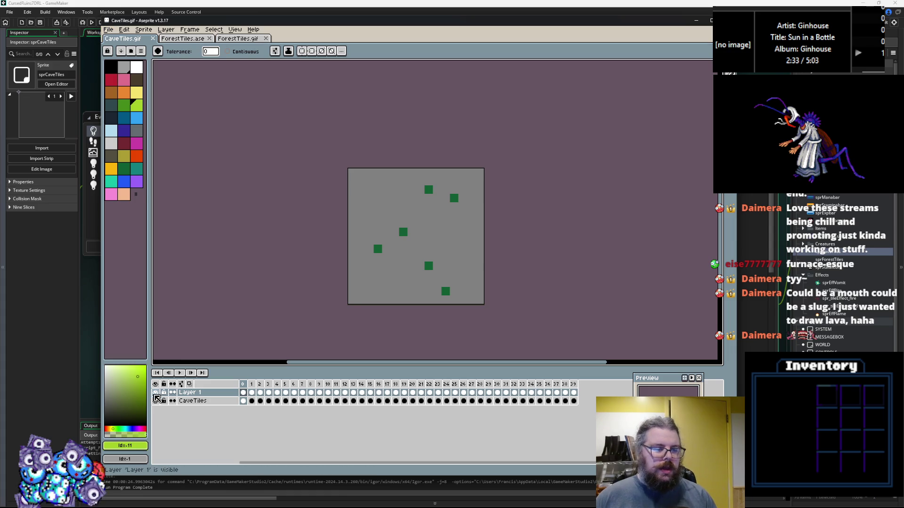
left_click(155, 393)
left_click(155, 401)
left_click(109, 29)
left_click(118, 70)
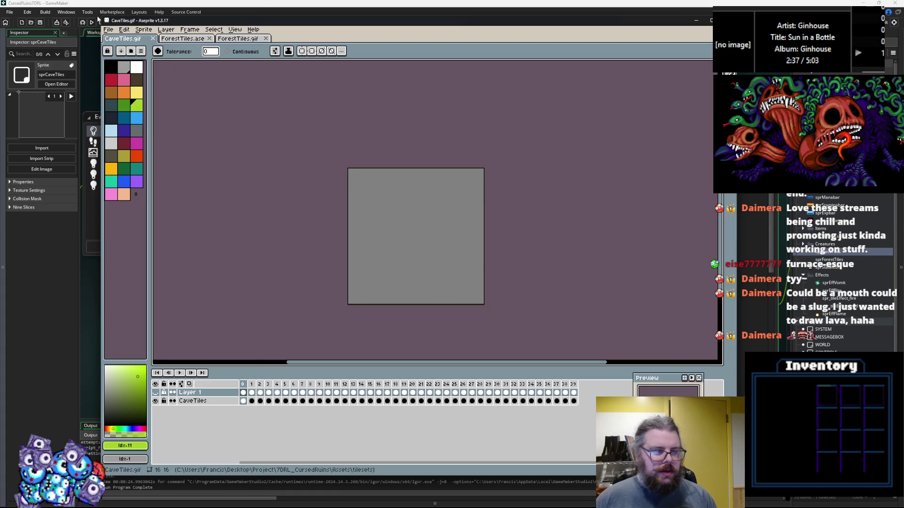
Step: Save the sprite under a chosen name, replacing the existing CaveTiles.gif
left_click(108, 29)
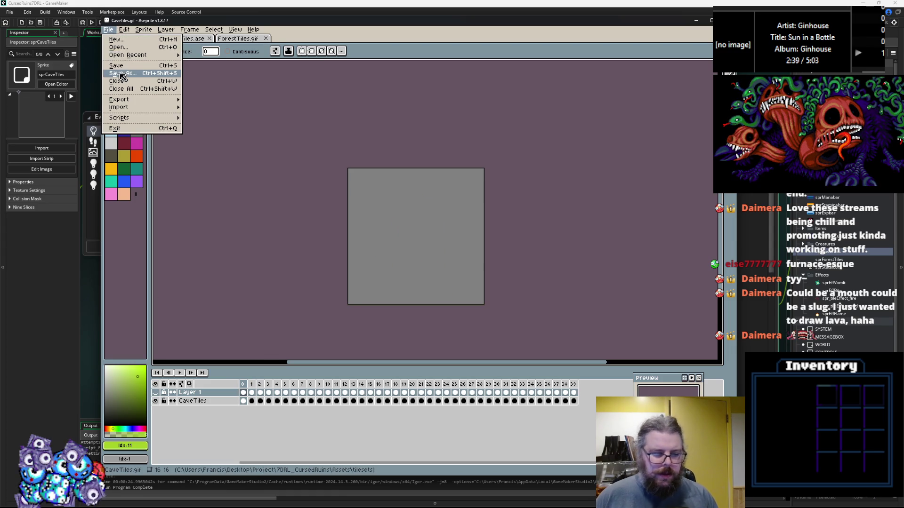
left_click(119, 74)
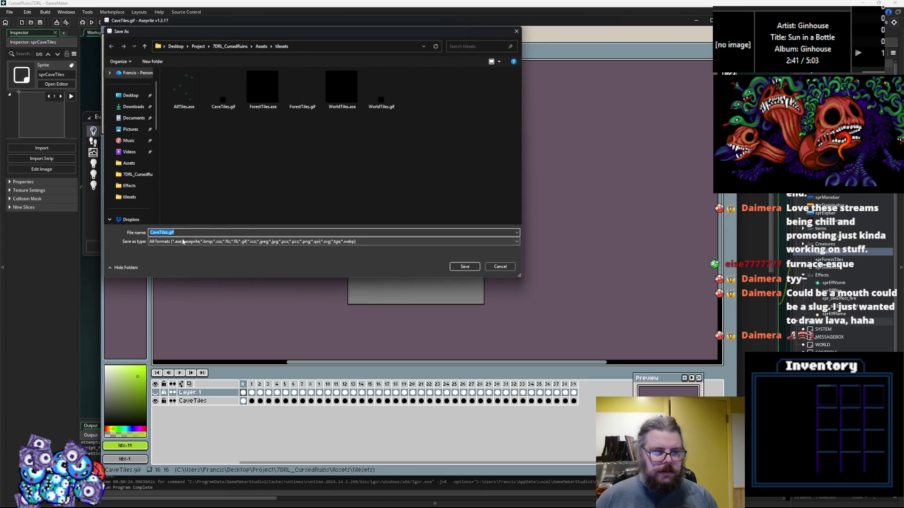
left_click(478, 267)
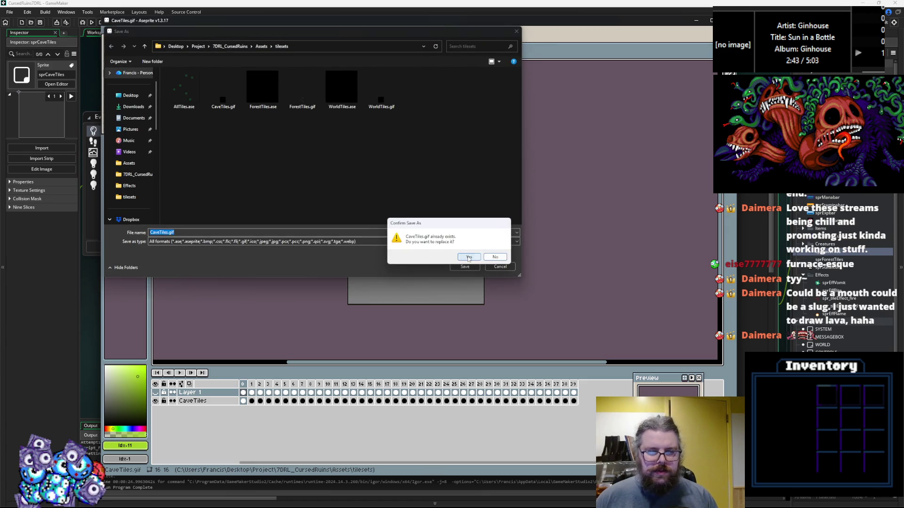
left_click(469, 259)
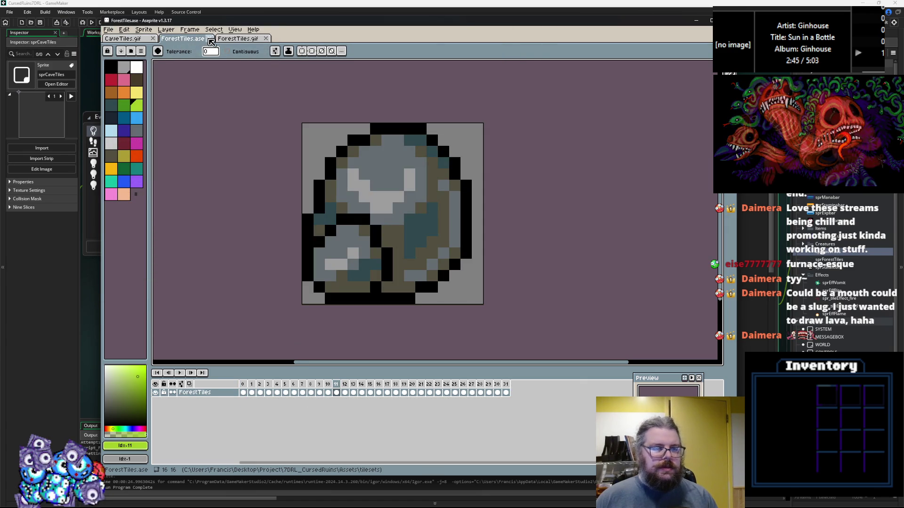
Step: Close the ForestTiles.ase and ForestTiles.gif files
left_click(194, 38)
left_click(209, 39)
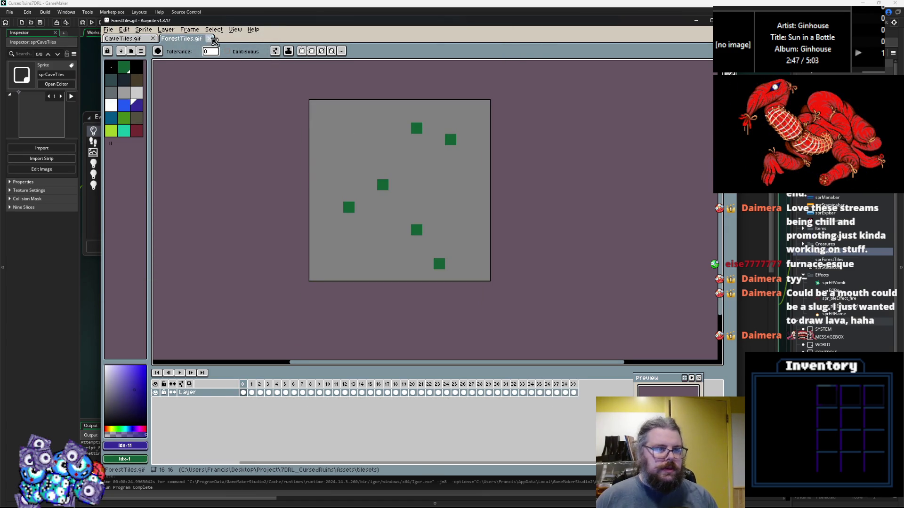
left_click(211, 42)
Step: Save the sprite as AllTiles.ase, replacing the old file, and toggle both layers' visibility
left_click(108, 30)
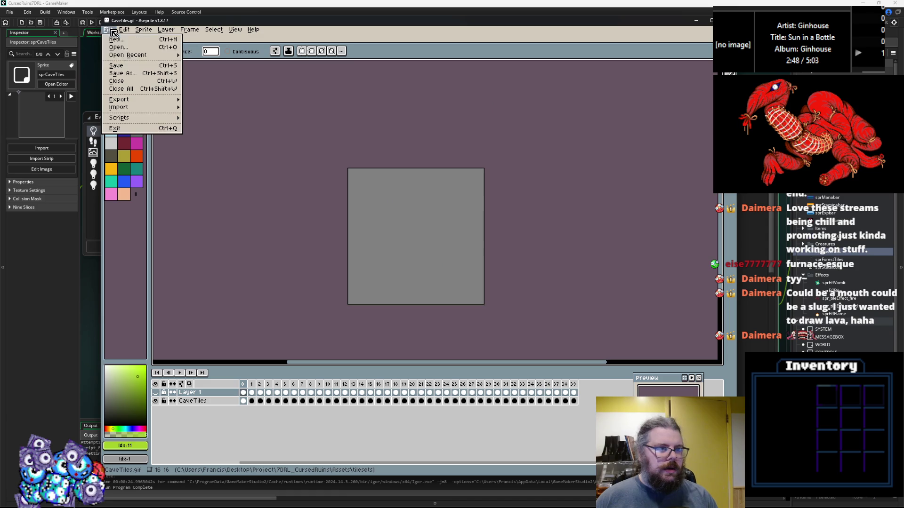
left_click(126, 73)
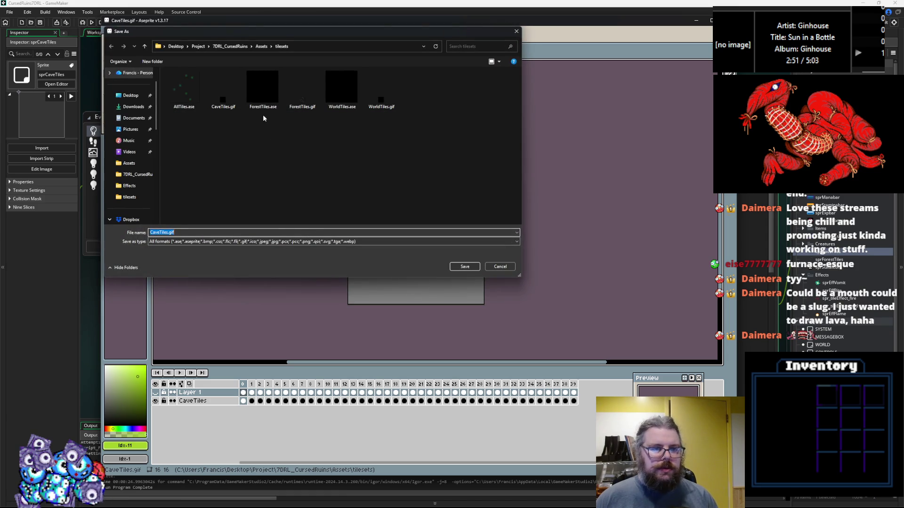
left_click(196, 96)
left_click(453, 266)
left_click(469, 257)
left_click(156, 400)
left_click(156, 401)
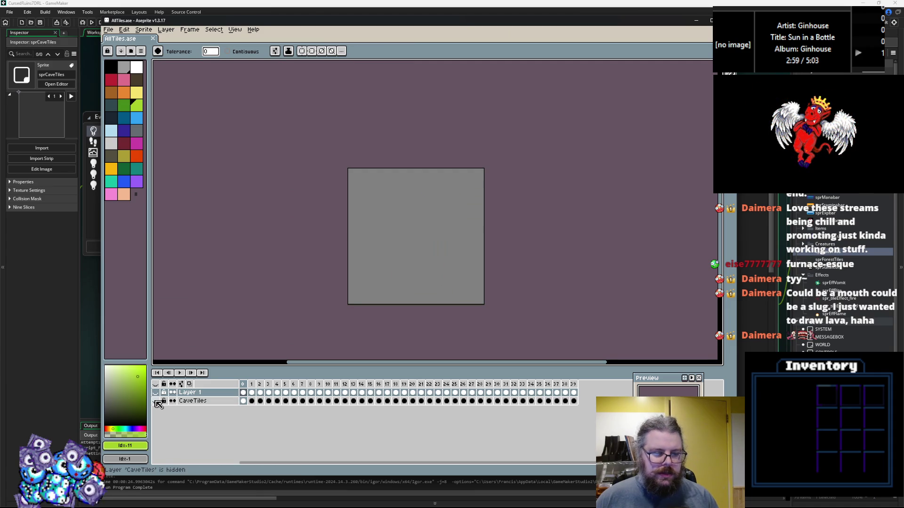
Step: Add a new Layer 2 and move CaveTiles above it
right_click(216, 402)
mouse_move(234, 420)
left_click(289, 417)
left_click_drag(219, 410, 218, 398)
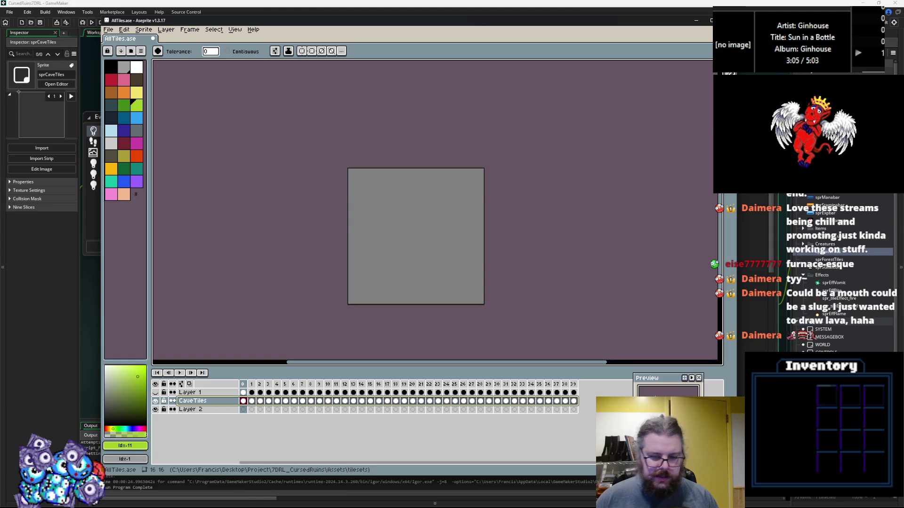
Step: Browse Layer 2's frames, hide Layer 1, and make CaveTiles the active layer
left_click_drag(573, 401, 244, 403)
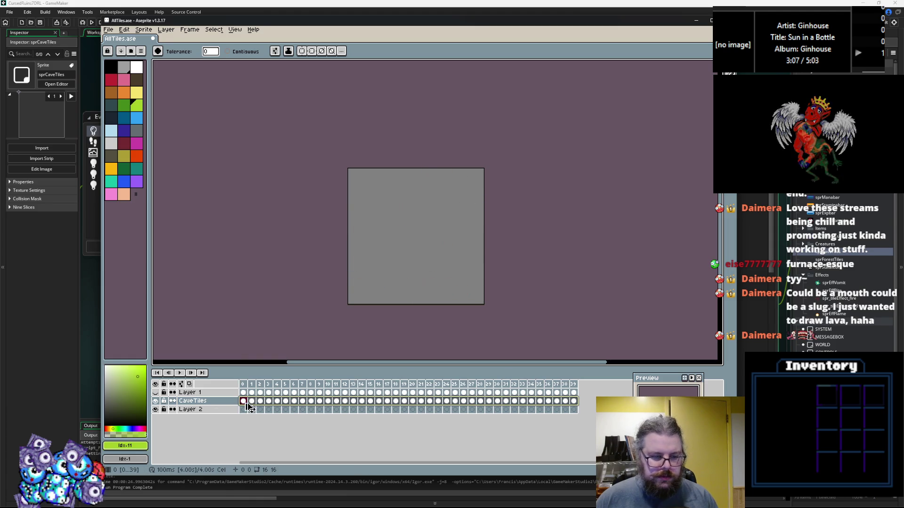
left_click(243, 409)
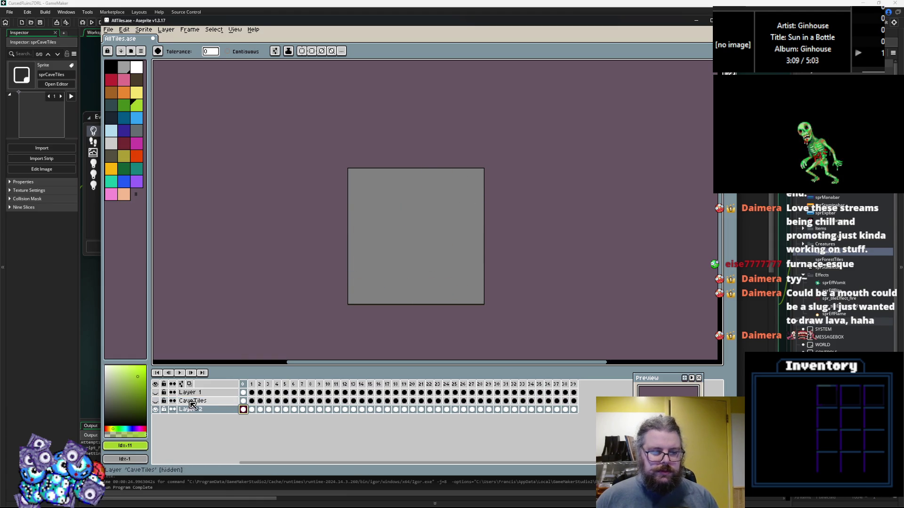
key("Right")
scroll(466, 281, "up", 2)
scroll(430, 268, "down", 1)
key("Right")
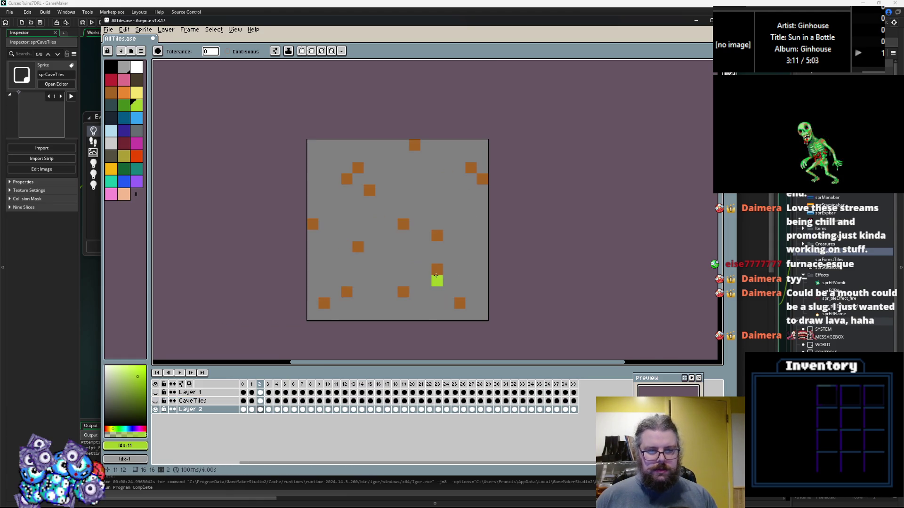
scroll(426, 271, "up", 1)
key("Left")
left_click(155, 401)
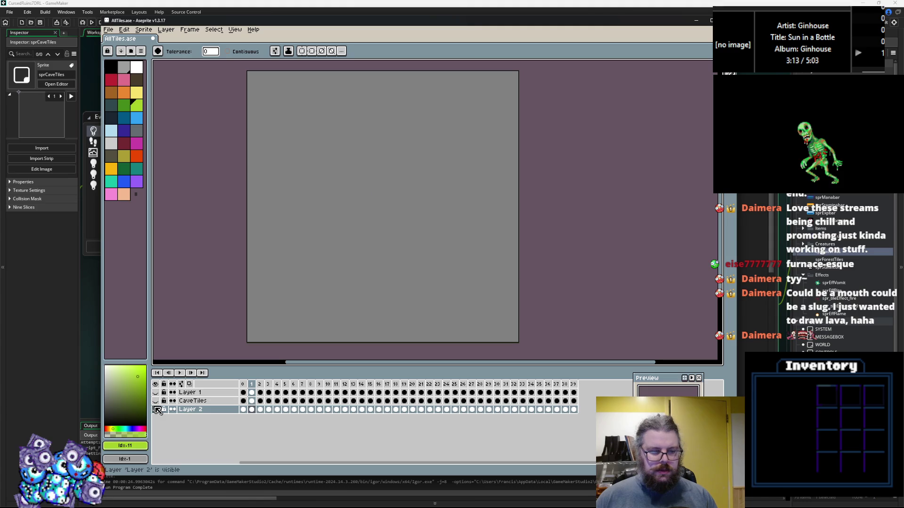
left_click(159, 401)
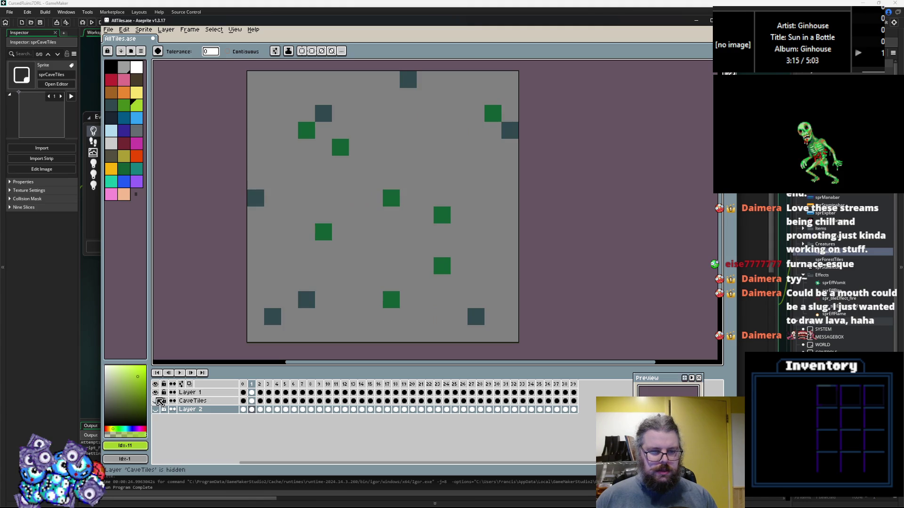
left_click(156, 393)
left_click(193, 401)
Step: Repaint the squares in tile frames 1 to 3 dark navy with the paint bucket
key("Left")
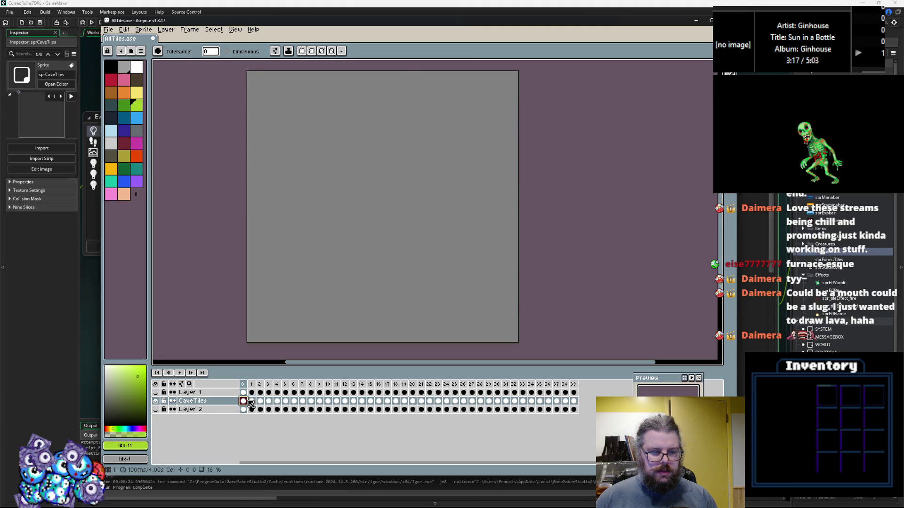
key("Right")
key("bracketright")
left_click(306, 232)
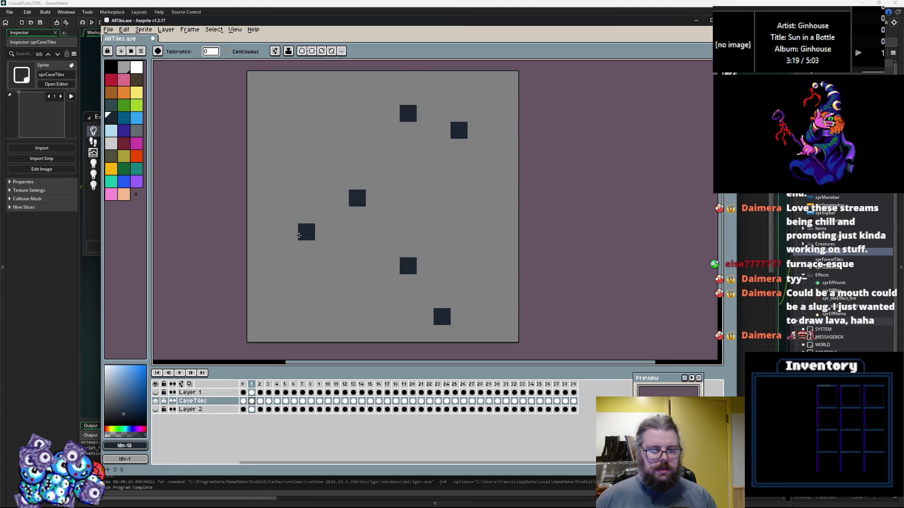
key("Right")
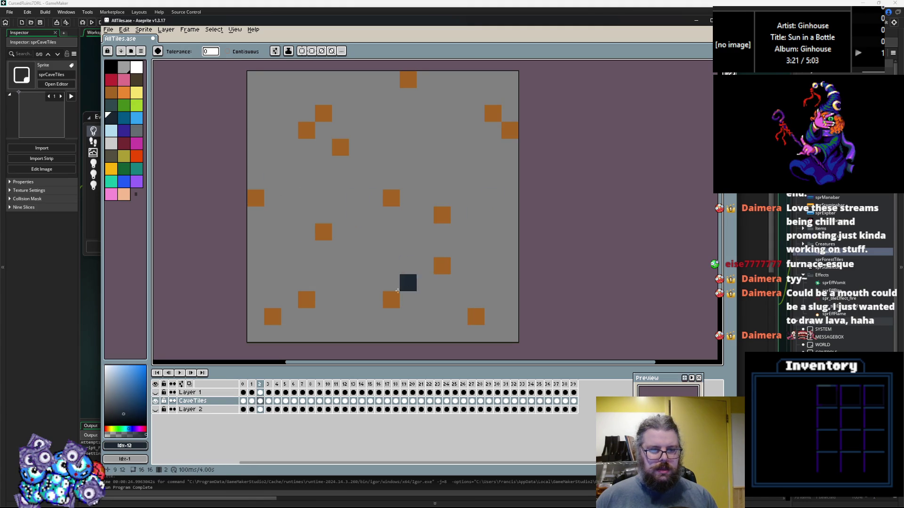
left_click(387, 297)
key("Right")
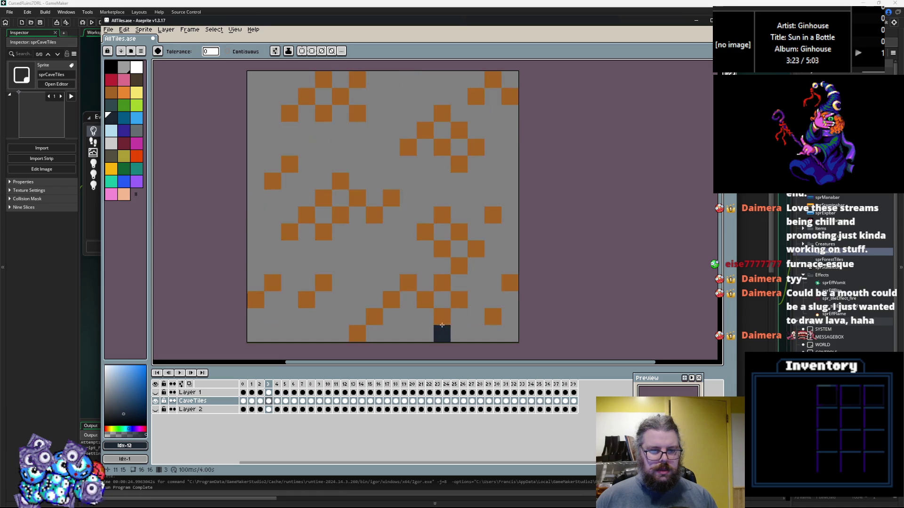
left_click(412, 283)
key("Right")
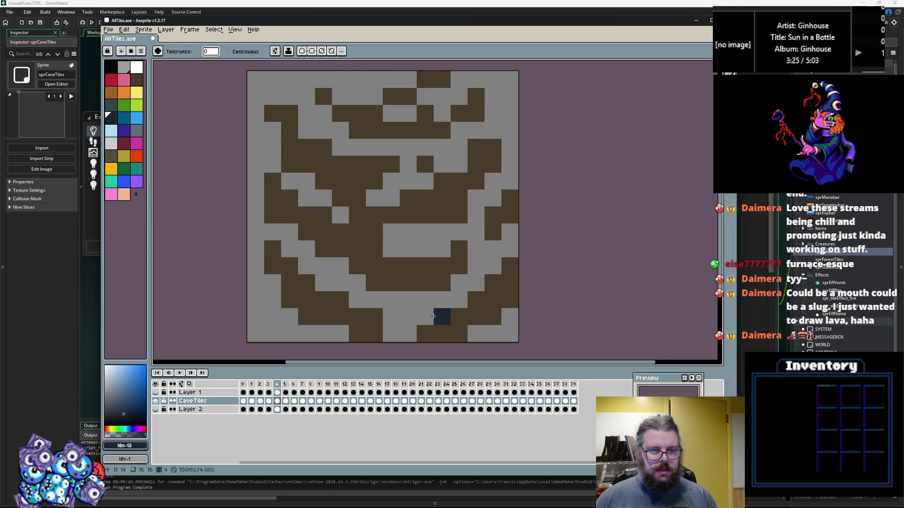
Step: Sample the brown tile colour on frame 4 and step through to frame 5
left_click(412, 273, "alt")
key("Left")
key("Left")
key("Right")
key("Right")
key("Right")
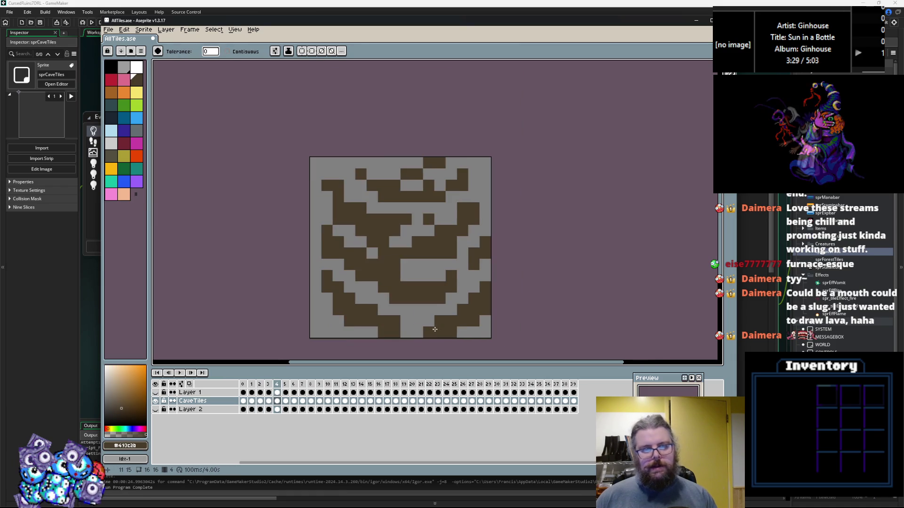
key("Left")
key("Right")
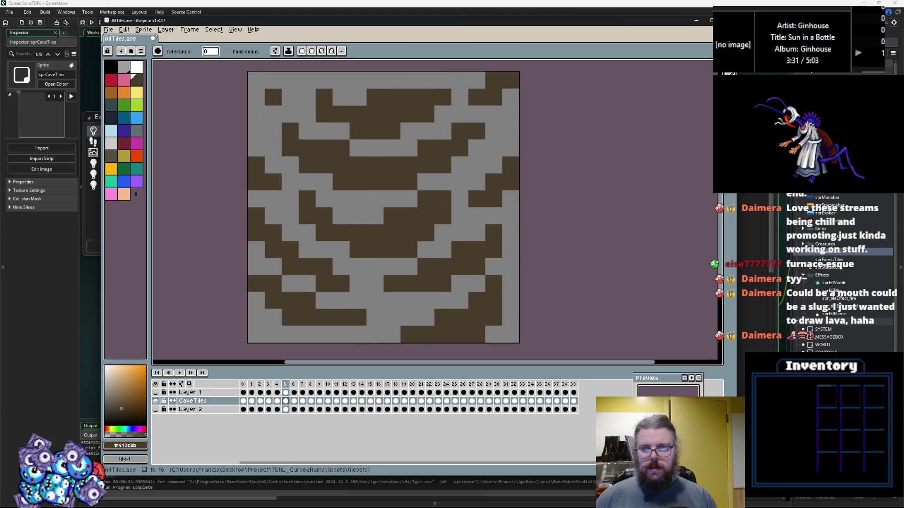
Step: Switch to the pencil with a transparent colour while advancing to the brown pattern frame
left_click(709, 83)
key("Right")
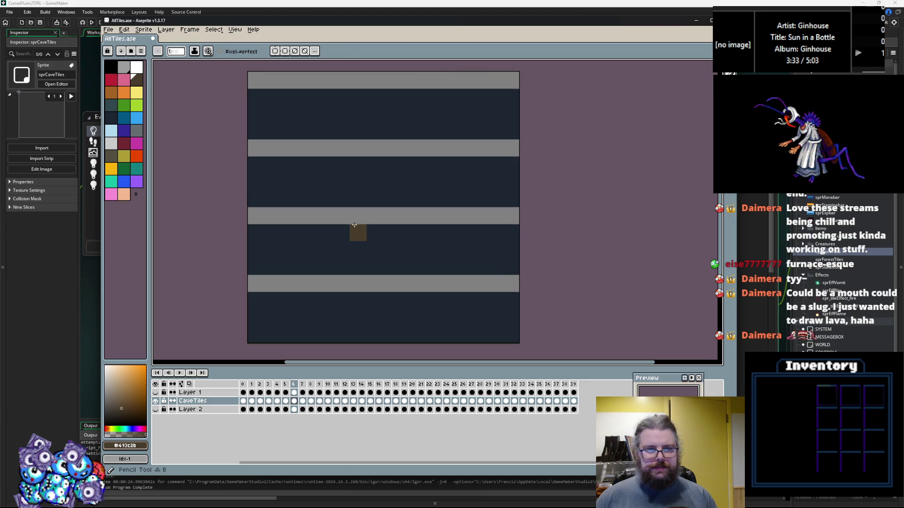
scroll(376, 238, "down", 1)
key("Right")
key("Right")
scroll(381, 241, "up", 1)
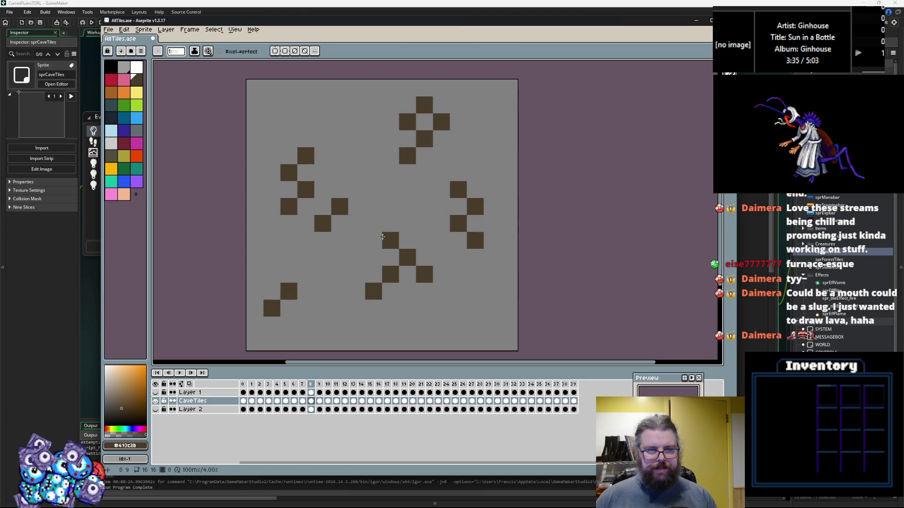
left_click(442, 308, "alt")
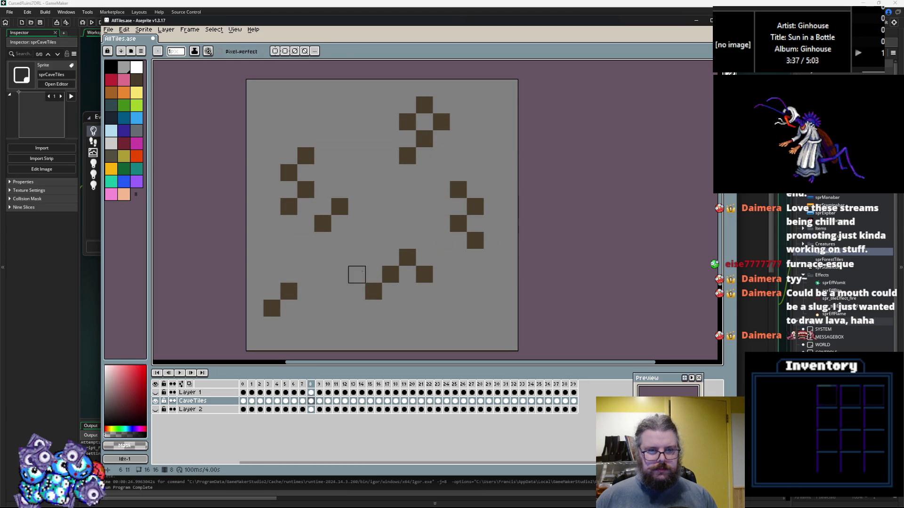
Step: Compare the navy brick and brown checker frames around frame 8, landing on the grey stone tile
key("Left")
key("Right")
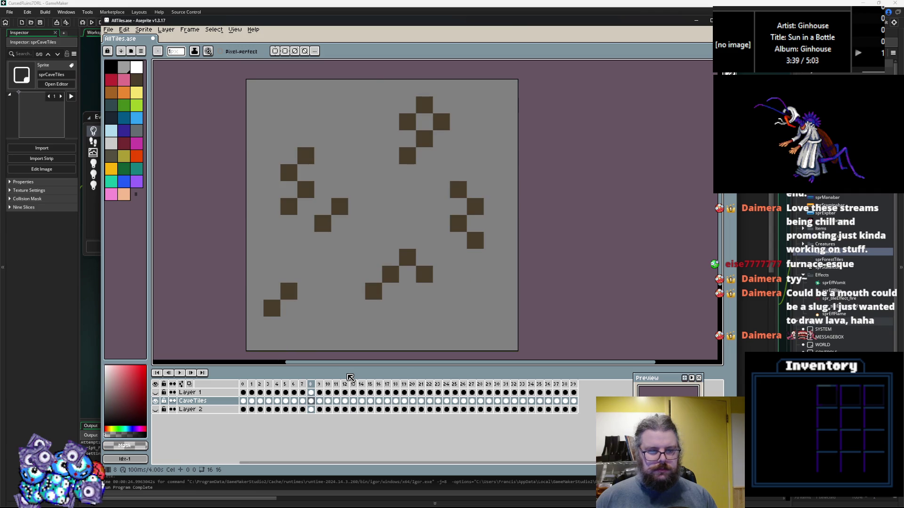
key("Left")
key("Right")
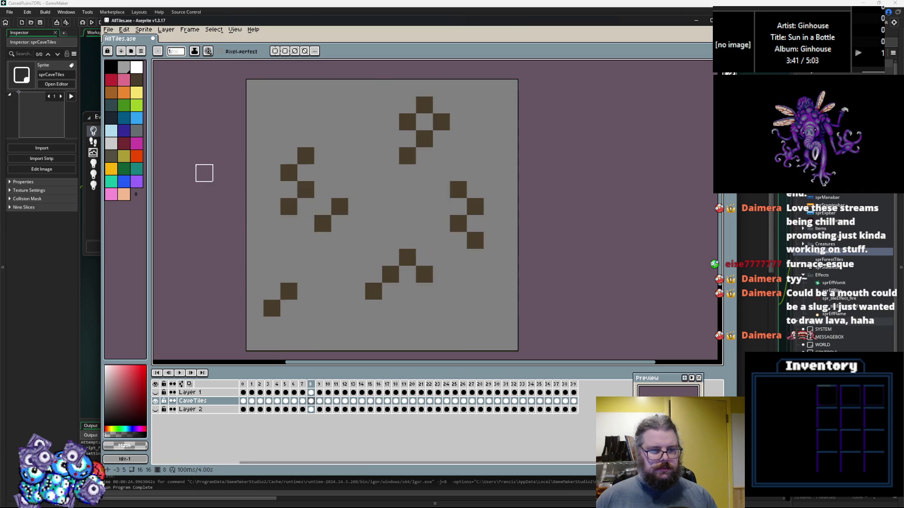
key("Right")
key("Right")
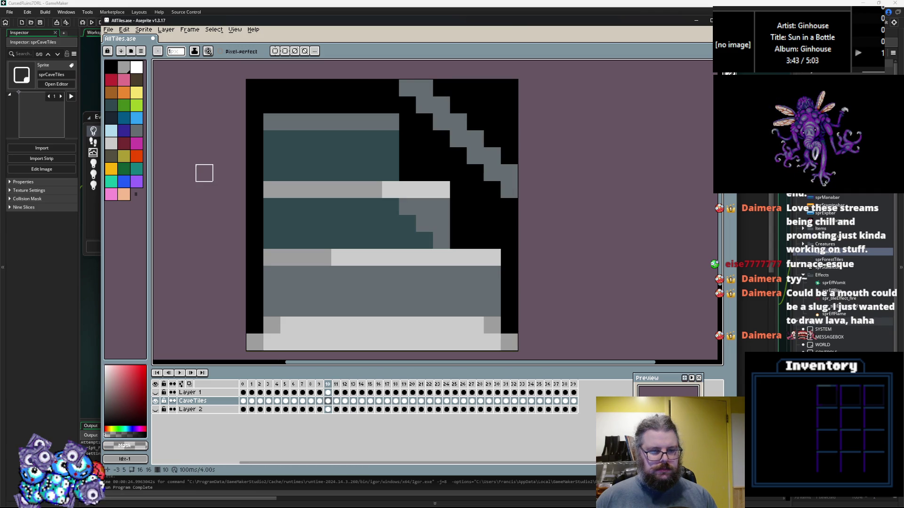
key("Left")
key("Right")
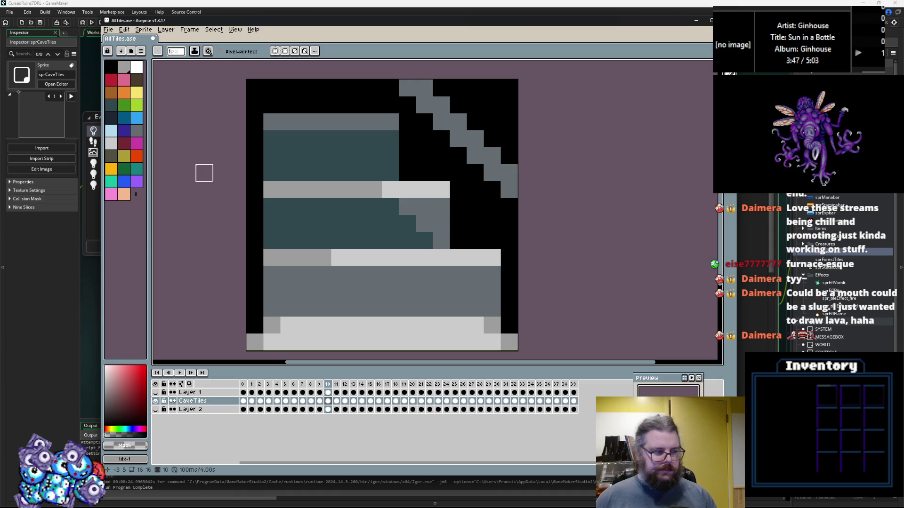
Step: Step forward through the CaveTiles frames past frame 14 up to frame 25
key("Right")
key("Right")
key("Right")
key("Left")
key("Right")
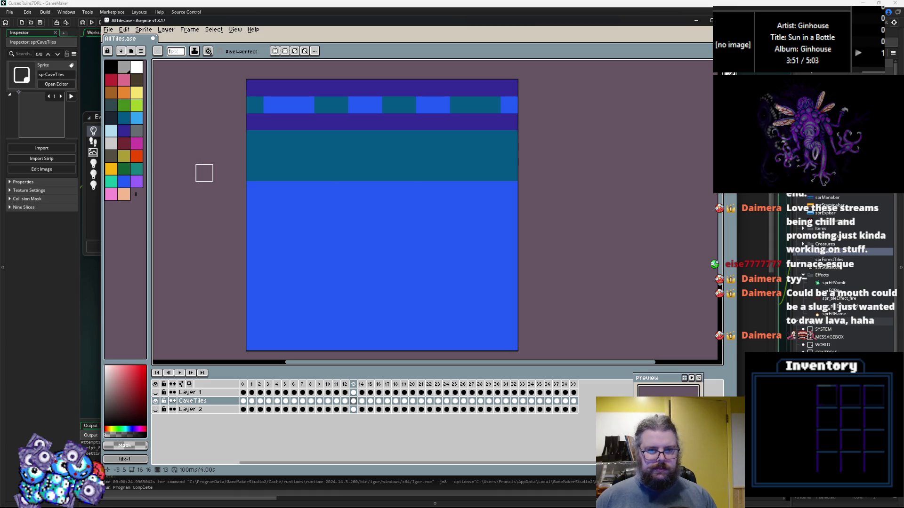
key("Right")
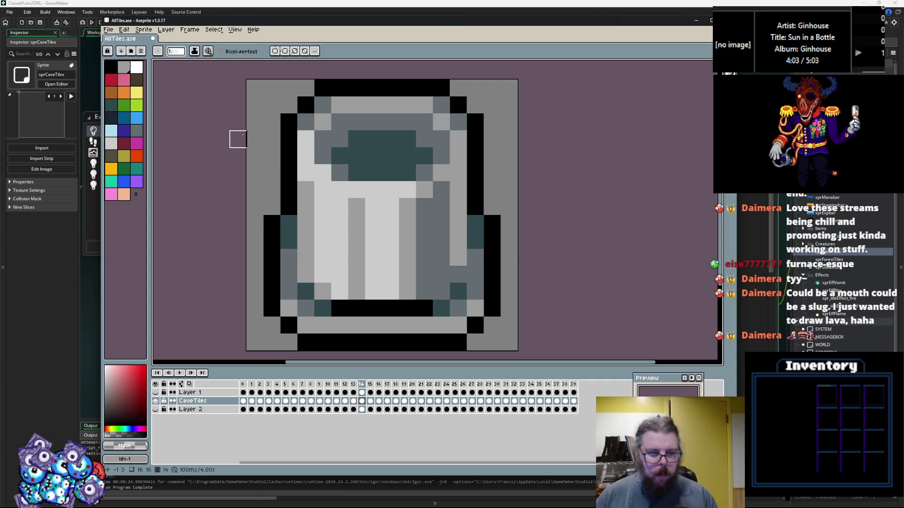
key("Right")
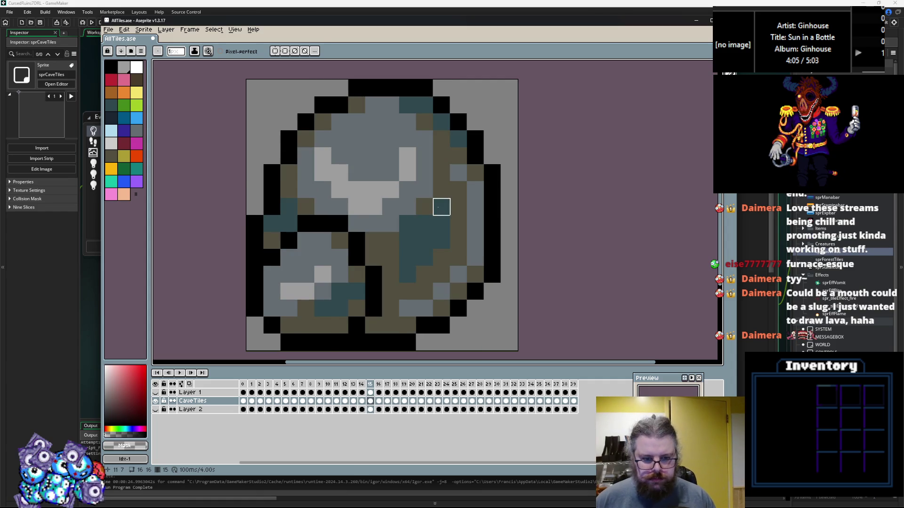
key("Right")
key("Right")
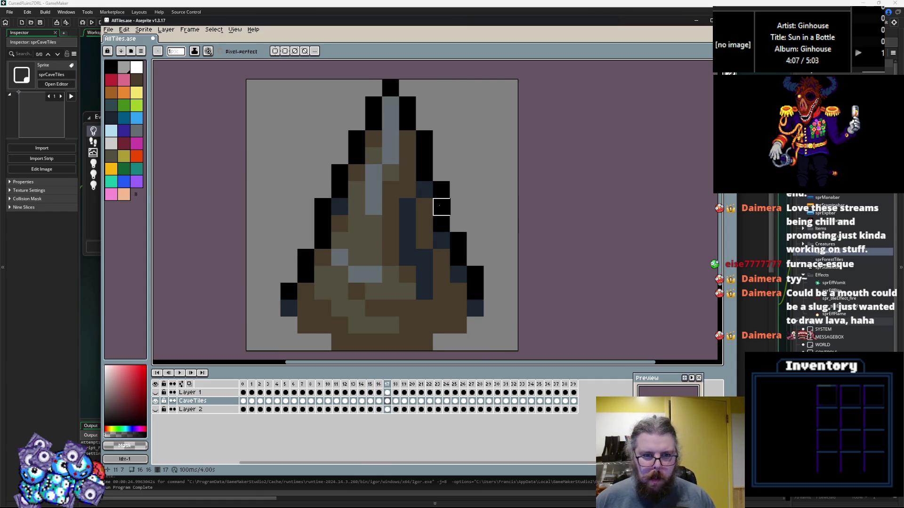
key("Right")
key("Right")
key("Right")
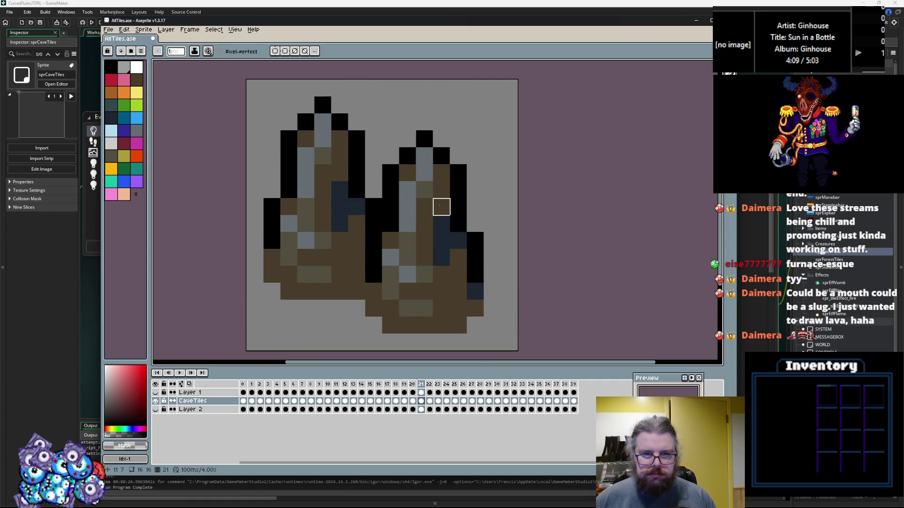
key("Right")
key("Right")
key("Right")
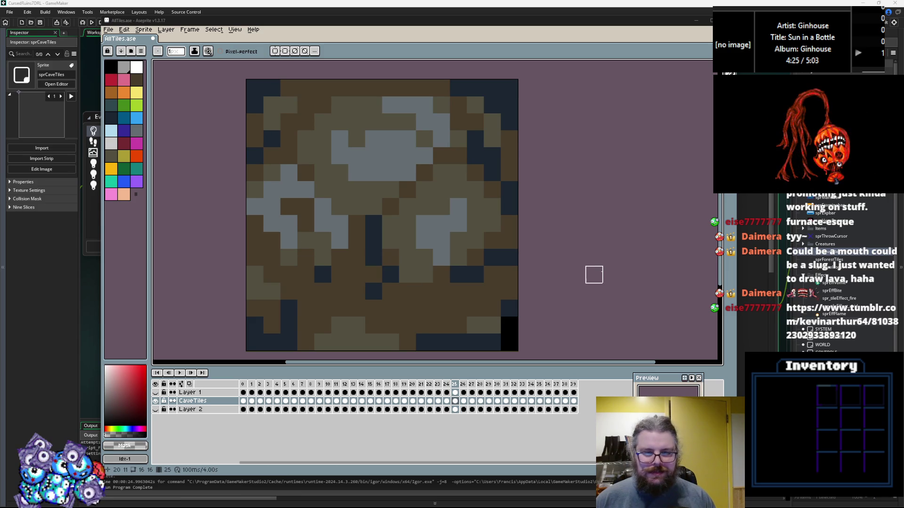
Step: Step through the CaveTiles frames from the rocky frame 26 tile to frame 33
key("Right")
key("Right")
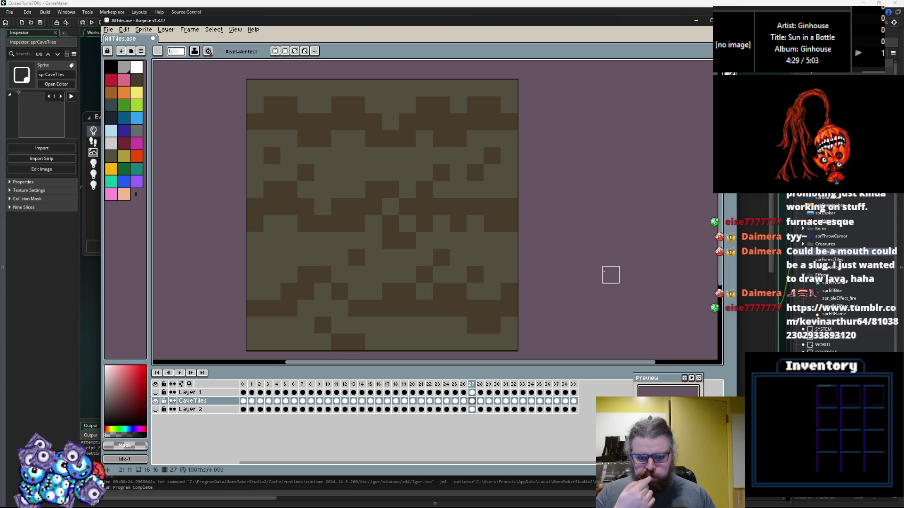
key("Right")
key("Right")
key("Right")
key("Left")
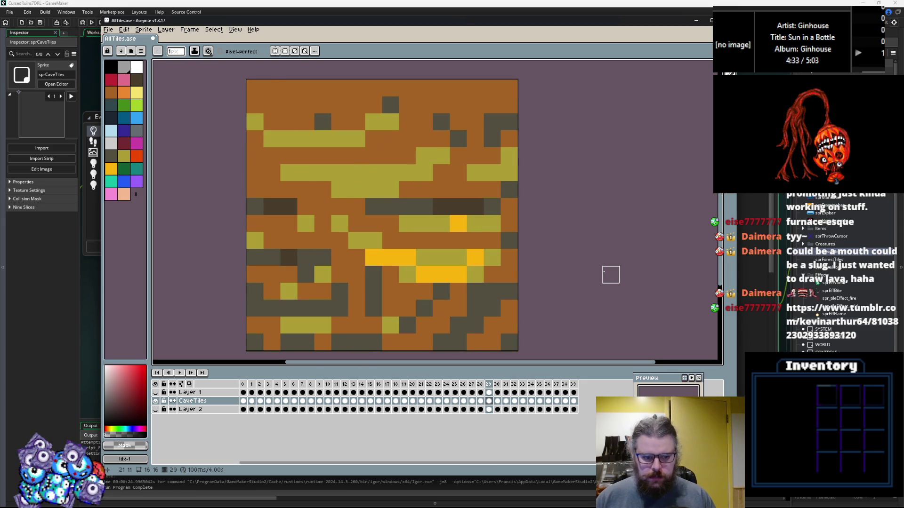
key("Right")
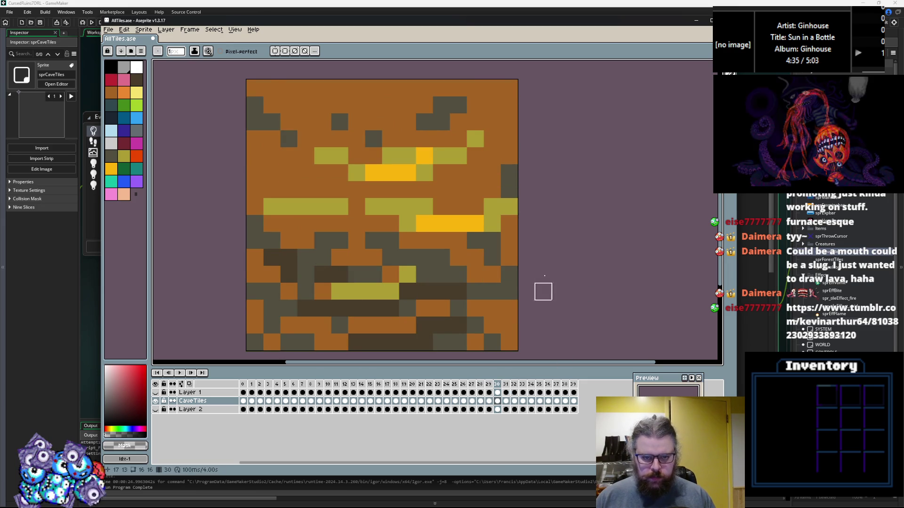
key("Right")
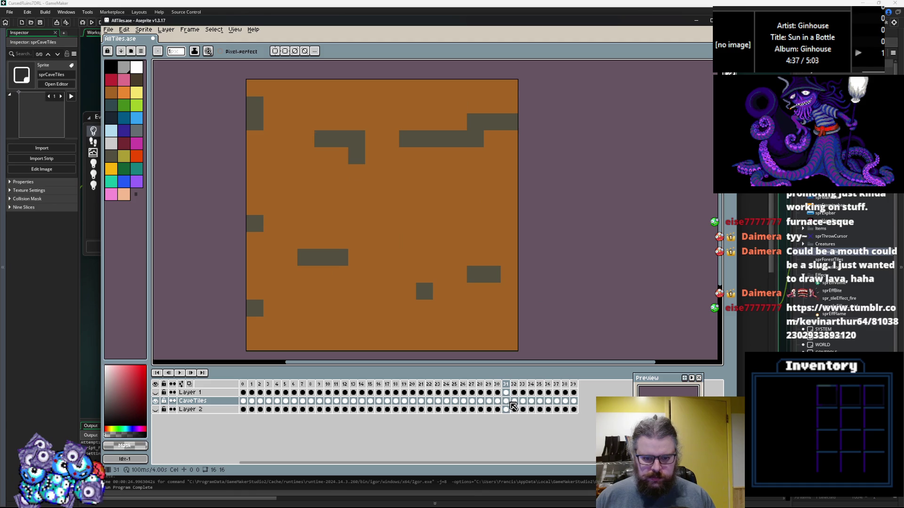
key("Right")
key("Right")
key("Right")
key("Left")
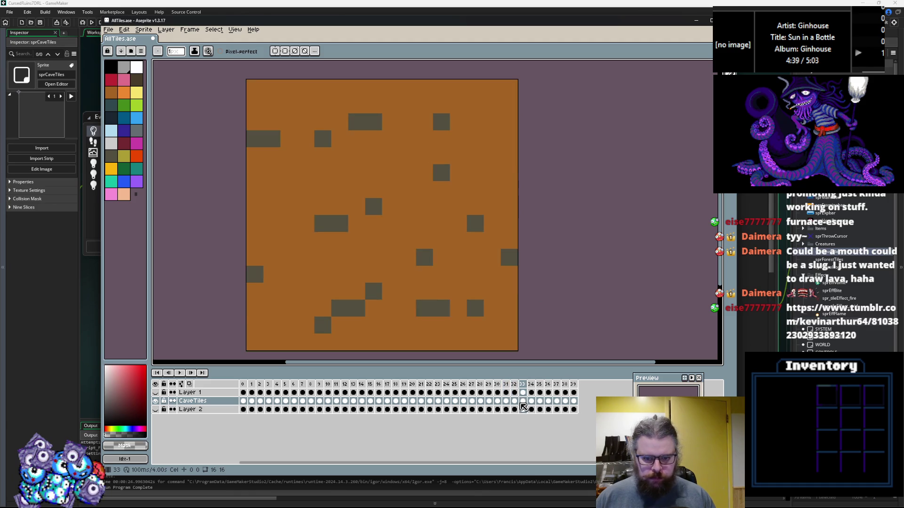
Step: Copy the CaveTiles cels in frames 28–33 and select Layer 2's cels in frames 22–27
left_click_drag(524, 405, 483, 405)
key("ctrl+c")
key("Down")
key("Left")
key("Left")
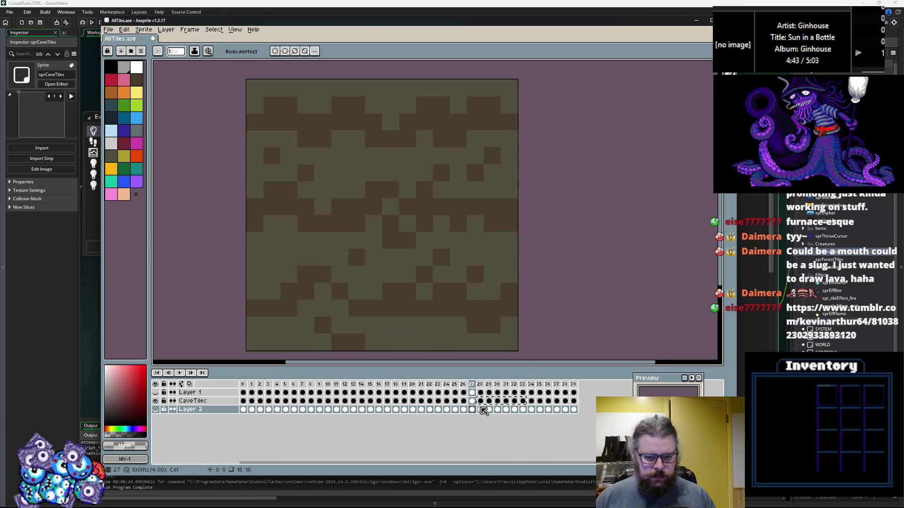
key("Left")
key("Left")
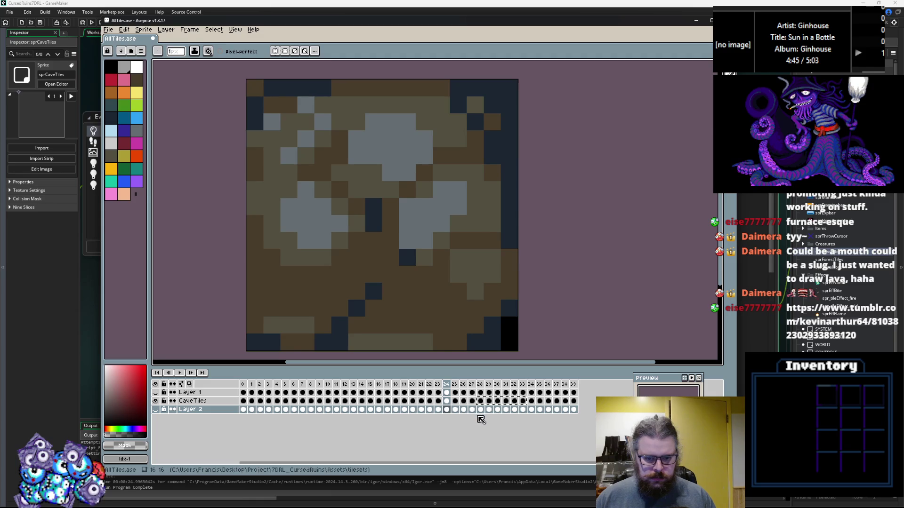
key("Right")
mouse_move(475, 414)
left_mouse_down()
mouse_move(430, 413)
mouse_move(511, 405)
mouse_move(456, 414)
mouse_move(473, 409)
left_mouse_up()
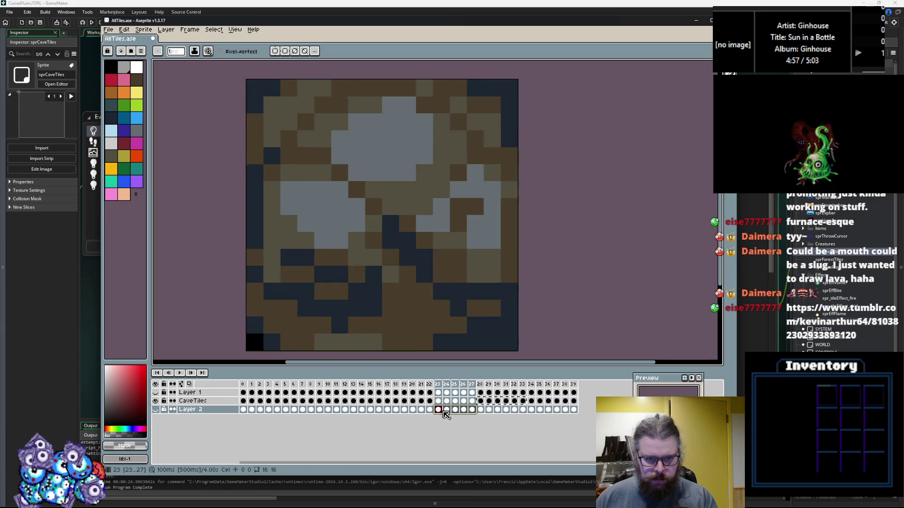
Step: Review CaveTiles frames 34–38, return to frame 2, and hide the CaveTiles layer
left_click(514, 401)
left_click(522, 401)
left_click(532, 401)
left_click(540, 401)
left_click(556, 402)
left_click(565, 401)
key("Left")
key("Left")
key("Left")
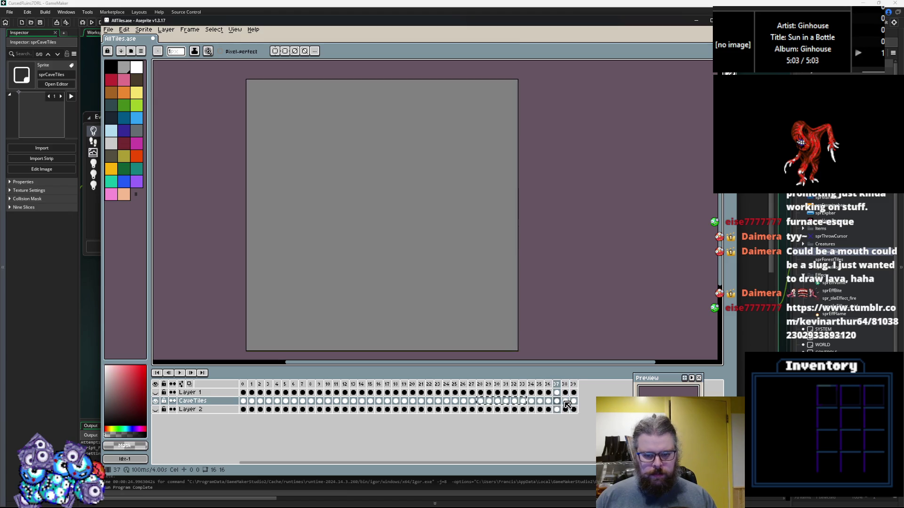
key("Left")
key("Left")
key("Left")
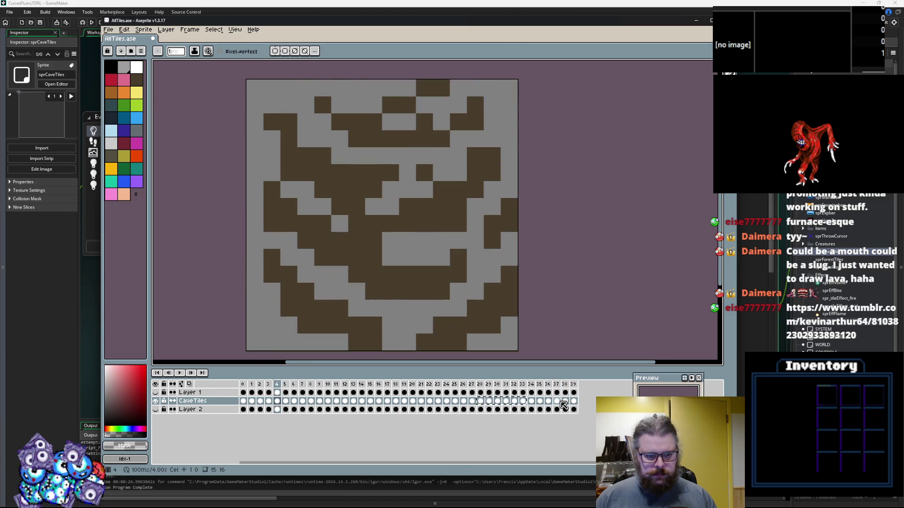
left_click(156, 400)
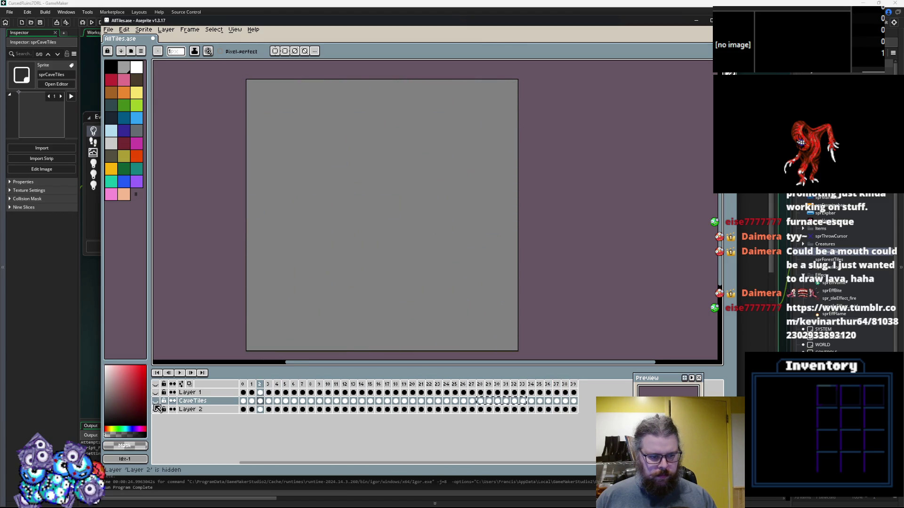
Step: Show Layer 1 and rename it ForestTiles through its layer properties
left_click(155, 392)
left_click(194, 393)
right_click(194, 393)
left_click(217, 402)
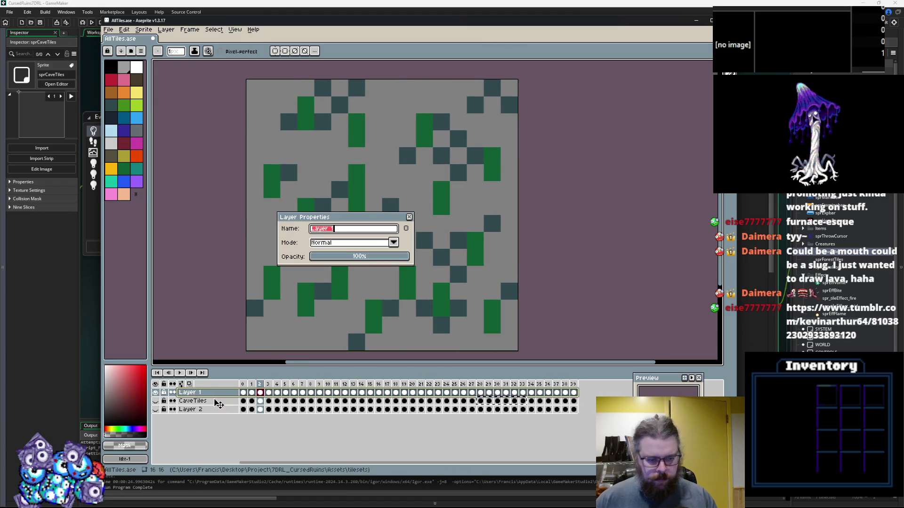
type("Forest Tiles")
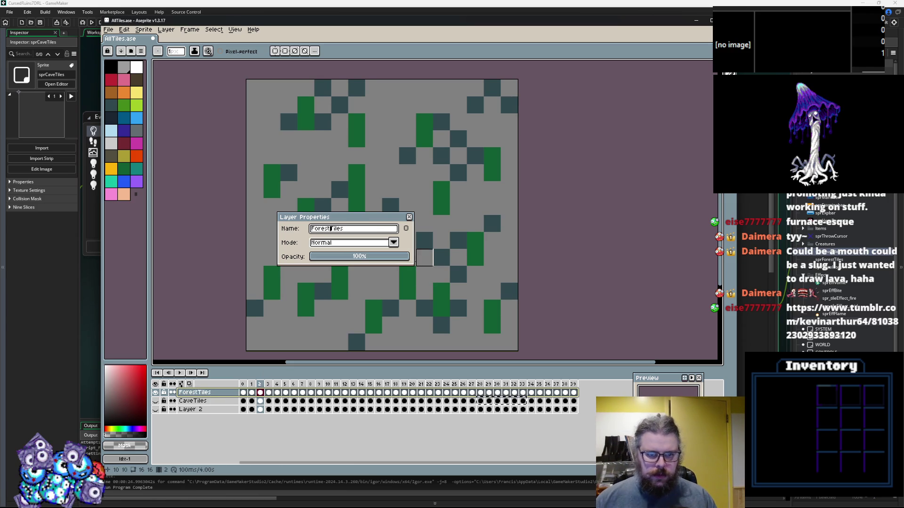
left_click(410, 219)
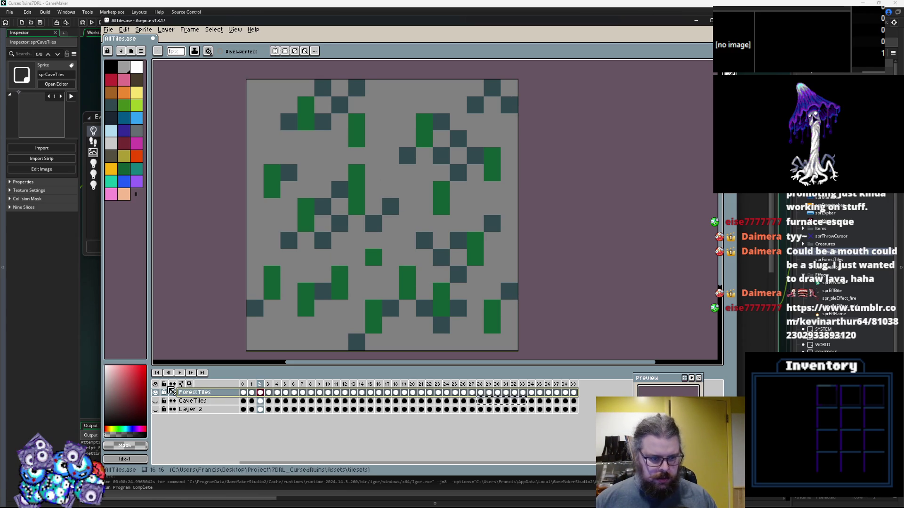
Step: Rename Layer 2 to TunnelTiles, then toggle the CaveTiles and ForestTiles visibility
left_click(189, 409)
right_click(187, 406)
left_click(202, 412)
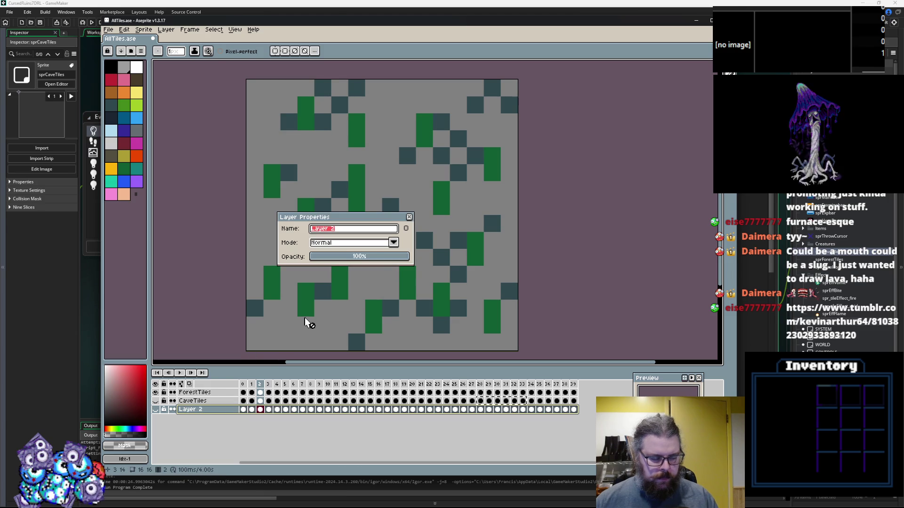
key("BackSpace")
type("TunnelTiles")
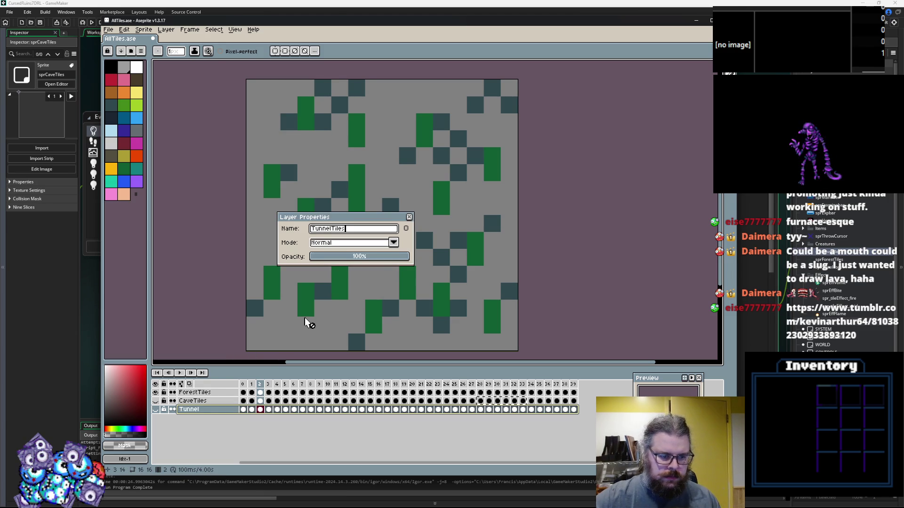
key("Return")
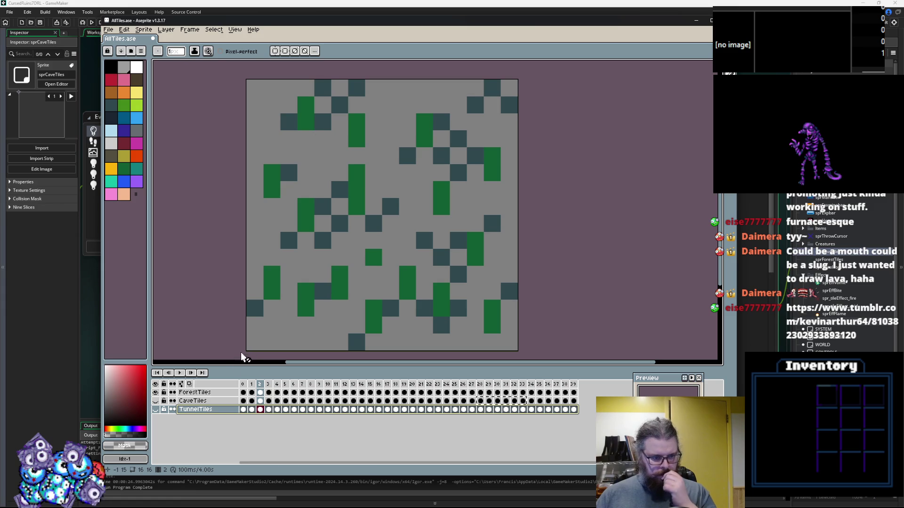
left_click(156, 401)
left_click(155, 393)
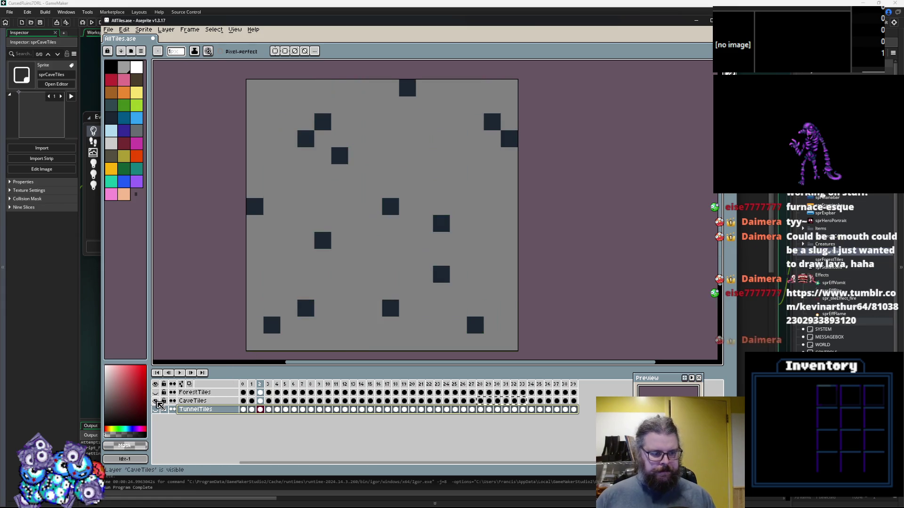
left_click(155, 401)
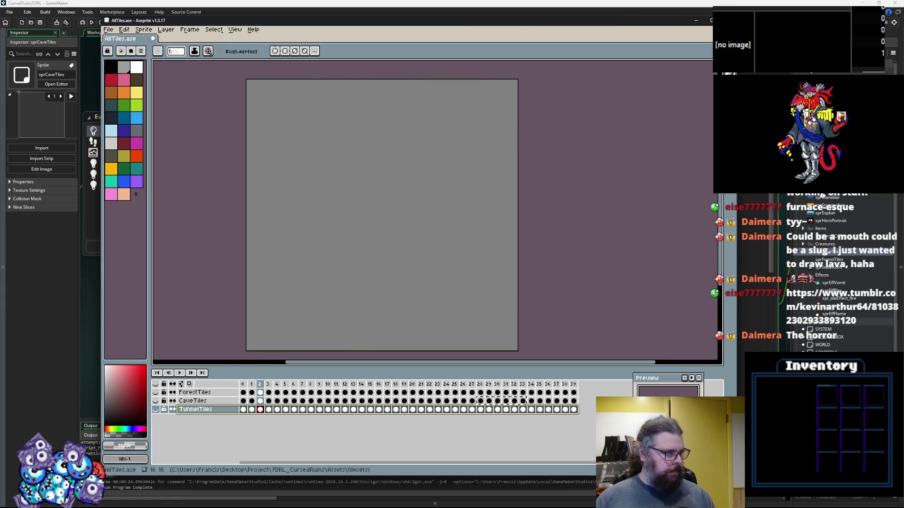
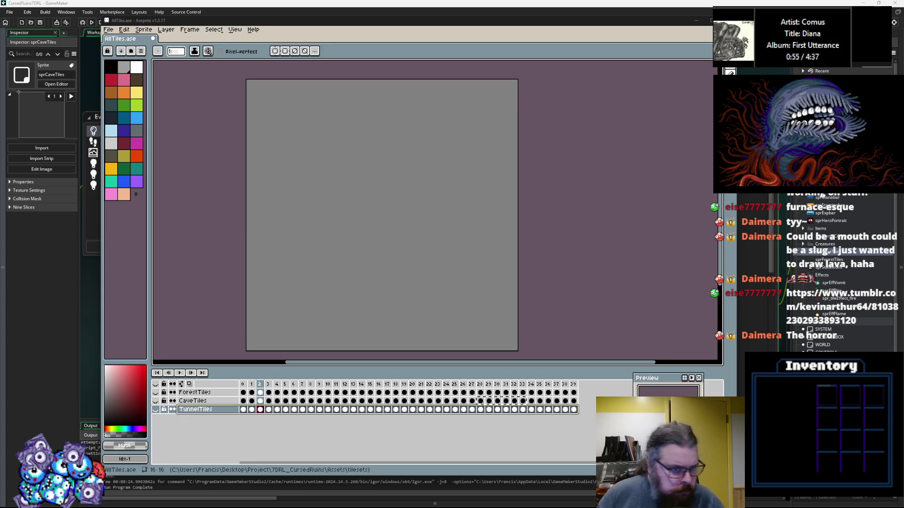
Step: Show the TunnelTiles layer and compare it against CaveTiles on frame 1
left_click(156, 410)
key("Left")
left_click(160, 401)
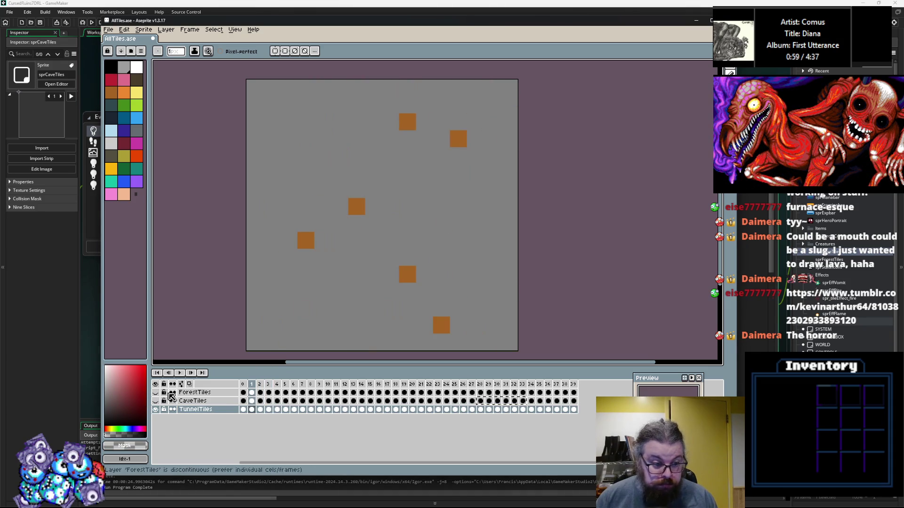
mouse_move(158, 400)
left_mouse_down()
mouse_move(158, 410)
mouse_move(158, 402)
left_mouse_up()
left_click(158, 401)
left_click(159, 401)
scroll(408, 238, "up", 1)
scroll(404, 256, "down", 1)
key("Right")
key("Left")
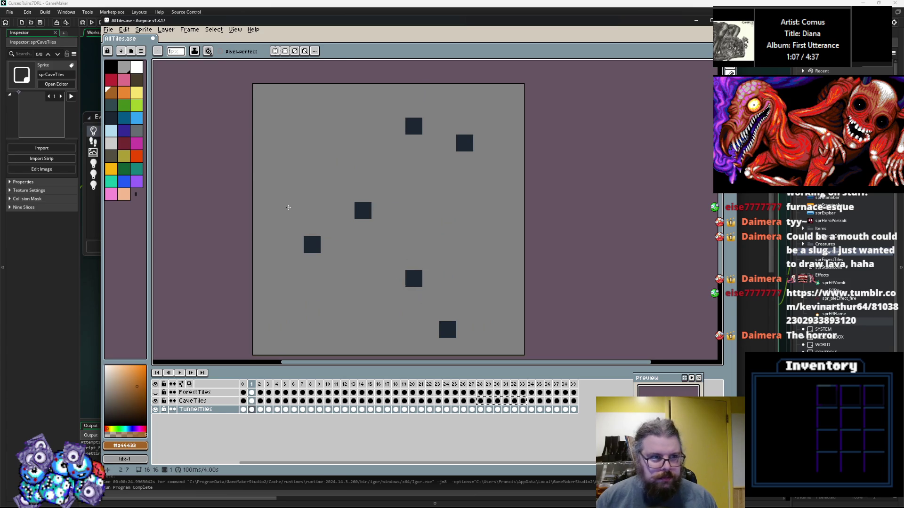
Step: Pick blue-purple (palette colour 16), test it on a tile, and switch to the Paint Bucket
left_click(123, 131)
left_click(345, 245)
right_click(345, 244)
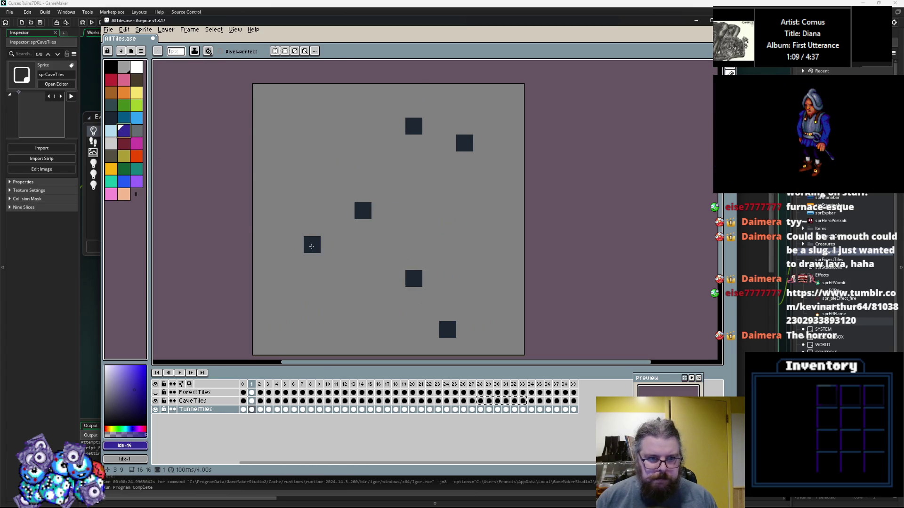
key("Right")
left_click(343, 279)
key("Left")
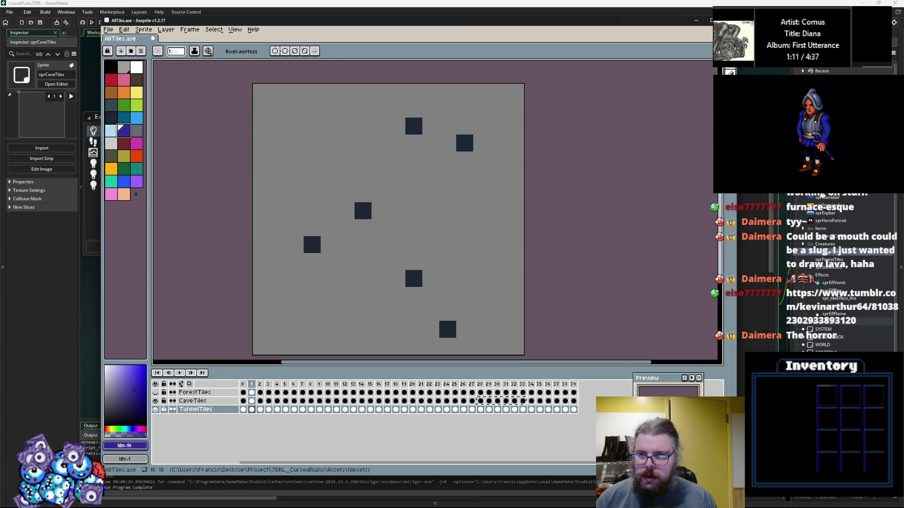
key("g")
key("Left")
key("Right")
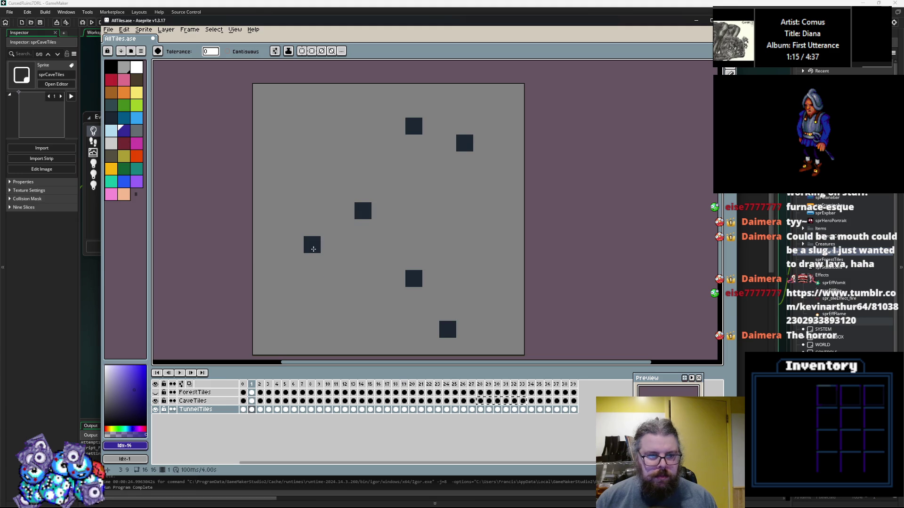
Step: Fill the tile markers on frames 1–3 with blue-purple
left_click(313, 249)
key("Right")
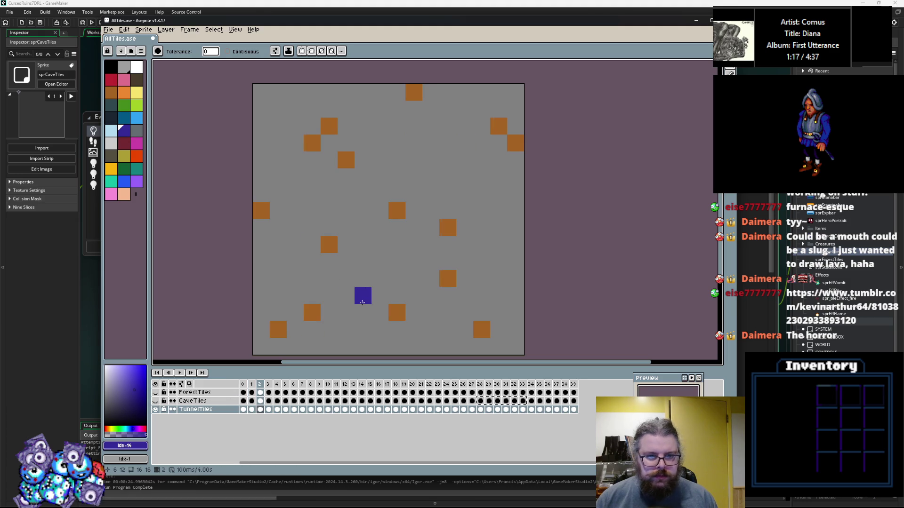
left_click(333, 245)
key("Right")
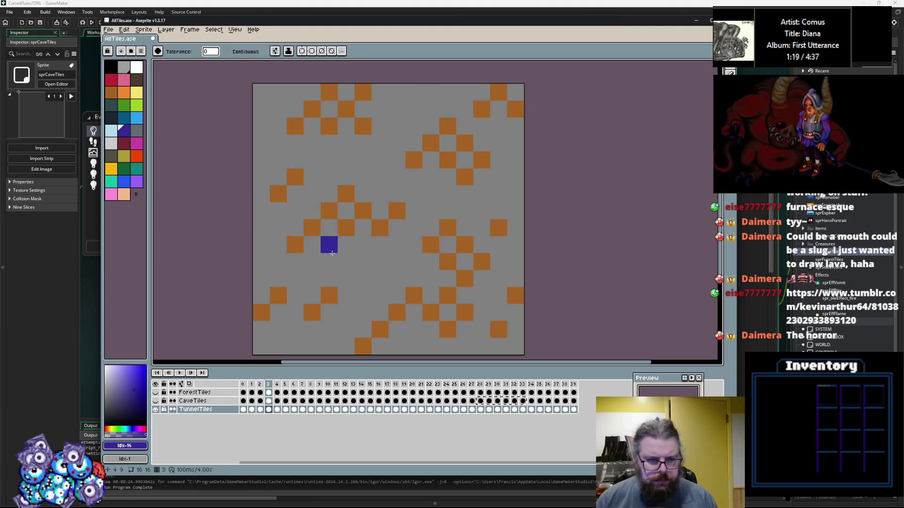
left_click(329, 295)
Step: Eyedrop dark navy and recolour the brown tiles on frames 4, 5 and 8
key("Right")
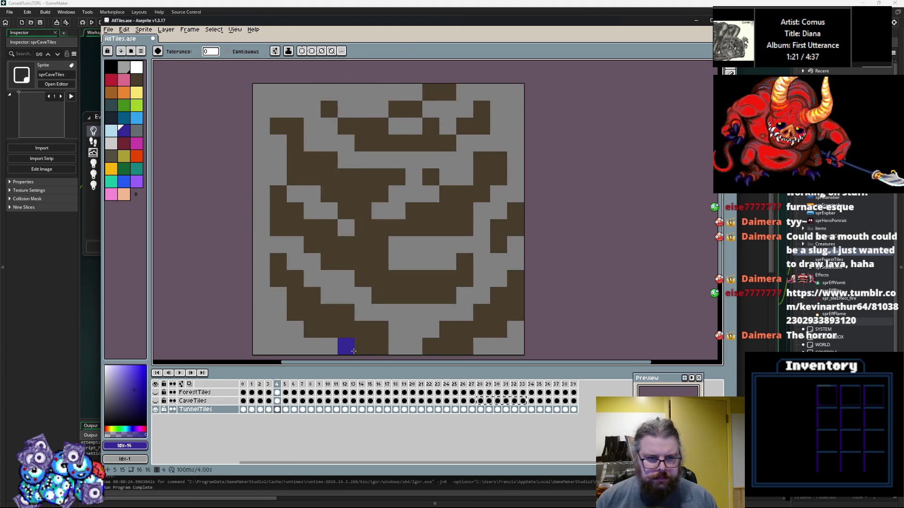
left_click(373, 258)
key("ctrl+z")
key("alt")
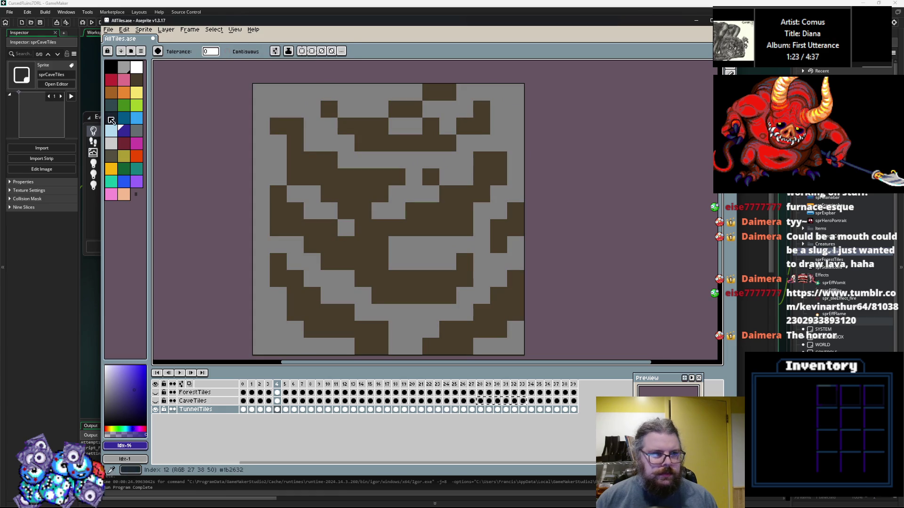
left_click(112, 118)
left_click(333, 253)
key("Right")
left_click(360, 258)
key("Right")
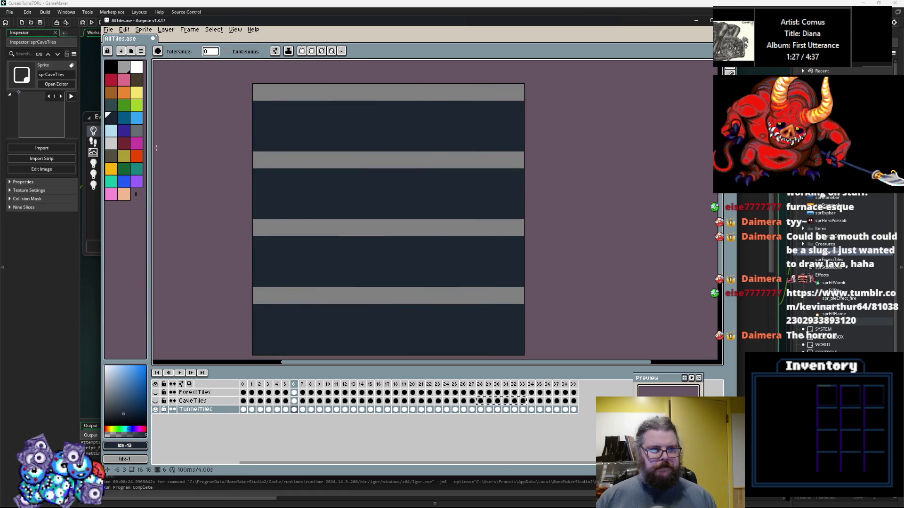
key("Right")
key("Right")
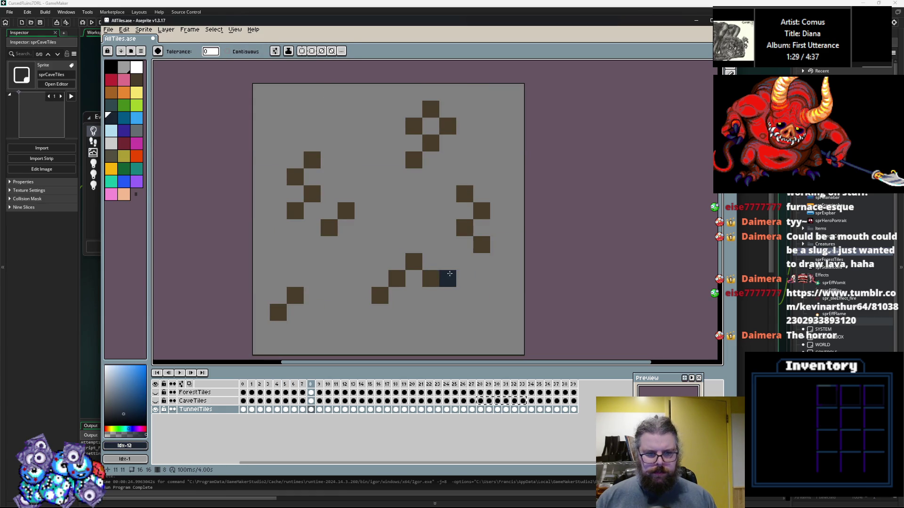
left_click(430, 278)
Step: Step through the following tile frames up to frame 27, dismissing the selection options
key("Right")
key("Right")
key("Right")
key("Right")
key("Right")
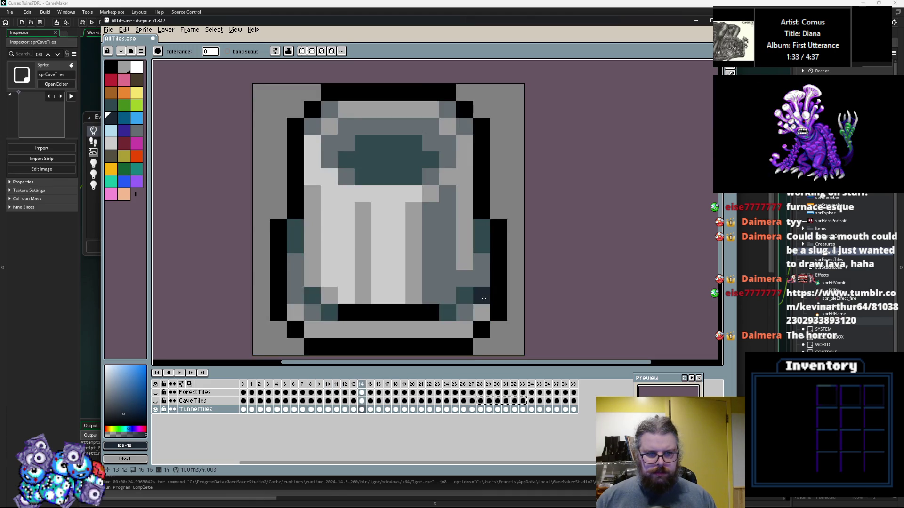
key("Right")
key("Right")
key("Right")
key("Right")
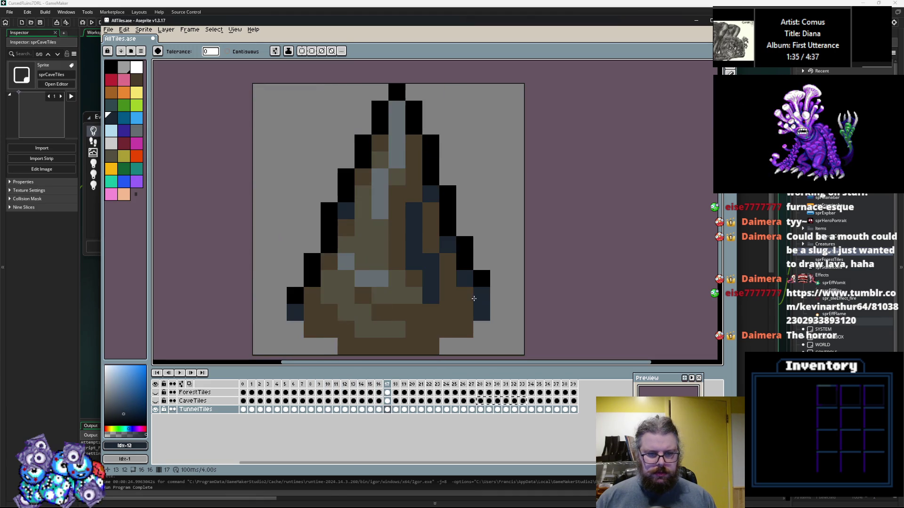
key("Right")
key("Right")
key("Right")
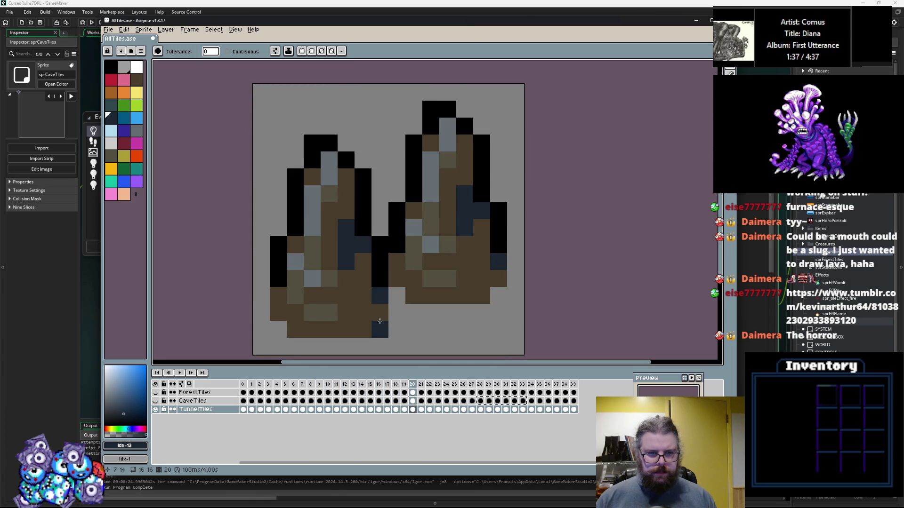
key("Right")
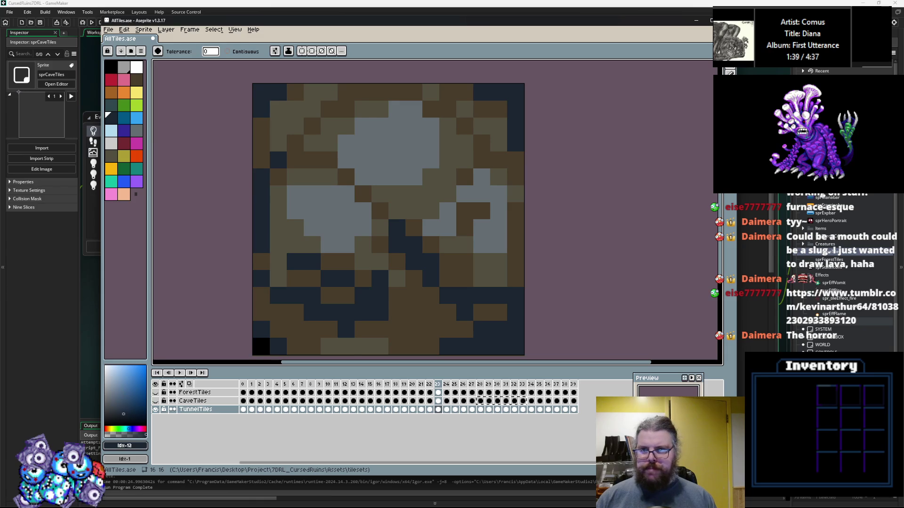
key("Right")
left_click(722, 71)
left_click(723, 71)
key("Right")
key("Right")
key("Right")
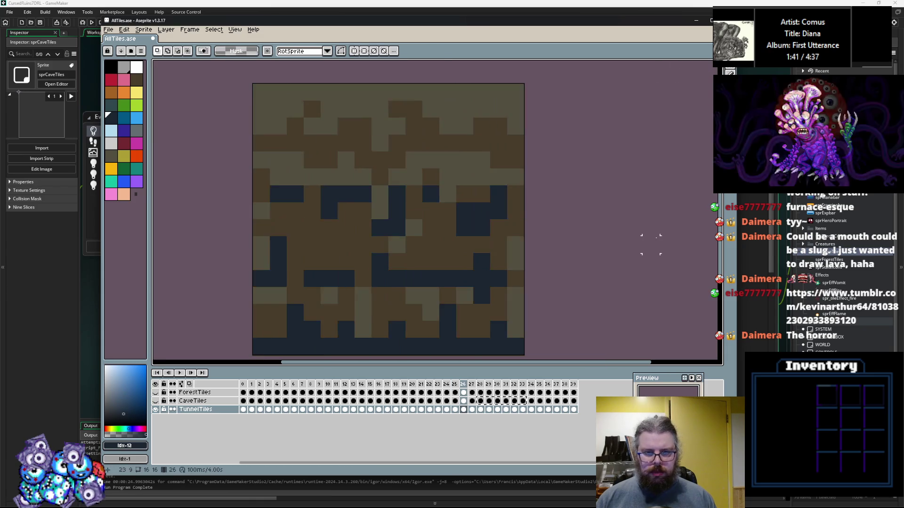
key("Right")
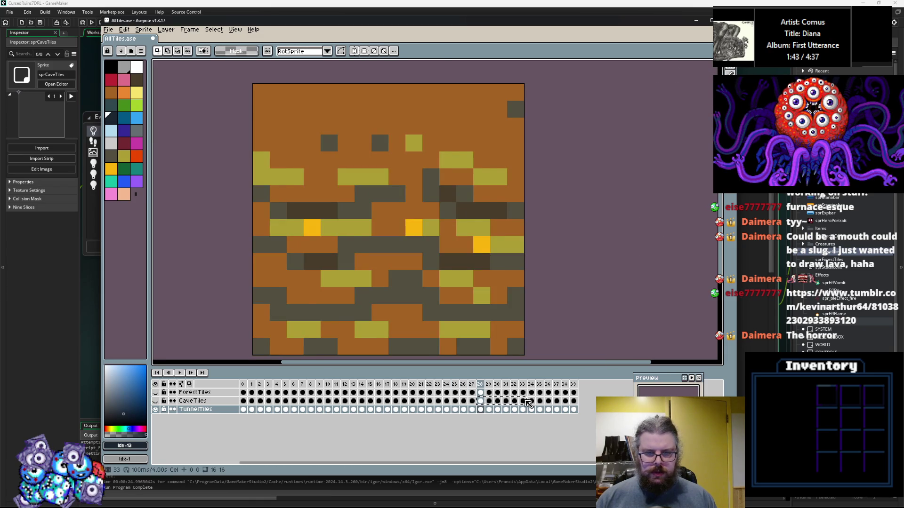
Step: Select frame ranges from 28 onward and inspect tunnel tiles between frames 23 and 36
left_click_drag(486, 412, 524, 414)
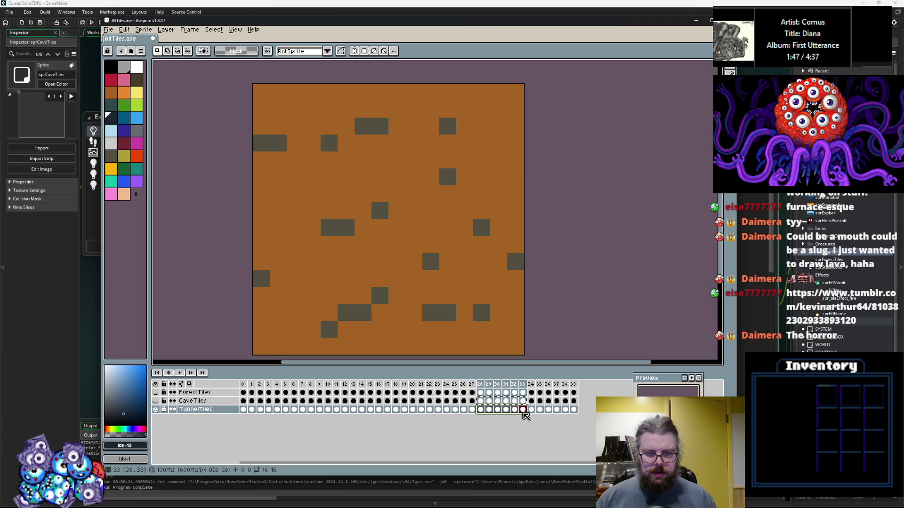
left_click(471, 410)
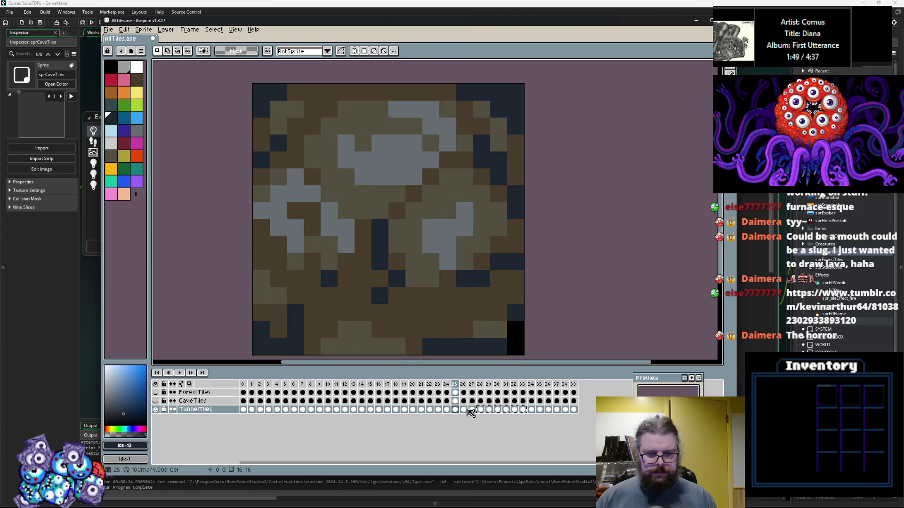
left_click(480, 409)
key("Left")
key("Left")
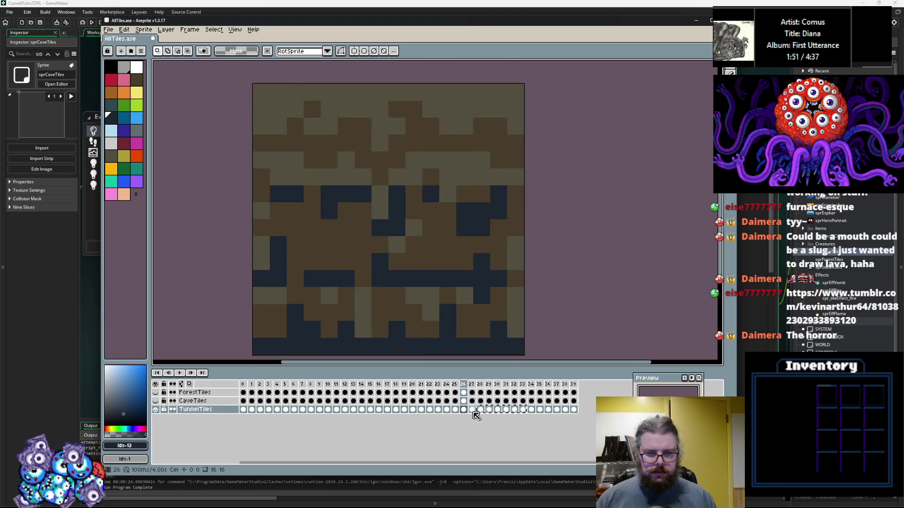
left_click_drag(483, 413, 524, 413)
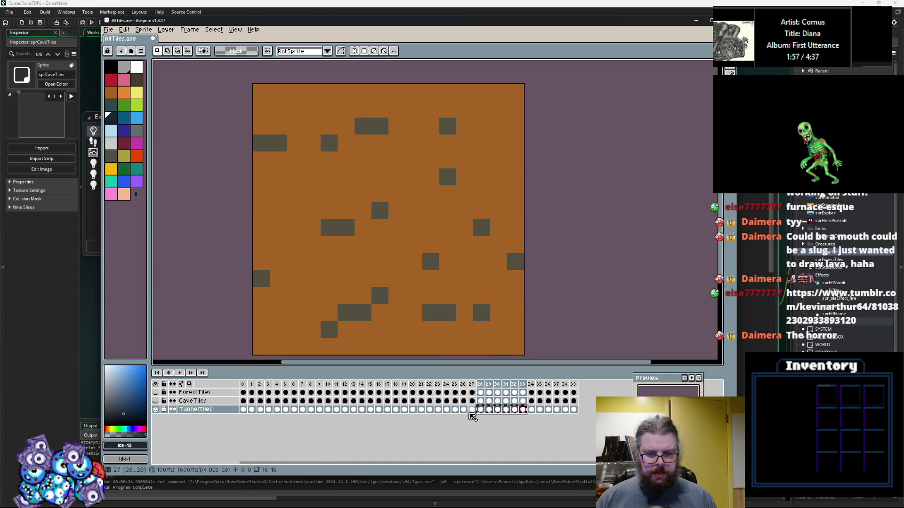
left_click(538, 411)
key("Right")
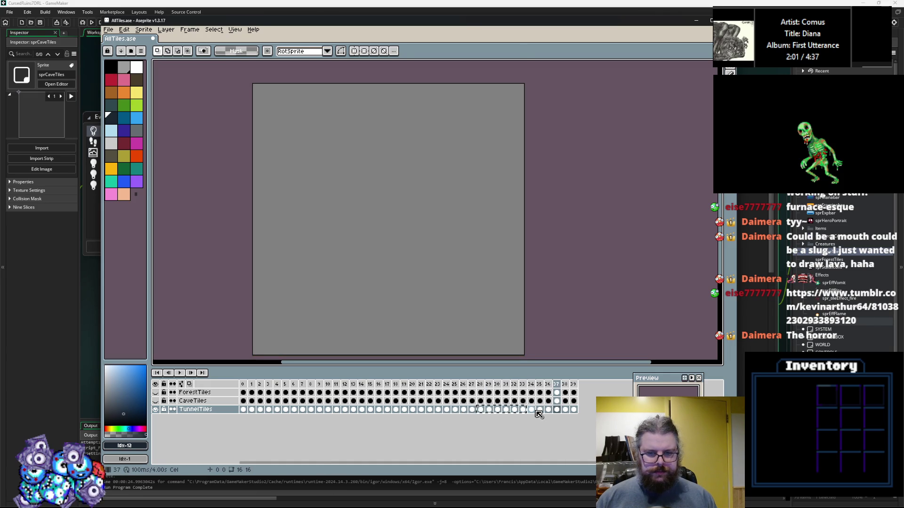
key("Left")
key("Left")
left_click(454, 410)
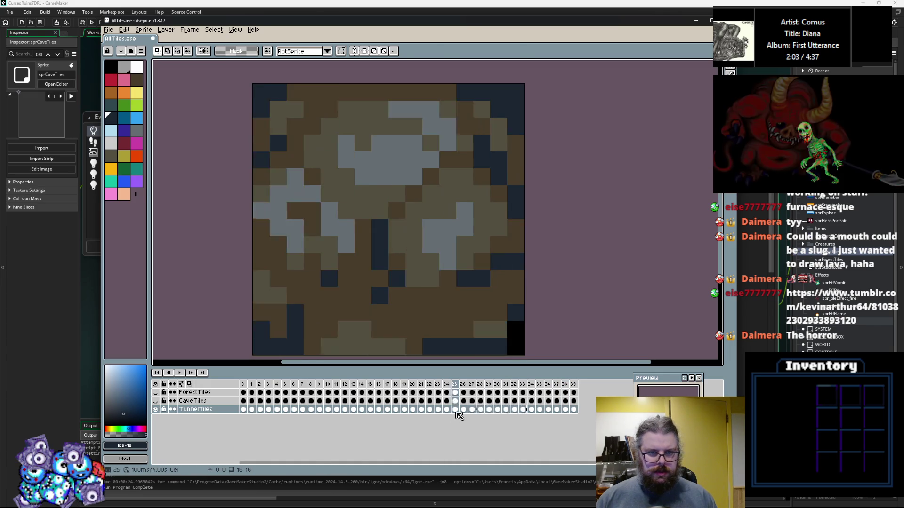
key("Left")
key("Left")
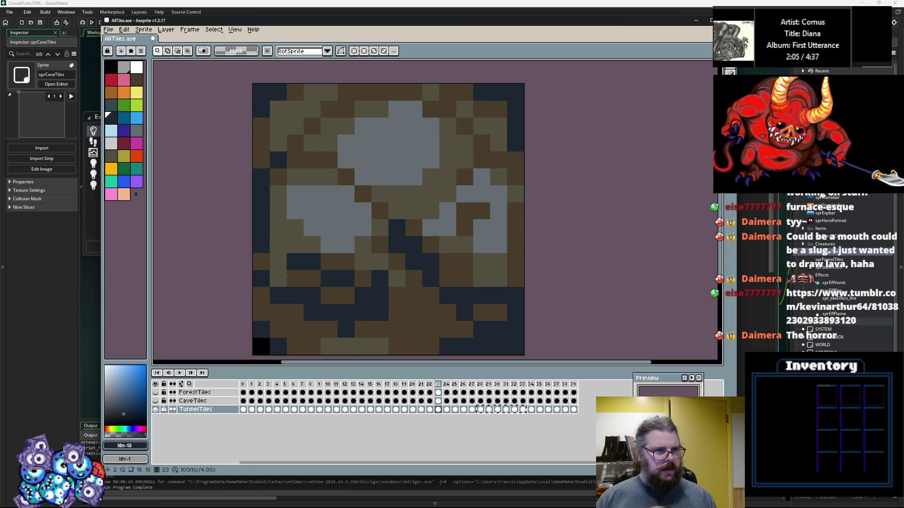
Step: Save AllTiles.ase, then export a GIF copy named TunnelsTiles.gif with the default GIF options
left_click(108, 29)
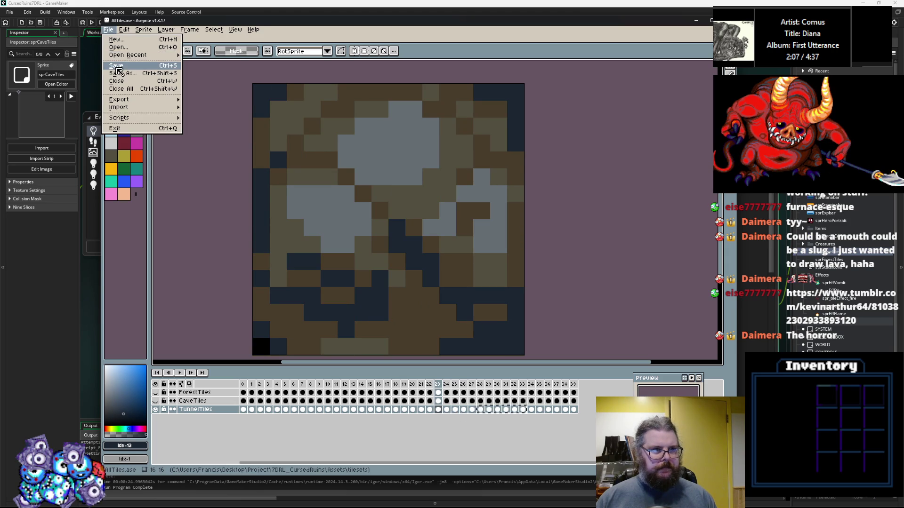
left_click(117, 69)
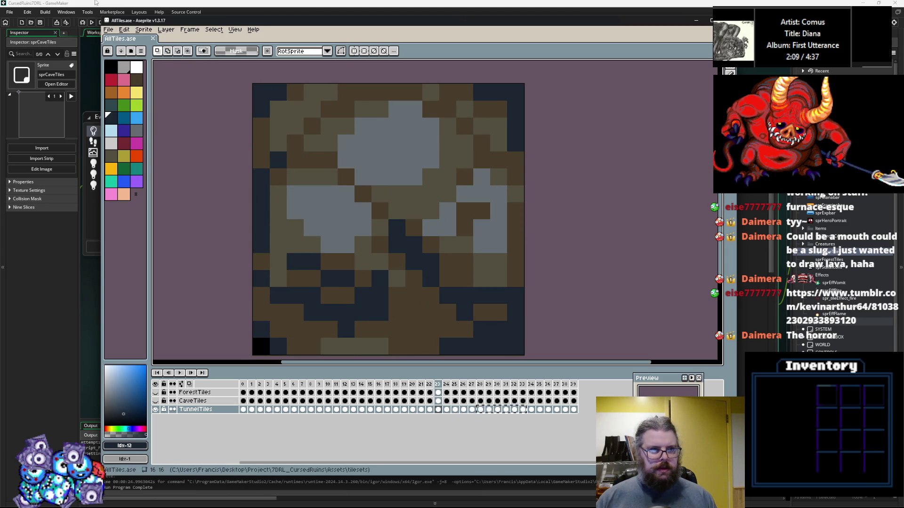
left_click(109, 29)
mouse_move(130, 98)
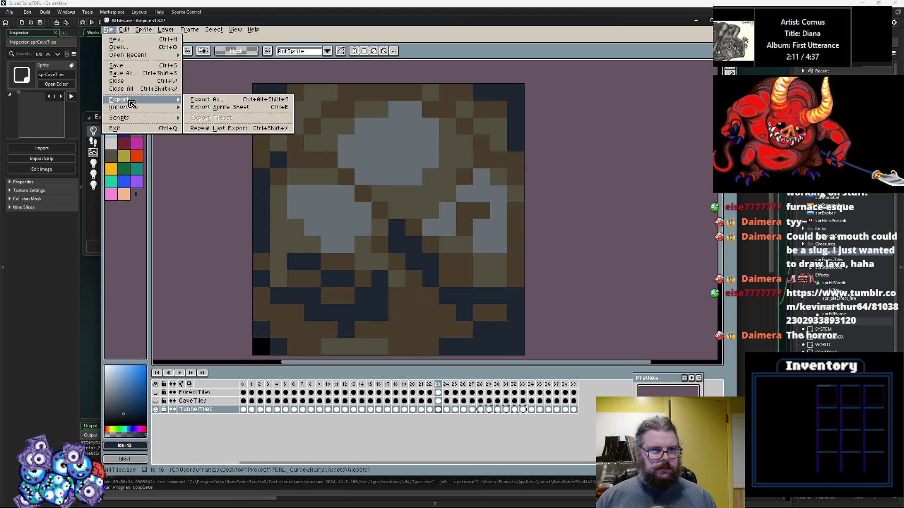
left_click(134, 80)
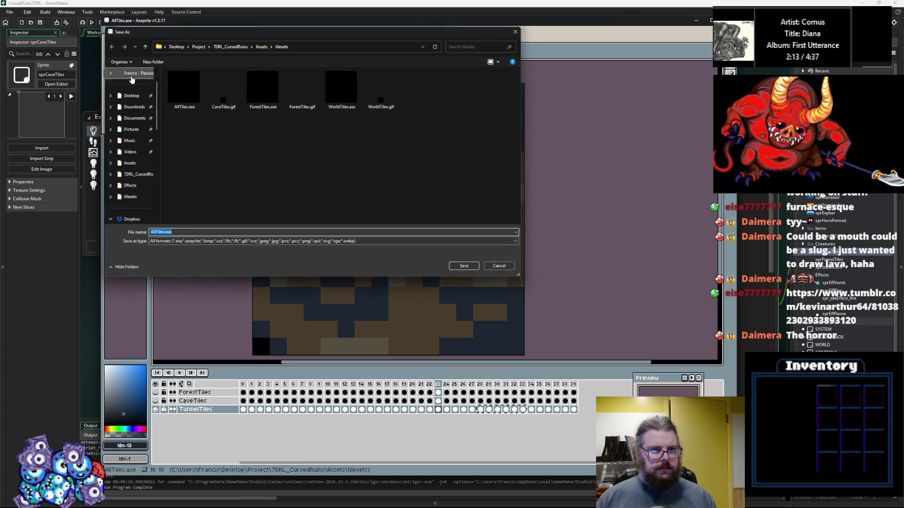
left_click(226, 242)
left_click(224, 244)
left_click(224, 244)
left_click(160, 286)
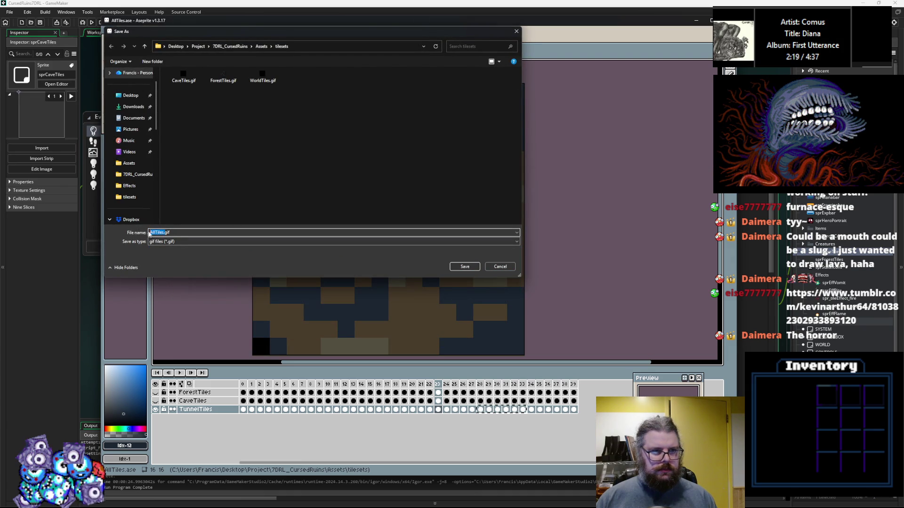
type("TunnelsTiles")
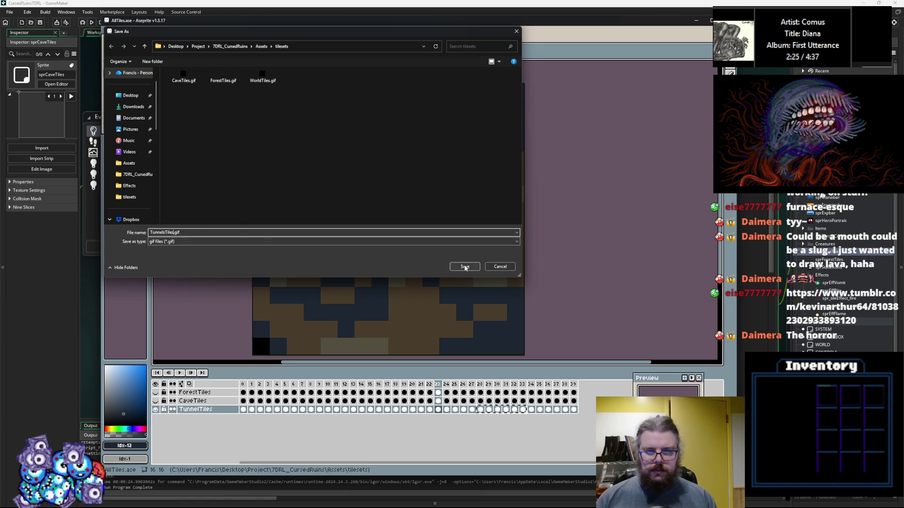
key("Return")
key("Return")
left_click(451, 399)
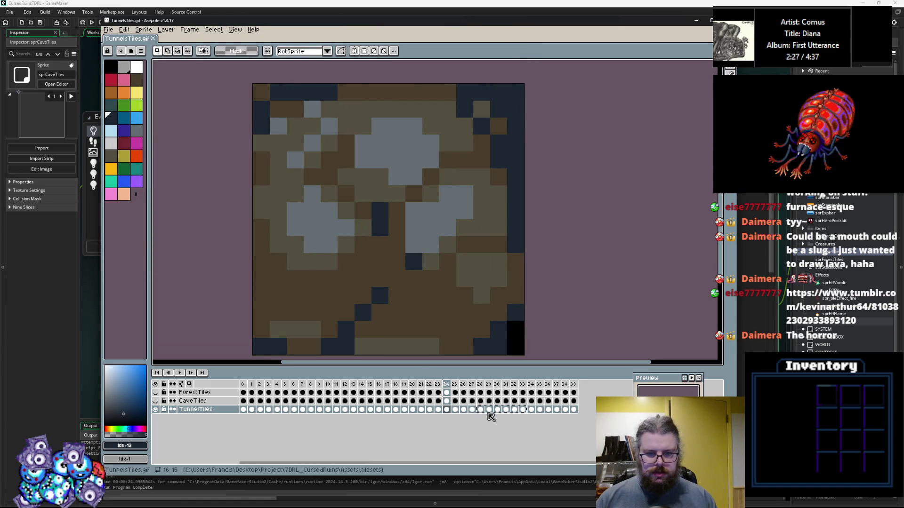
Step: Review the tunnel tile frames 27 through 31
left_click(486, 409)
left_click(497, 409)
left_click(505, 409)
left_click(471, 410)
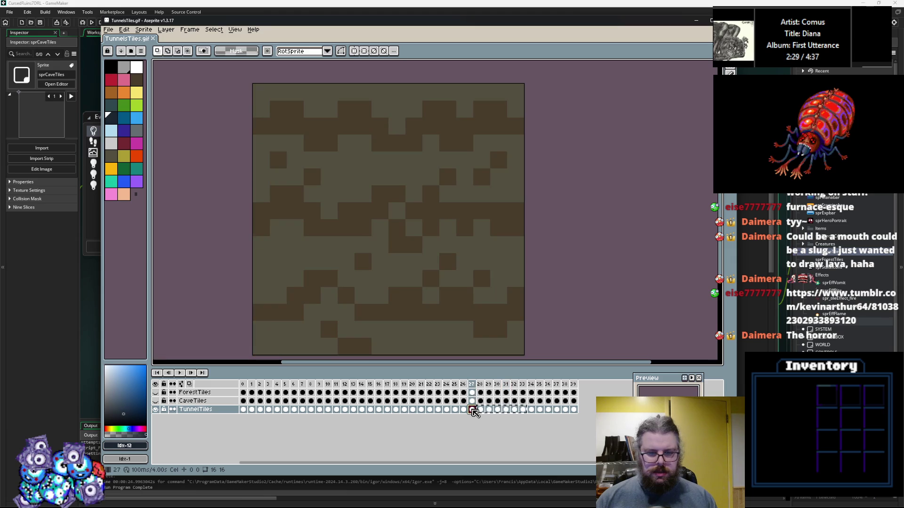
Step: Open WorldTiles.ase for reference and select its frames 19–23
left_click(109, 30)
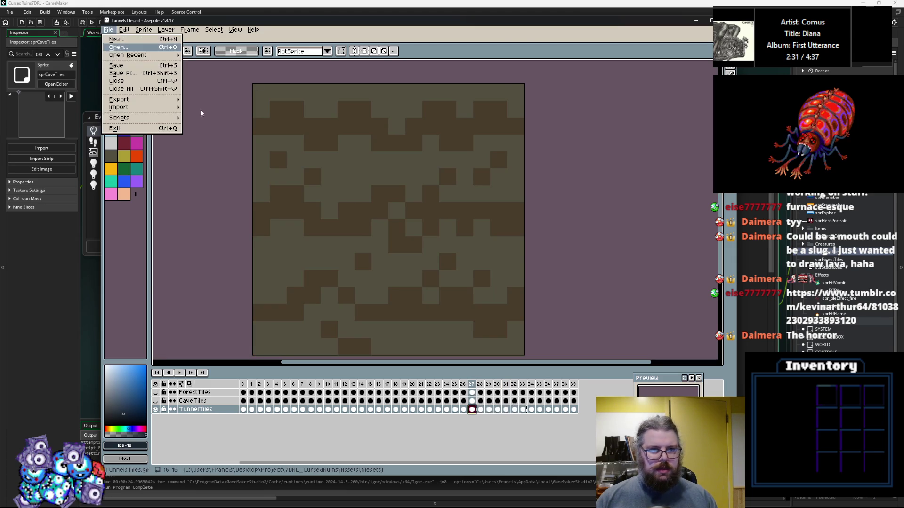
left_click(118, 47)
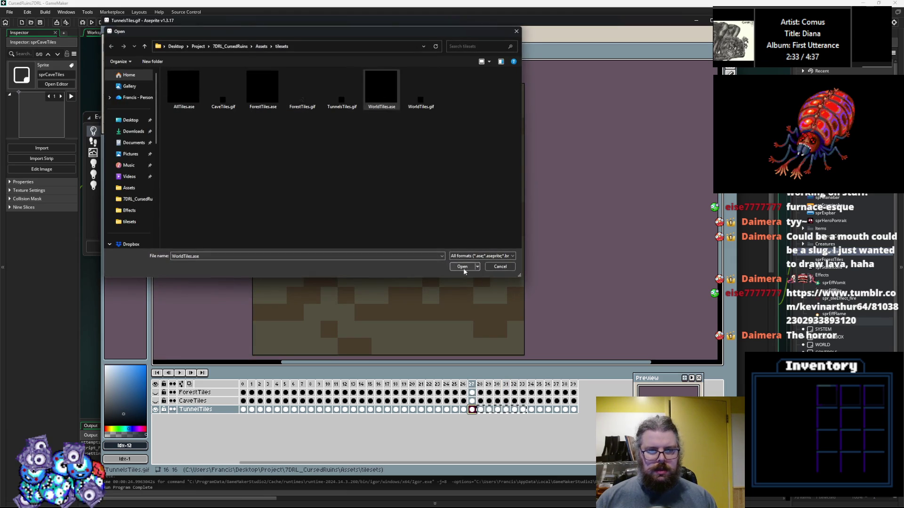
left_click(462, 267)
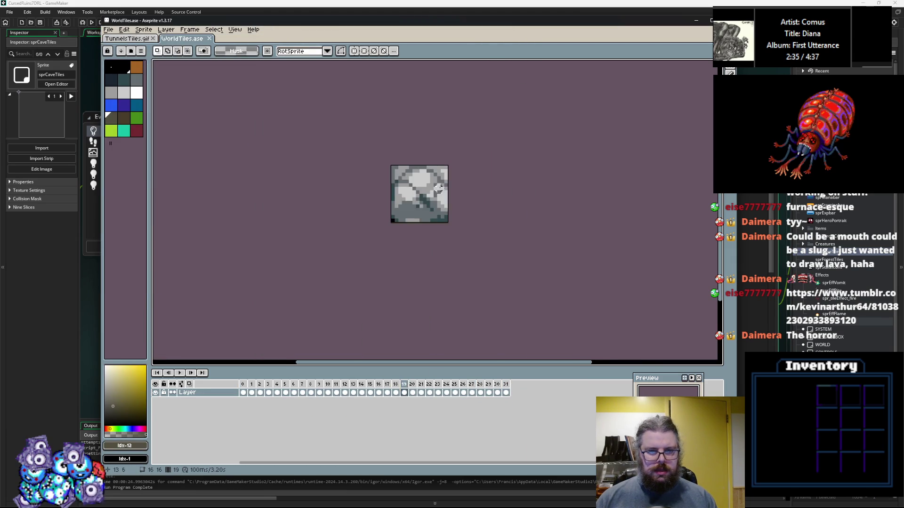
scroll(438, 191, "up", 1)
left_click_drag(409, 397, 443, 397)
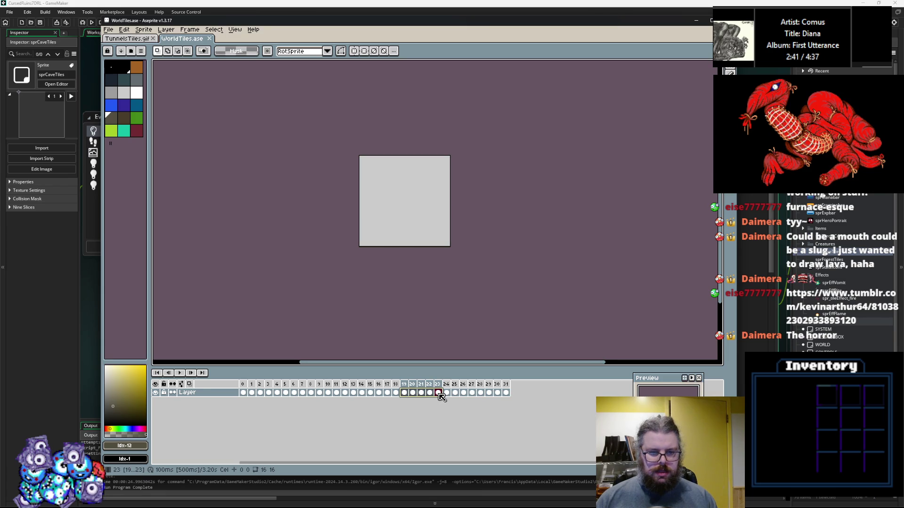
Step: Return to TunnelsTiles.gif and browse its grey frames from 22 to 27
left_click(128, 38)
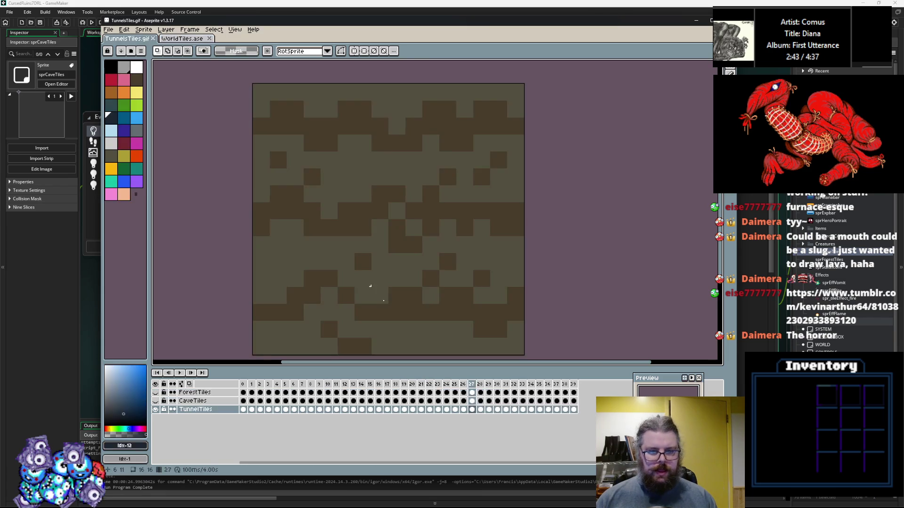
mouse_move(472, 410)
left_mouse_down()
mouse_move(481, 410)
mouse_move(439, 414)
left_mouse_up()
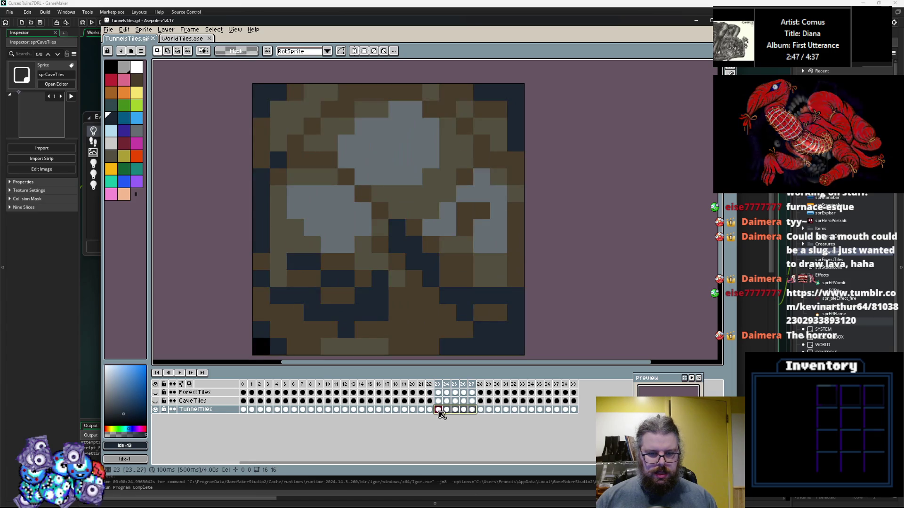
left_click(442, 410)
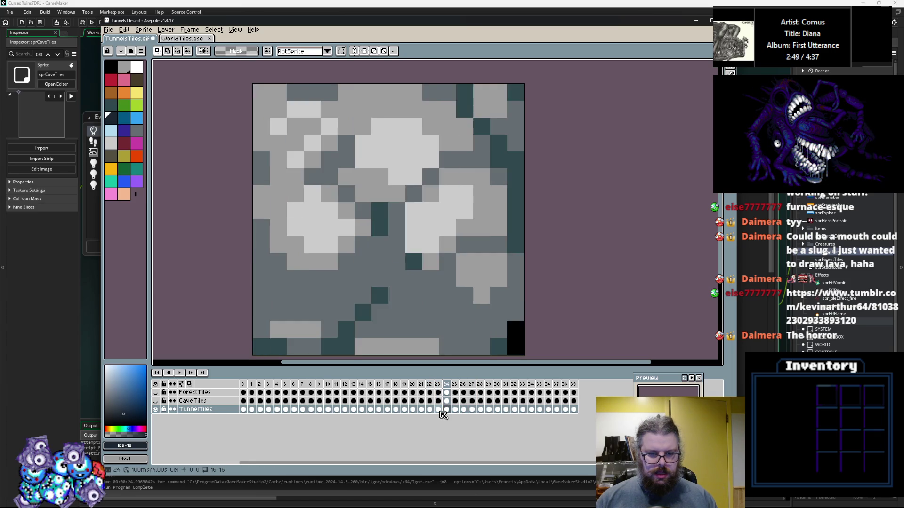
key("Right")
key("Right")
key("Right")
key("Left")
key("Left")
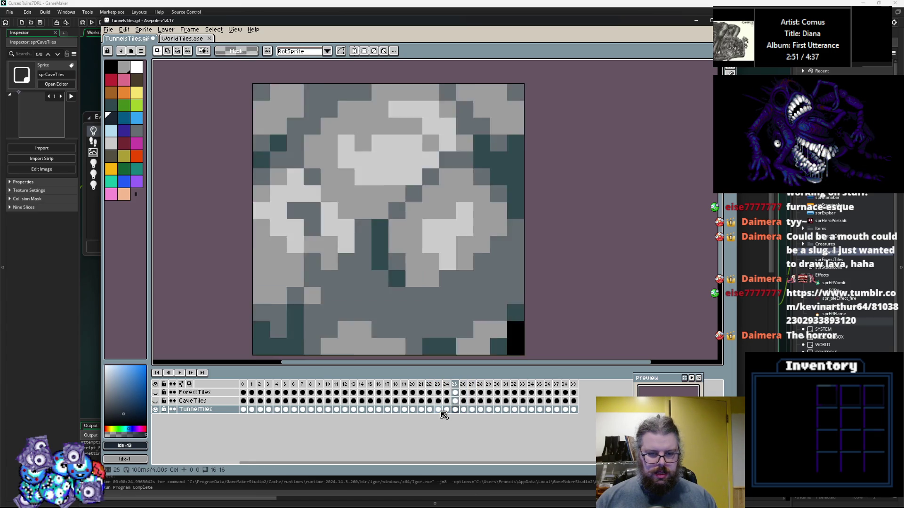
key("Left")
key("Left")
key("Left")
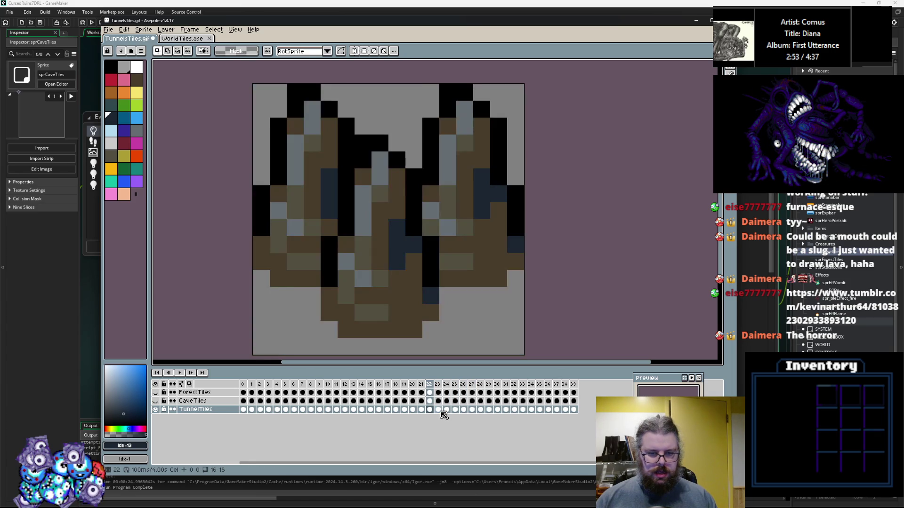
key("Right")
key("Right")
key("Right")
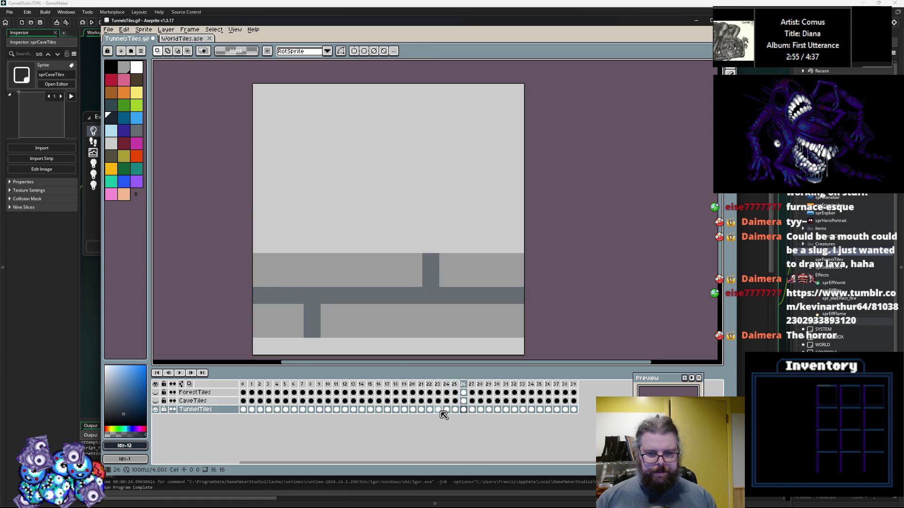
Step: Eyedrop the #9d9d9d grey from tile frame 25 for freehand pixel drawing
key("Right")
key("b")
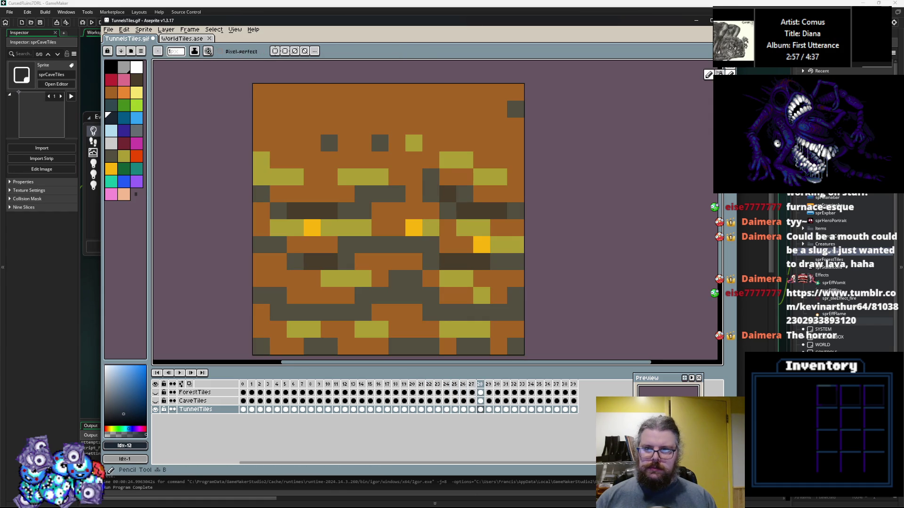
key("Left")
key("Left")
scroll(380, 212, "up", 1)
key("Left")
left_click(321, 217, "alt")
Step: Draw grey stone blocks on the left and right sides of frame 26
key("Right")
scroll(321, 217, "down", 1)
mouse_move(318, 205)
left_mouse_down()
mouse_move(336, 238)
mouse_move(353, 240)
left_mouse_up()
left_click(285, 222)
left_click_drag(268, 205, 282, 223)
left_click(453, 169)
mouse_move(437, 155)
left_mouse_down()
mouse_move(471, 240)
mouse_move(506, 241)
left_mouse_up()
Step: Extend frame 26's grey blocks across its top and bottom rows
left_click_drag(437, 240, 488, 189)
mouse_move(268, 87)
left_mouse_down()
mouse_move(299, 112)
mouse_move(249, 104)
mouse_move(330, 136)
left_mouse_up()
left_click_drag(370, 103, 405, 104)
mouse_move(471, 87)
left_mouse_down()
mouse_move(471, 103)
mouse_move(505, 98)
mouse_move(301, 87)
left_mouse_up()
left_click_drag(267, 341, 284, 341)
left_click(420, 342)
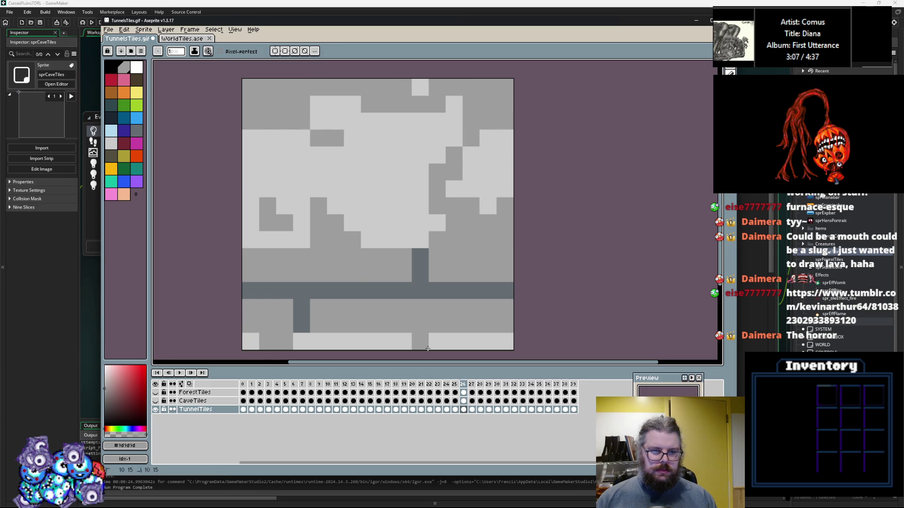
Step: Draw grey Z-shape, column and staircase blocks on frame 27
key("Right")
key("Left")
key("Right")
left_click_drag(488, 240, 454, 257)
mouse_move(444, 324)
left_mouse_down()
mouse_move(506, 307)
mouse_move(490, 342)
left_mouse_up()
mouse_move(318, 325)
left_mouse_down()
mouse_move(301, 325)
mouse_move(285, 272)
mouse_move(250, 325)
left_mouse_up()
left_click(268, 240)
Step: Enable diagonal symmetry and add mirrored grey blocks on frame 27's top-centre and right
key("alt+s")
mouse_move(253, 112)
left_mouse_down()
mouse_move(285, 103)
mouse_move(287, 145)
left_mouse_up()
key("ctrl+z")
key("ctrl+z")
left_click_drag(386, 105, 369, 158)
left_click_drag(505, 121, 487, 174)
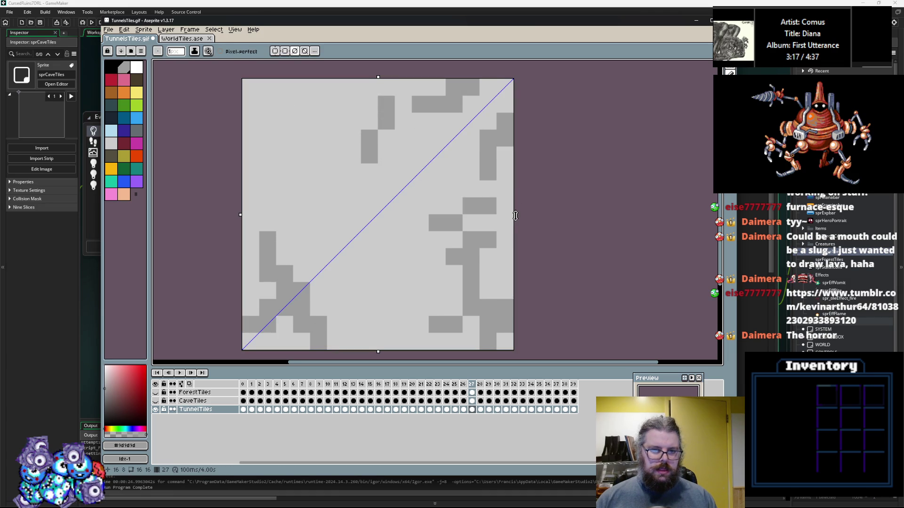
left_click_drag(517, 213, 517, 198)
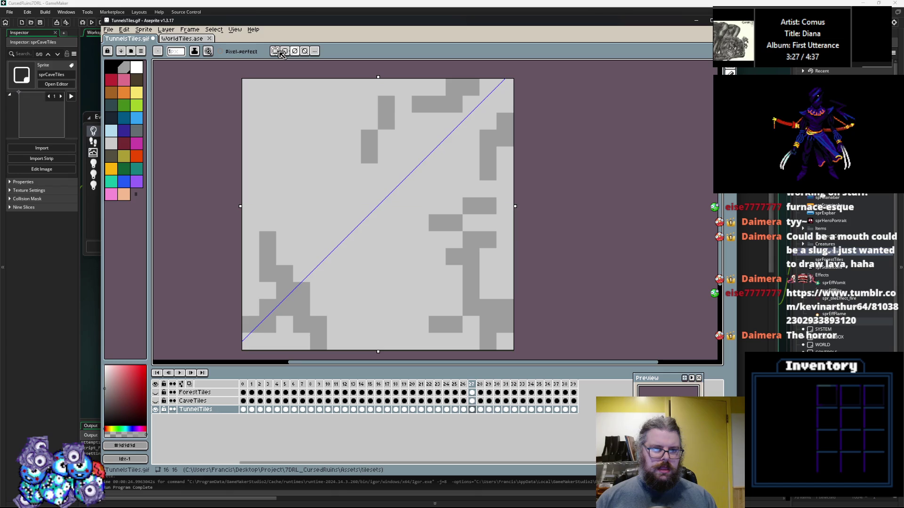
Step: Paint more #9d9d9d grey cells across frame 27's upper area
left_click_drag(370, 116, 403, 206)
mouse_move(285, 103)
left_mouse_down()
mouse_move(366, 225)
mouse_move(377, 273)
mouse_move(335, 254)
mouse_move(359, 292)
mouse_move(417, 193)
left_mouse_up()
left_click(386, 206, "alt")
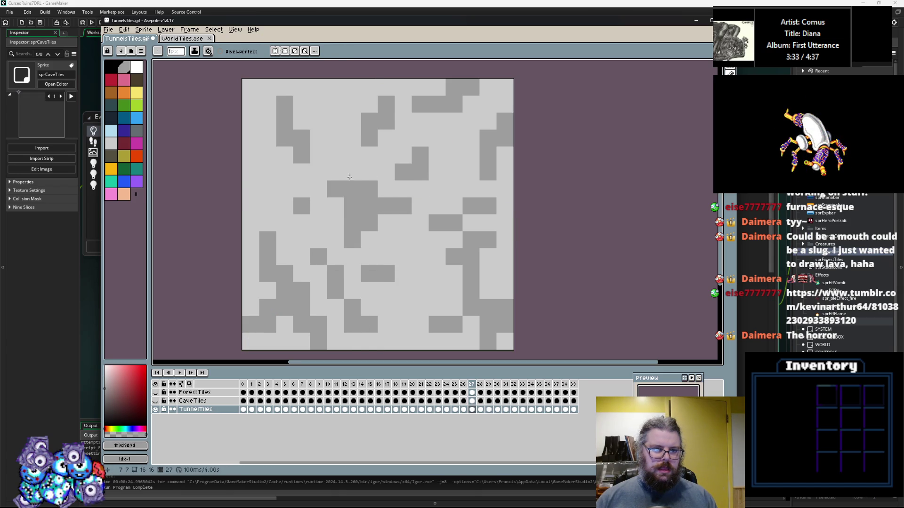
left_click(335, 155)
left_click_drag(319, 121, 318, 104)
left_click(250, 172)
left_click_drag(386, 88, 370, 102)
left_click(436, 156)
Step: Fill in grey cells across frame 27's middle and lower areas
left_click(454, 239)
left_click(420, 308)
left_click_drag(420, 325, 420, 342)
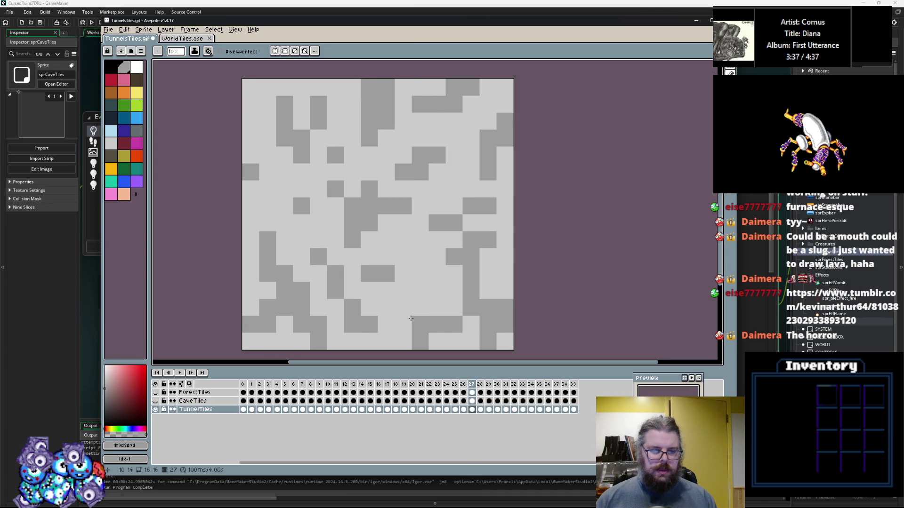
left_click_drag(386, 257, 420, 291)
left_click_drag(250, 189, 318, 240)
mouse_move(250, 87)
left_mouse_down()
mouse_move(250, 104)
mouse_move(268, 104)
left_mouse_up()
left_click_drag(454, 290, 454, 307)
Step: Browse ahead through tile frames 33 and 34 to the blank frame 36
key("Right")
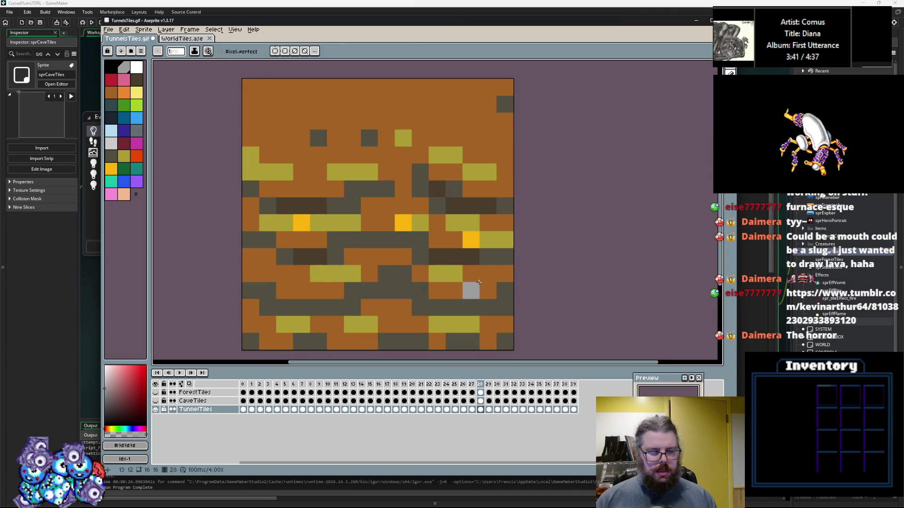
key("Right")
key("Right")
key("Right")
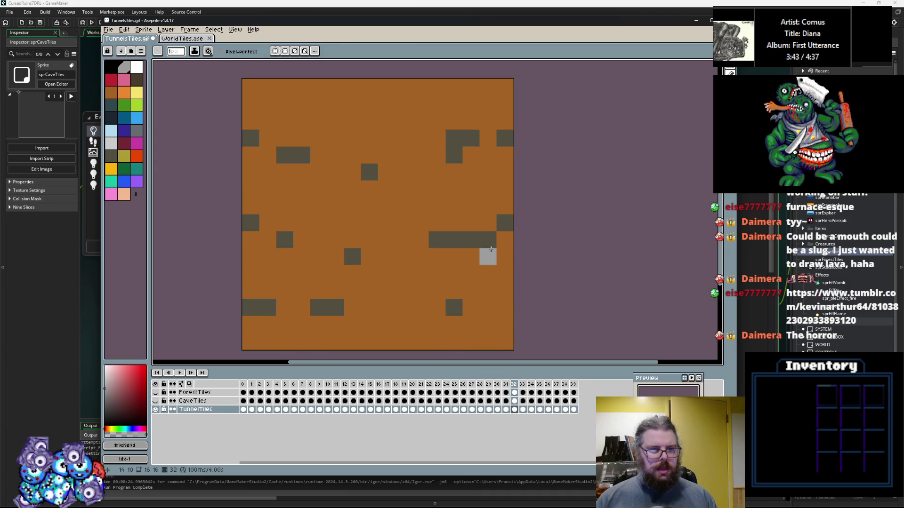
key("Right")
key("Left")
key("Right")
key("Right")
key("Right")
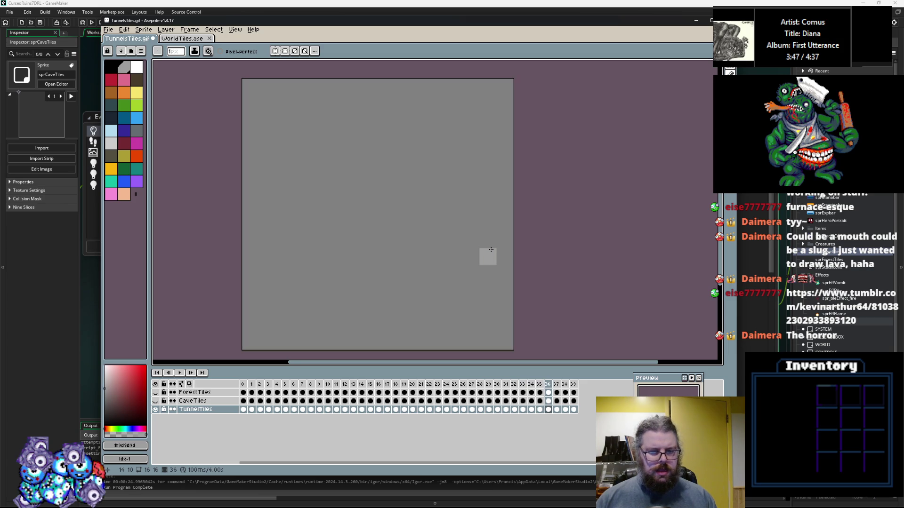
key("Right")
key("Right")
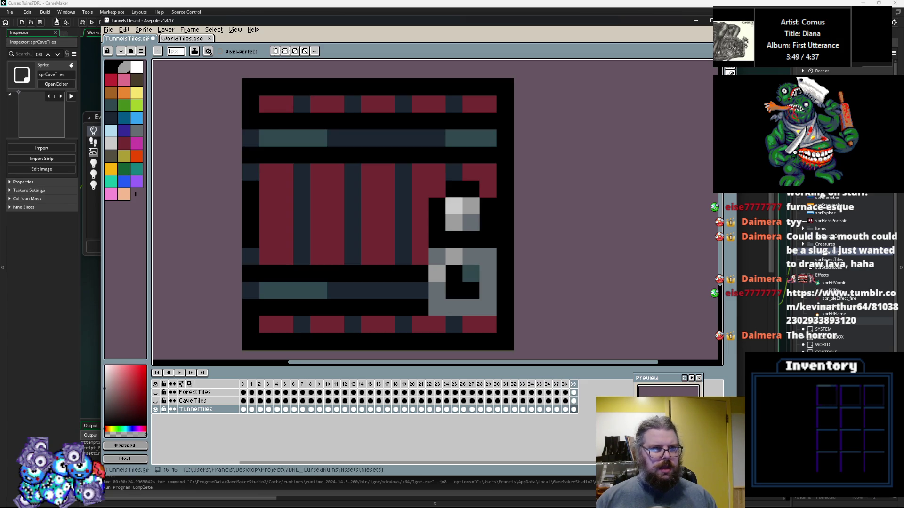
Step: Save TunnelsTiles.gif and look up the sprCaveTiles sprite in GameMaker
left_click(108, 30)
left_click(117, 72)
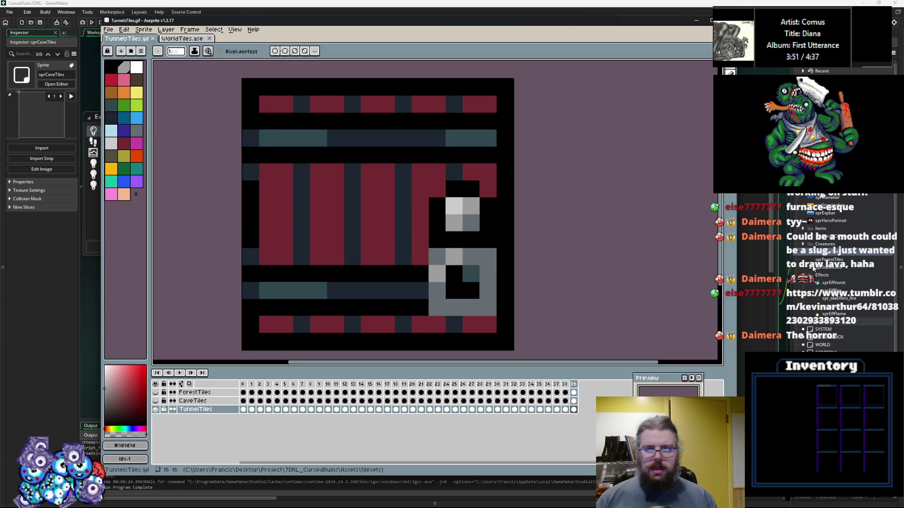
left_click(845, 299)
scroll(832, 270, "down", 2)
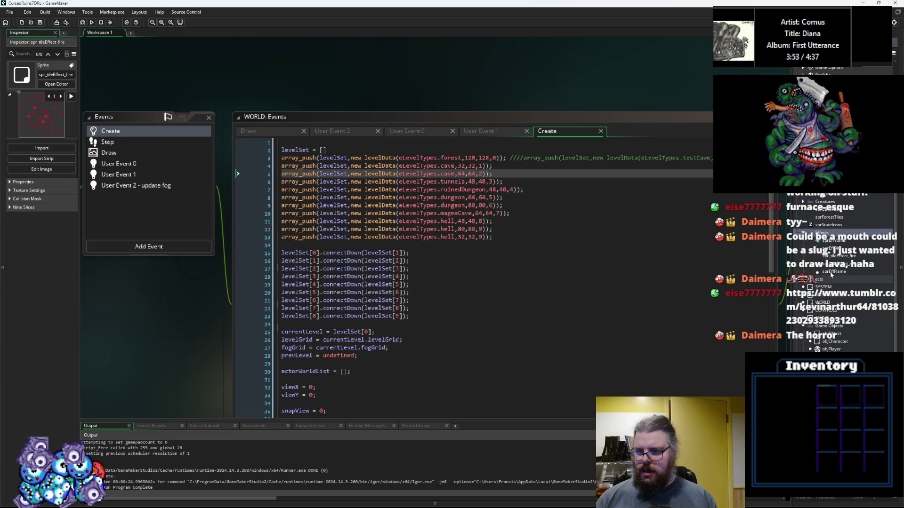
scroll(836, 234, "up", 2)
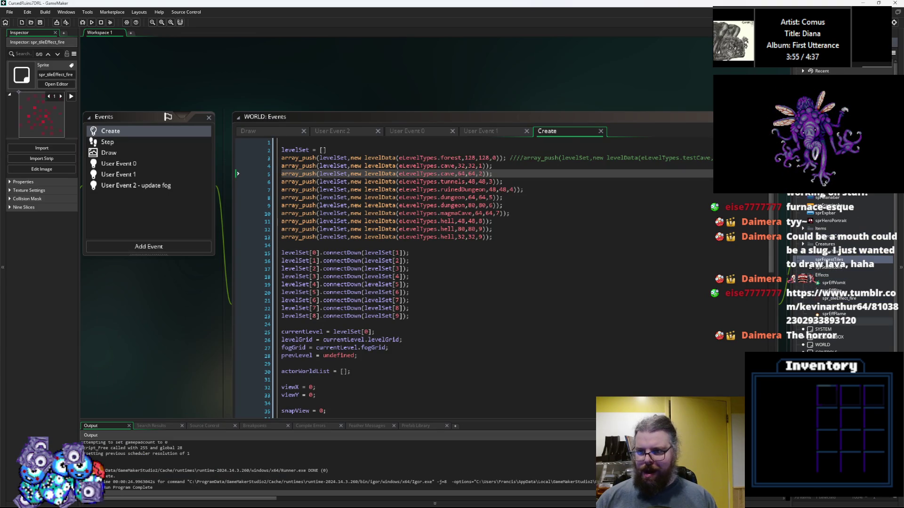
left_click(834, 254)
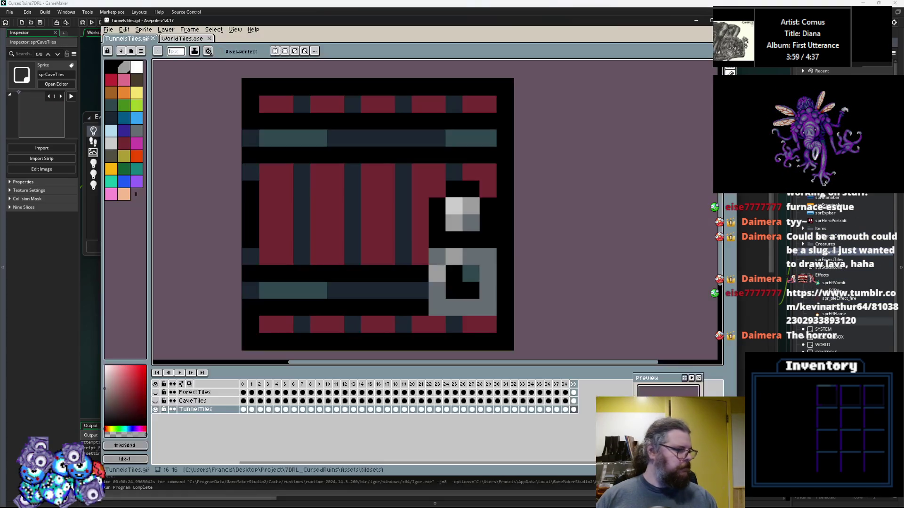
Step: On the TunnelTiles layer, take the Paint Bucket and eyedrop orange #a46422 from frame 28
left_click(311, 403)
left_click(311, 409)
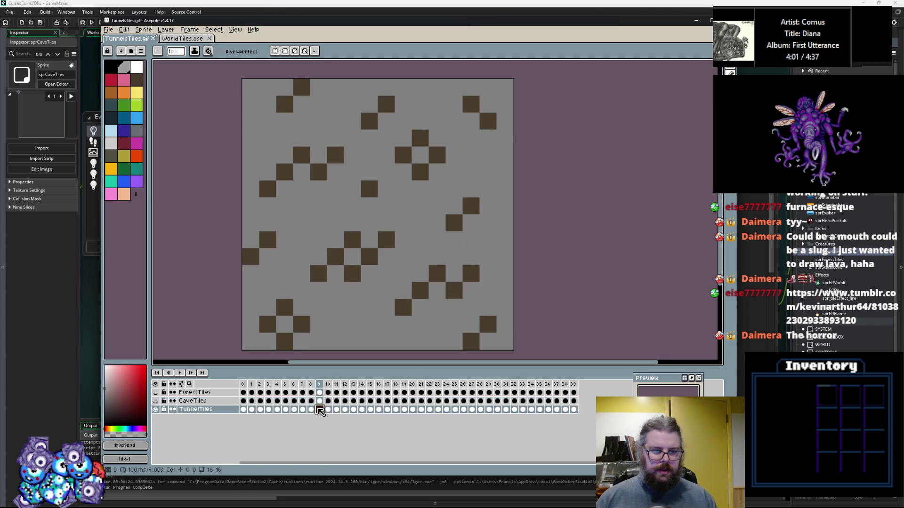
key("Right")
key("Right")
key("Right")
key("Right")
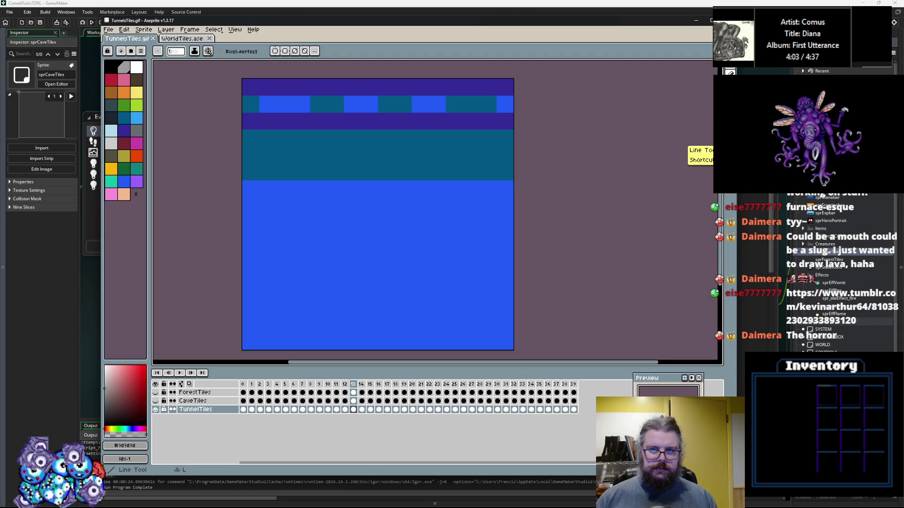
left_click(718, 141)
key("Right")
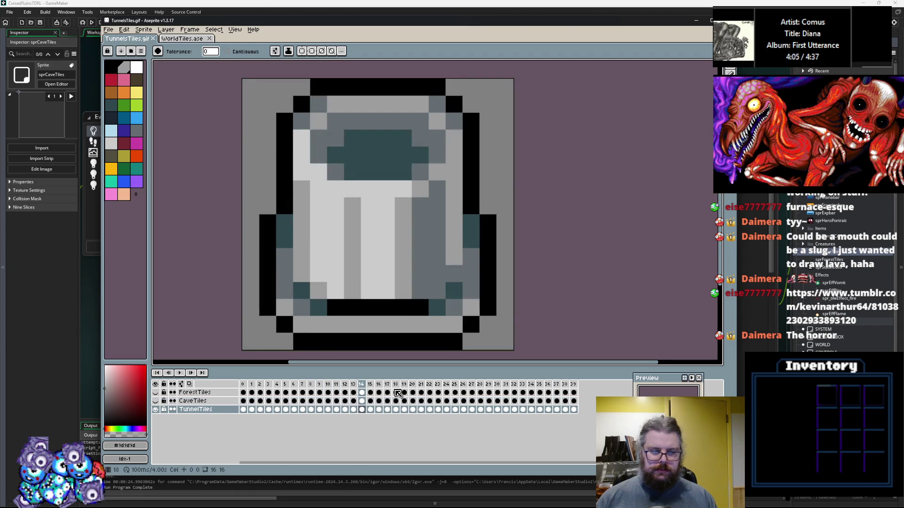
key("Right")
key("Right")
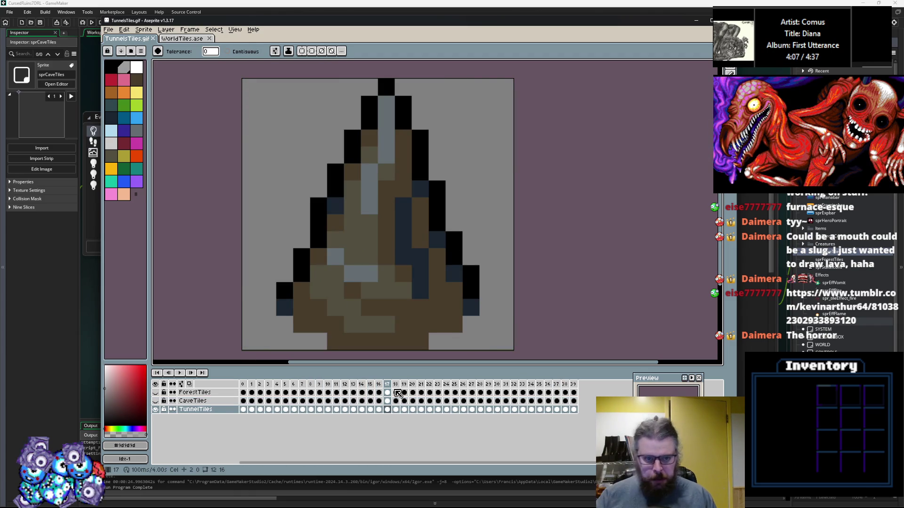
left_click(480, 409)
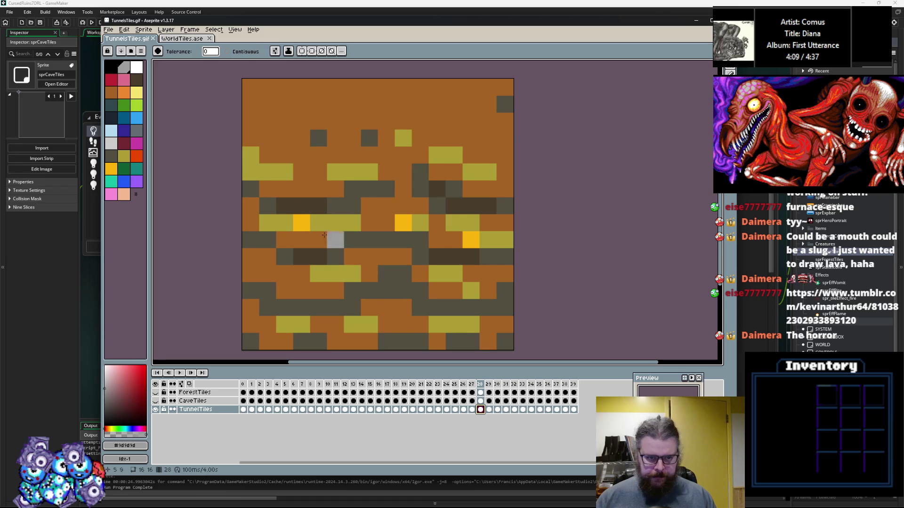
left_click(302, 151, "alt")
Step: Fill the olive-brown patches of frames 17, 18 and 19 with orange
left_click(394, 411)
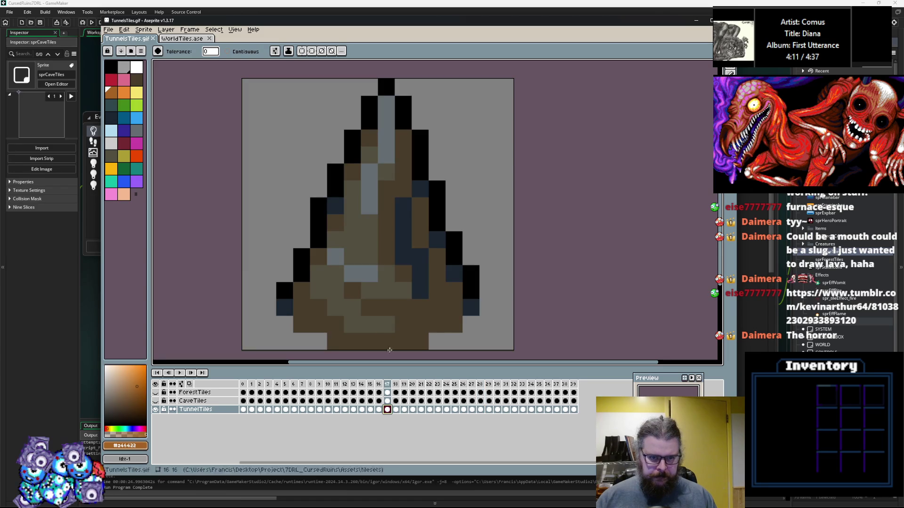
left_click(393, 290)
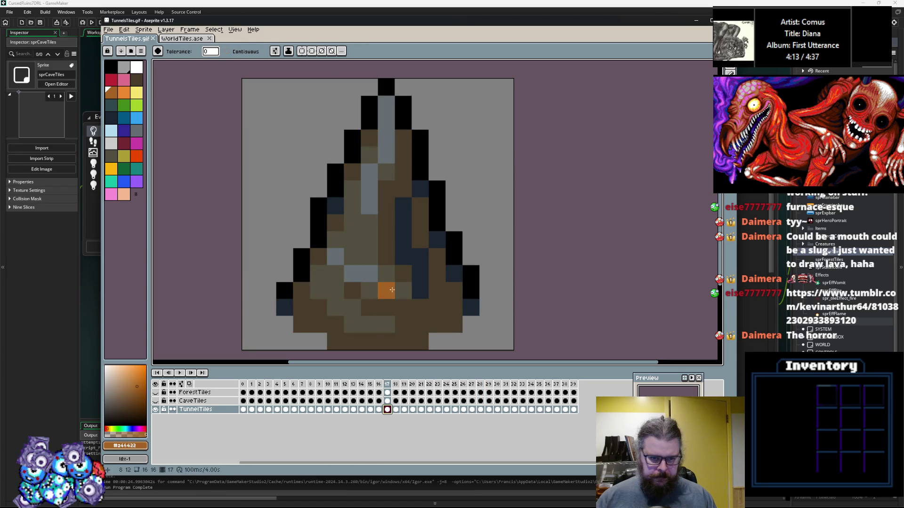
key("Left")
key("Right")
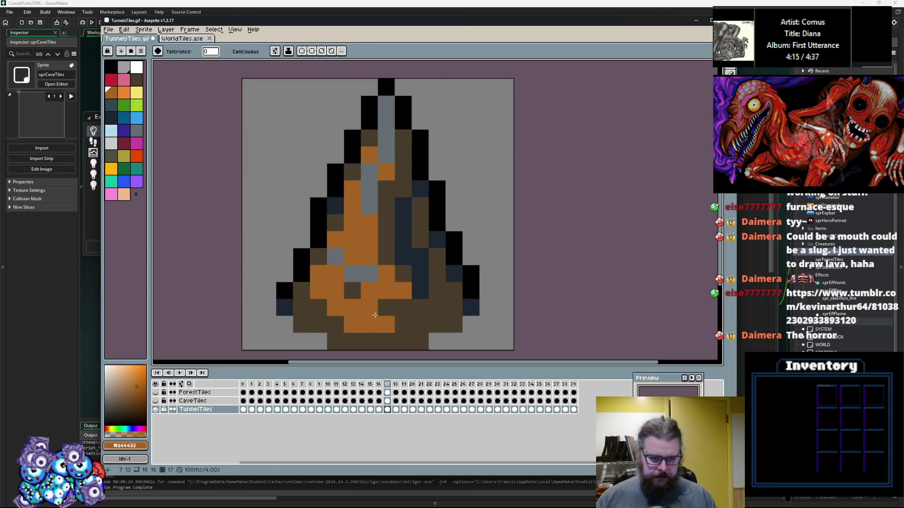
key("Right")
left_click(345, 325)
key("Right")
left_click(335, 301)
Step: Recolour frames 20–22's olive patches orange, then eyedrop the olive yellow from frame 30
key("Right")
left_click(406, 241)
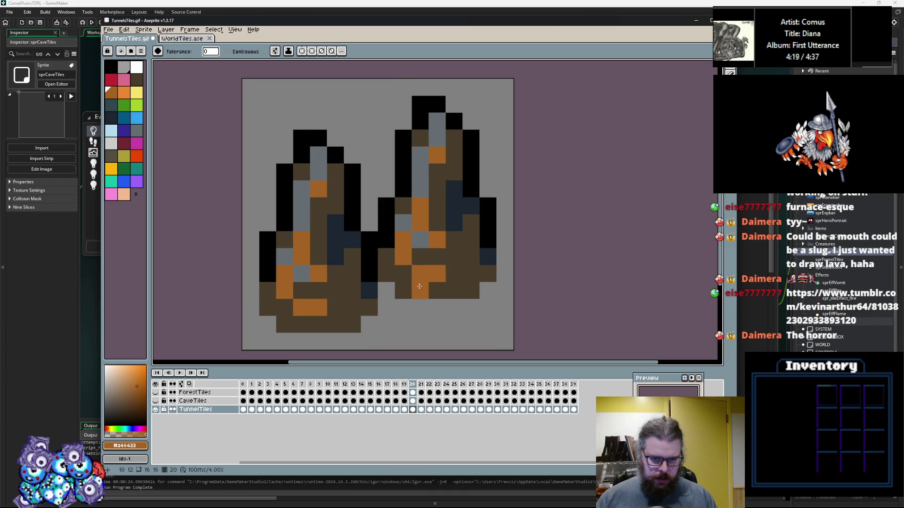
key("Right")
left_click(403, 257)
key("Right")
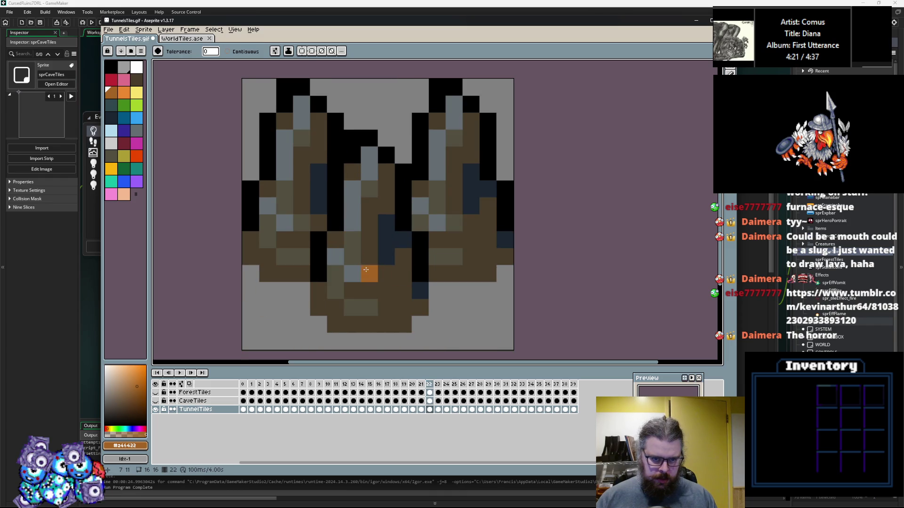
left_click(366, 270)
key("Right")
key("Left")
key("Right")
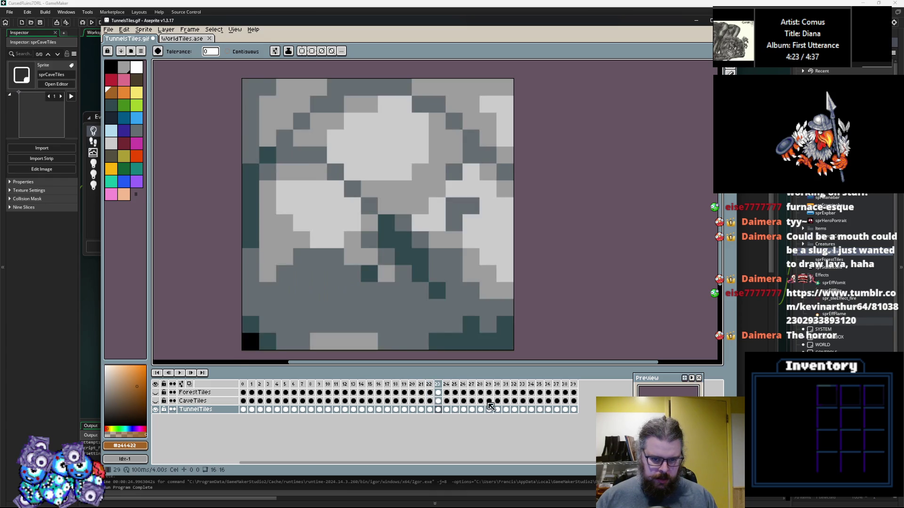
left_click(498, 410)
left_click(403, 222, "alt")
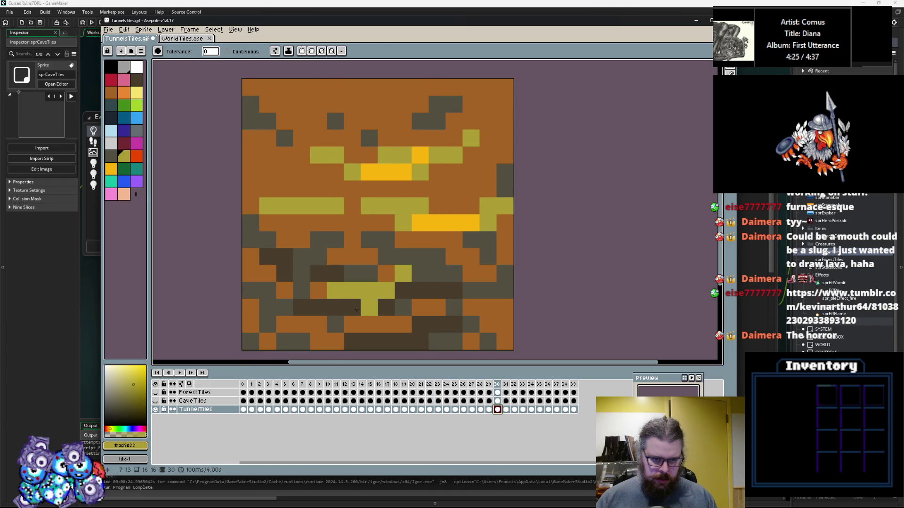
Step: Fill the grey streaks in frames 17, 18 and 19 with olive #ad9d33
left_click(387, 409)
left_click(386, 141)
key("Right")
left_click(336, 222)
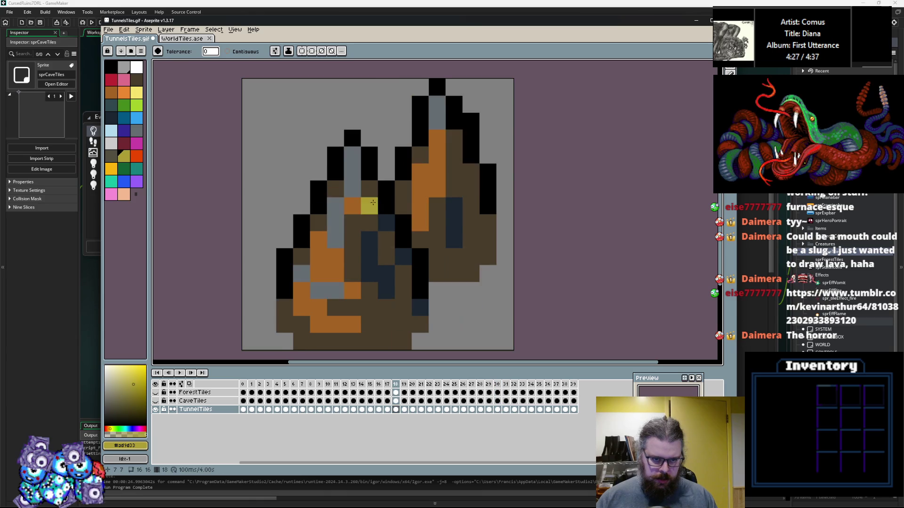
left_click(352, 171)
left_click(335, 285)
key("Right")
left_click(317, 205)
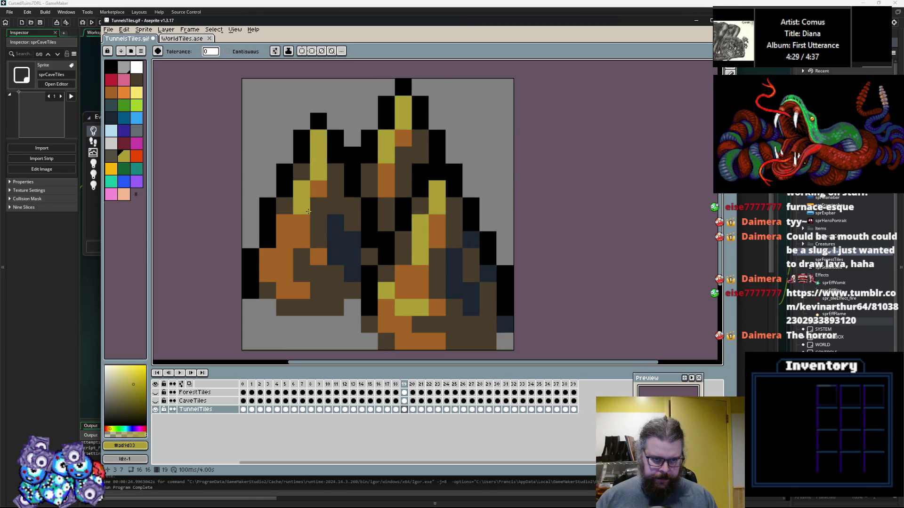
Step: Fill the grey streaks in frames 20, 21 and 22 with olive
key("Right")
left_click(297, 210)
key("Right")
left_click(301, 171)
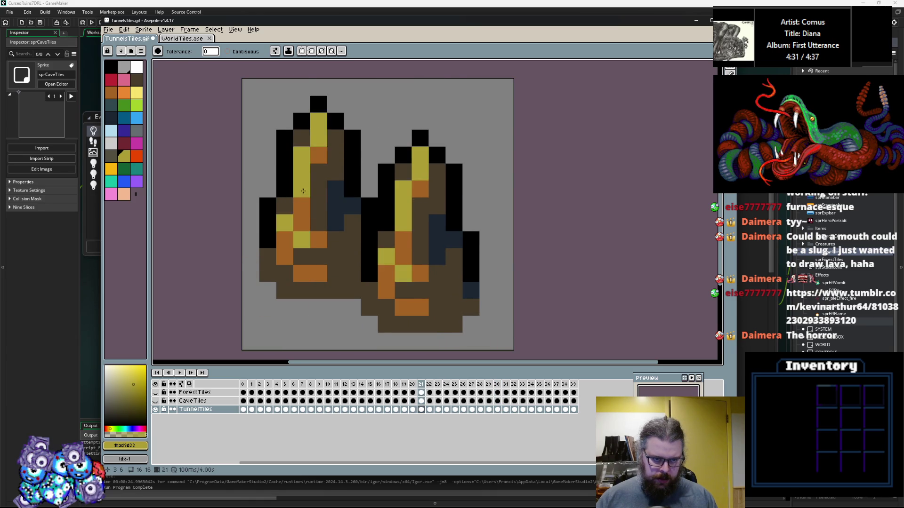
key("Right")
left_click(301, 172)
key("Right")
Step: Touch up leftover grey pixels in frames 18 and 17 with olive
key("Left")
key("Left")
key("Left")
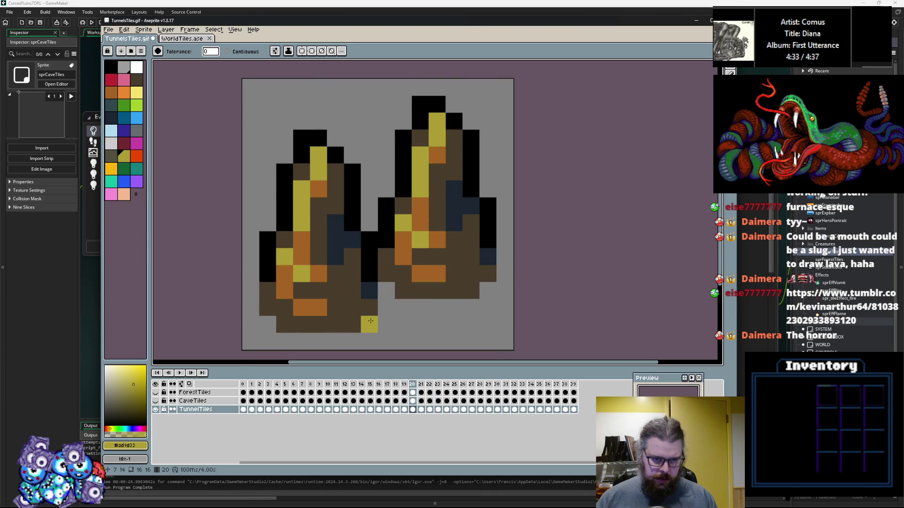
left_click(375, 267)
key("Left")
key("Left")
key("Right")
left_click(401, 318)
Step: With the Pencil and #a46422 orange, add orange pixels to the flame bases and sides
key("Right")
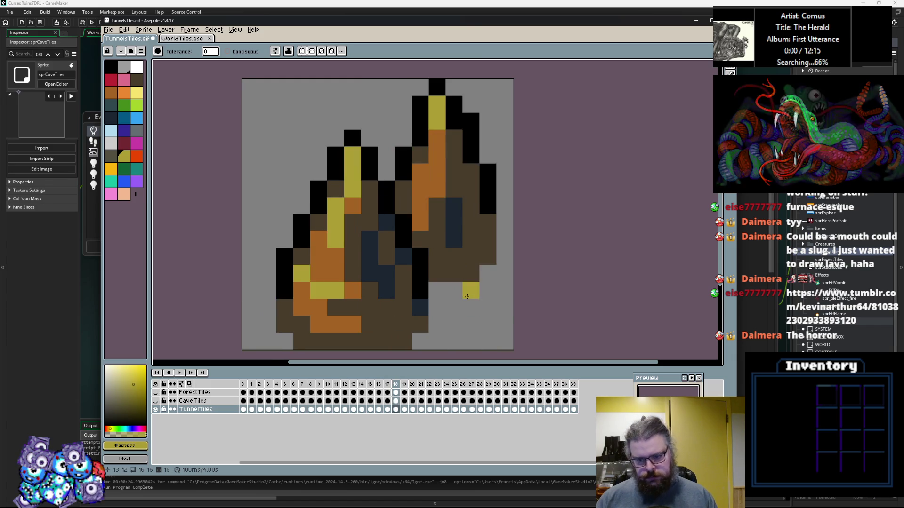
left_click(719, 74)
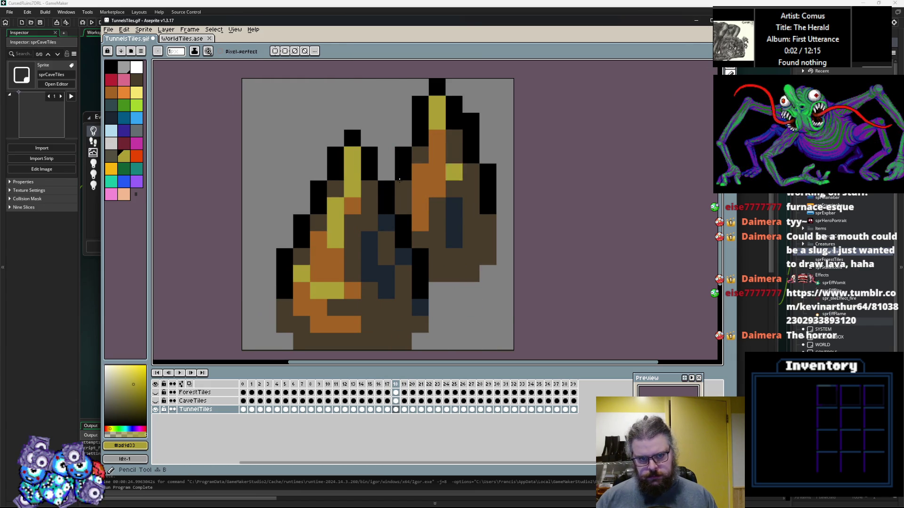
left_click(321, 231, "alt")
mouse_move(386, 324)
left_mouse_down()
mouse_move(404, 307)
mouse_move(366, 333)
left_mouse_up()
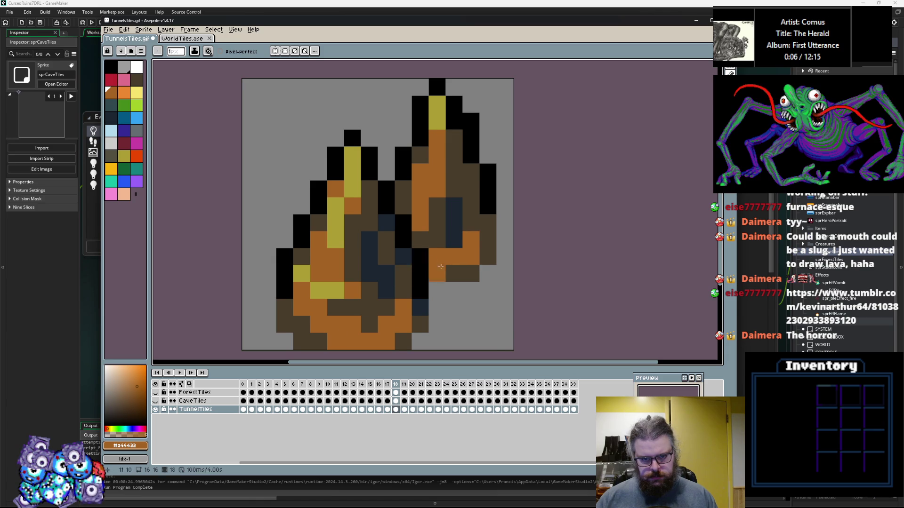
key("period")
key("comma")
key("comma")
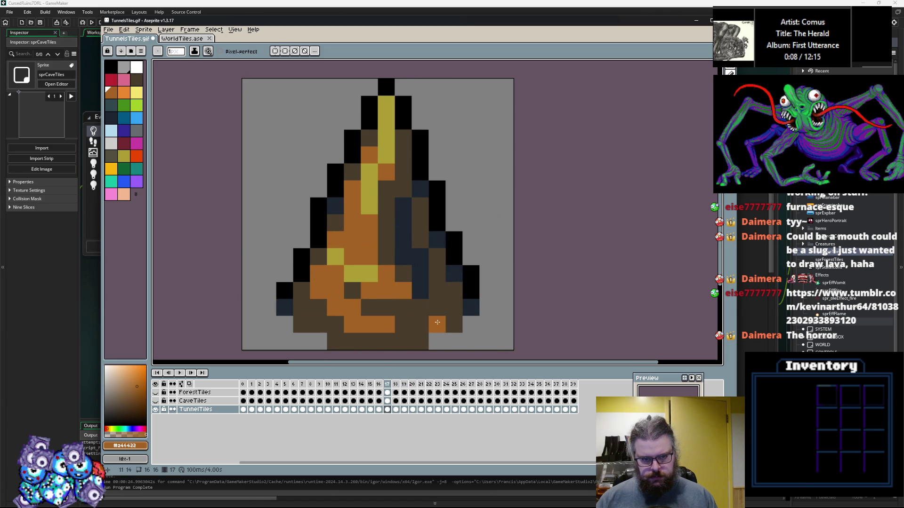
left_click_drag(388, 340, 311, 295)
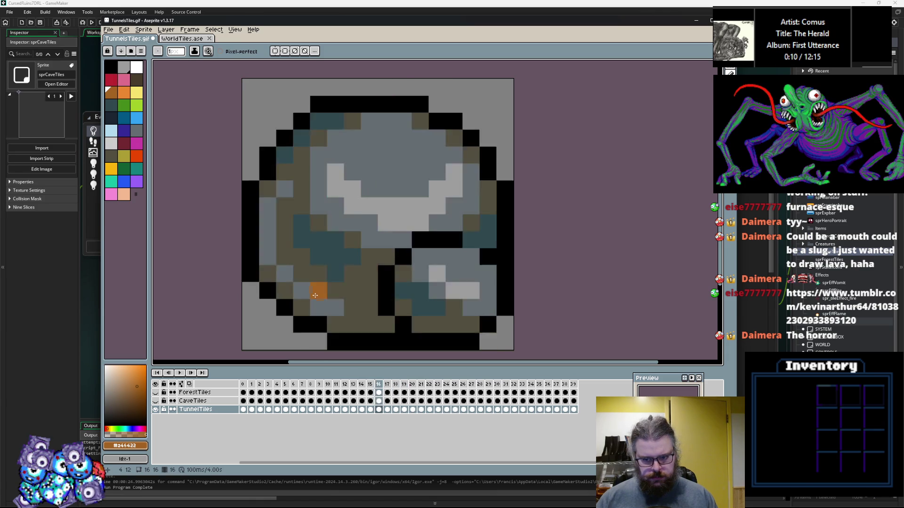
left_click(420, 222)
left_click(435, 258)
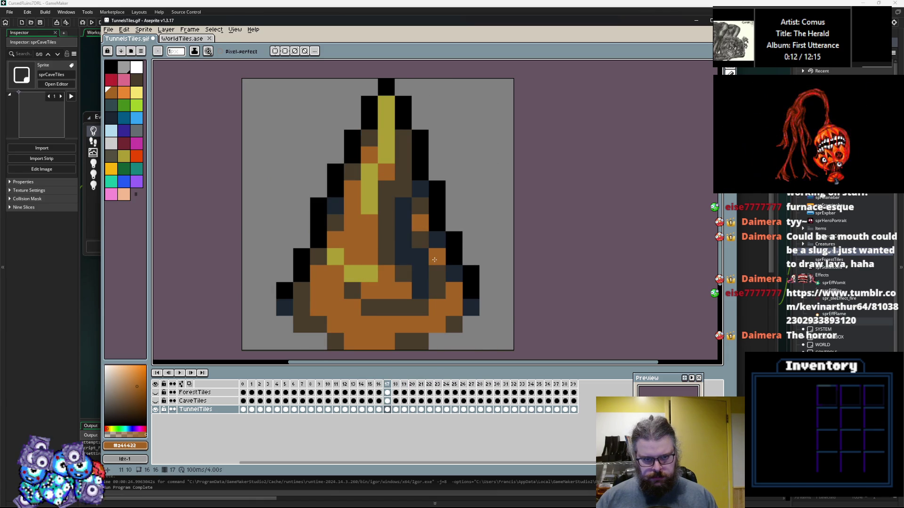
Step: Add three orange pixels to the flames in frame 22
key("period")
key("period")
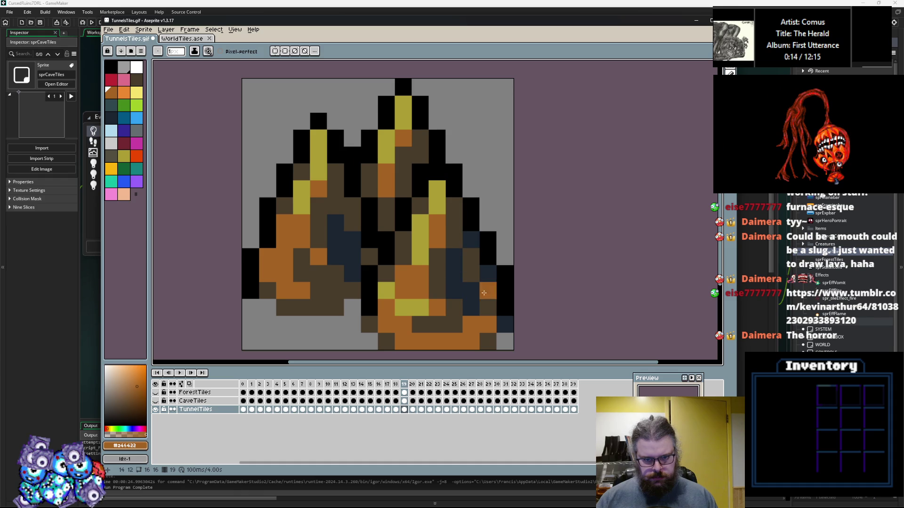
key("period")
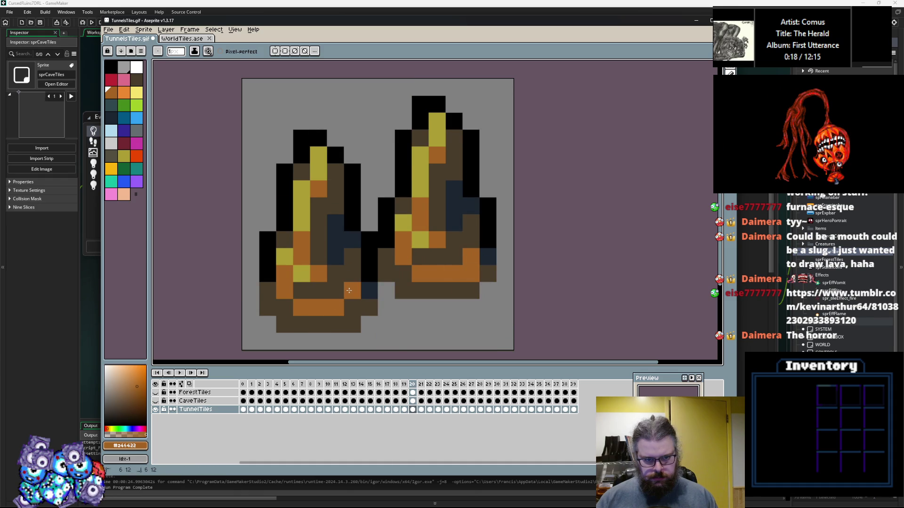
key("period")
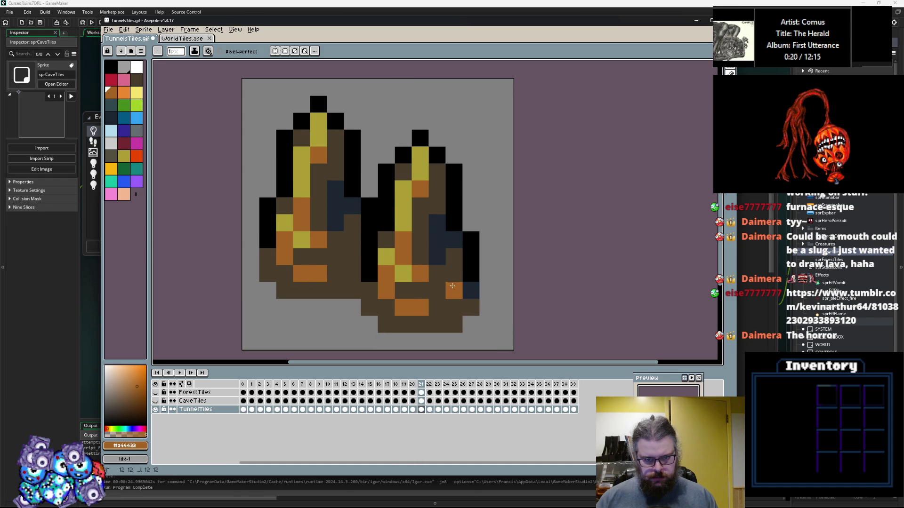
key("period")
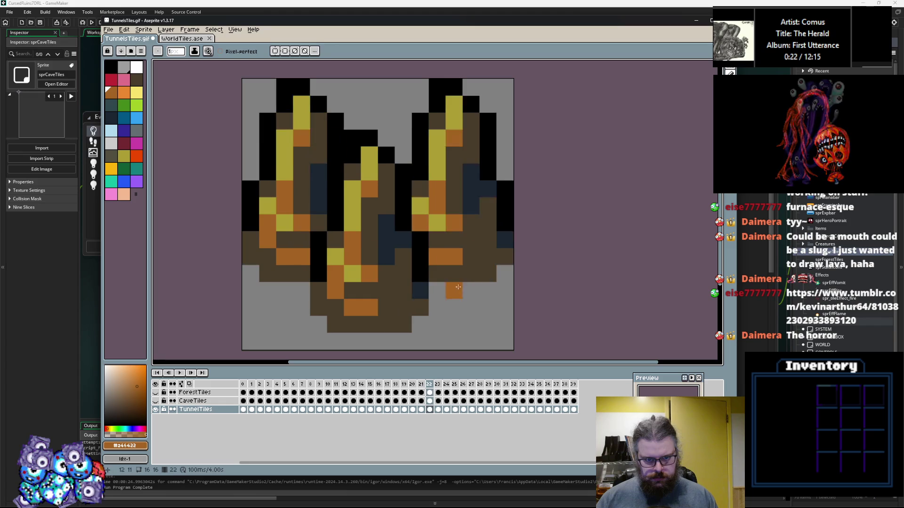
left_click(402, 290)
left_click(385, 306)
left_click(470, 256)
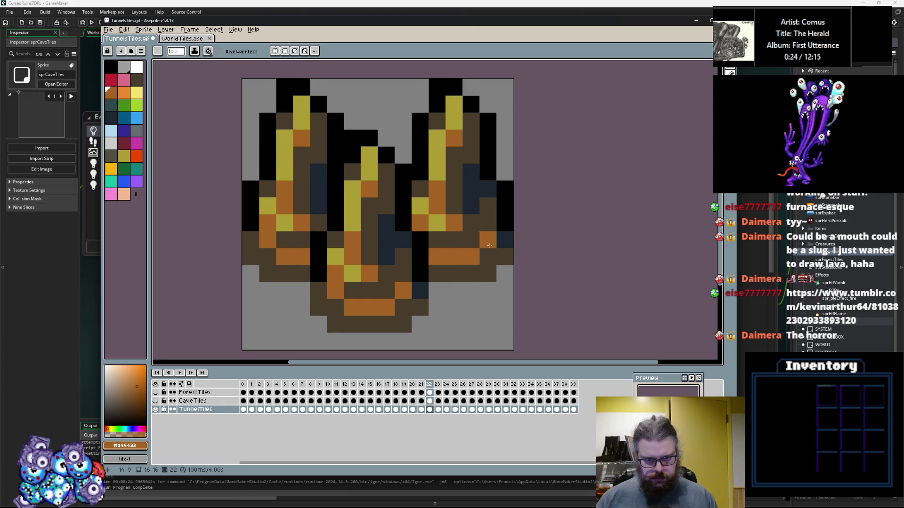
Step: Step back to frame 18 and close the tile sheet from the File menu
key("period")
key("comma")
key("comma")
key("comma")
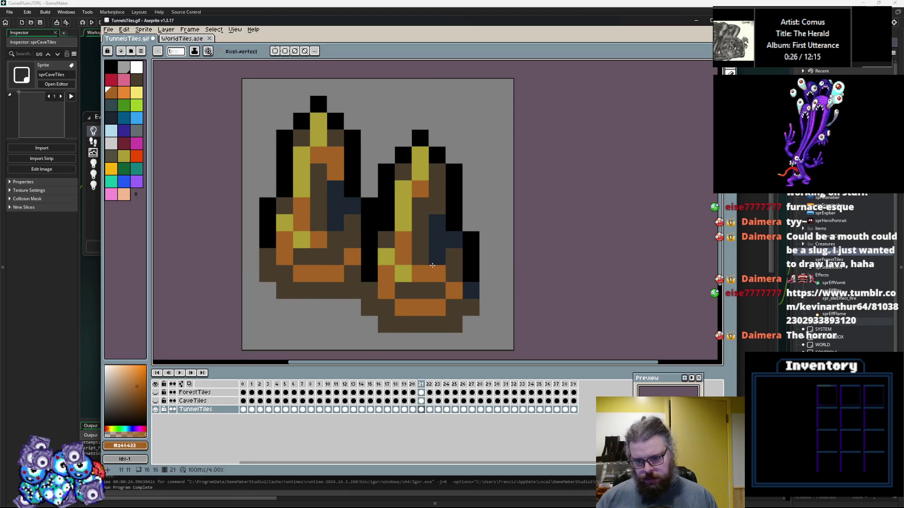
key("comma")
left_click(108, 29)
left_click(118, 129)
Step: Create a new sprite named sprTunnelIcons and open it for editing
left_click(414, 256)
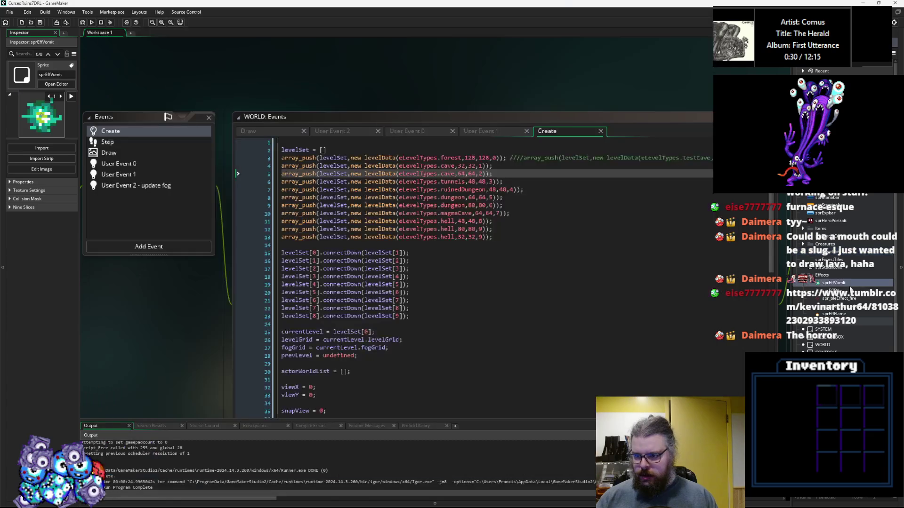
right_click(830, 272)
left_click(843, 273)
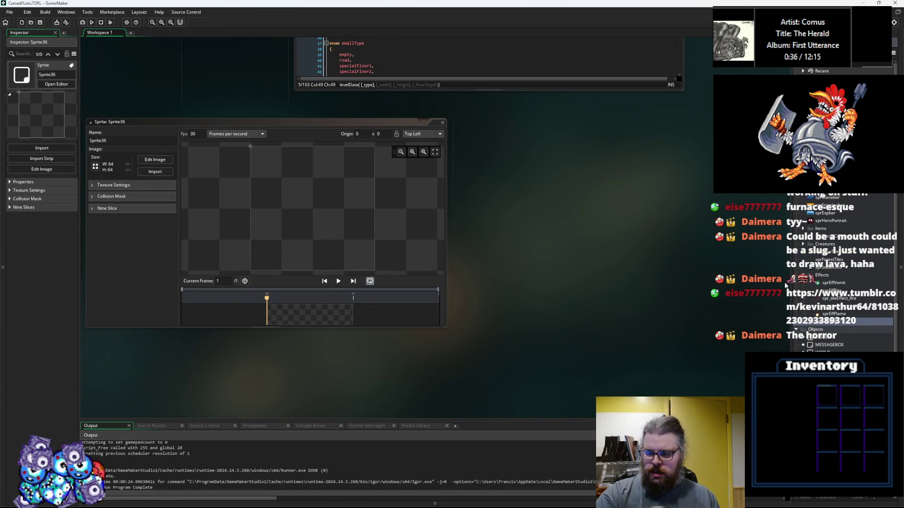
type("sprTunnelIcons")
key("Return")
left_click(829, 328)
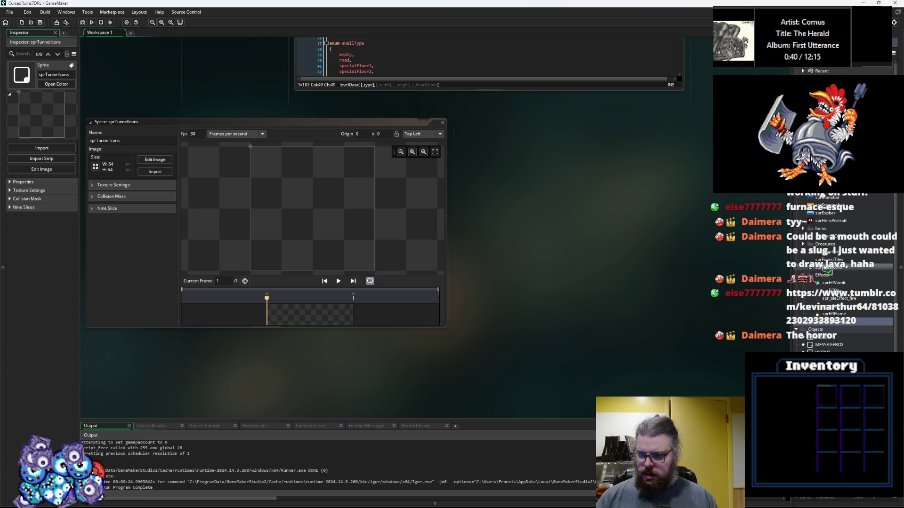
left_click(825, 269)
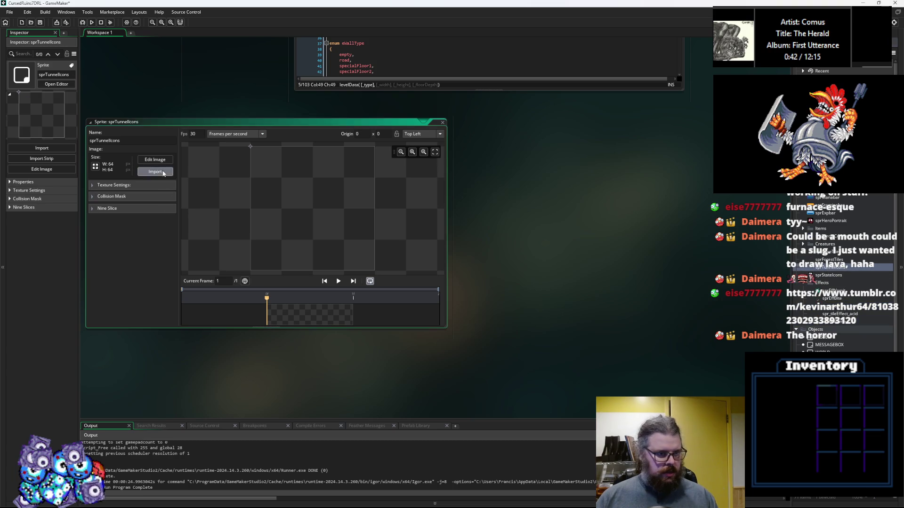
Step: Import the 40-frame TunnelsTiles.gif strip, rename the sprite sprTunnelTiles, and close its editor
left_click(155, 172)
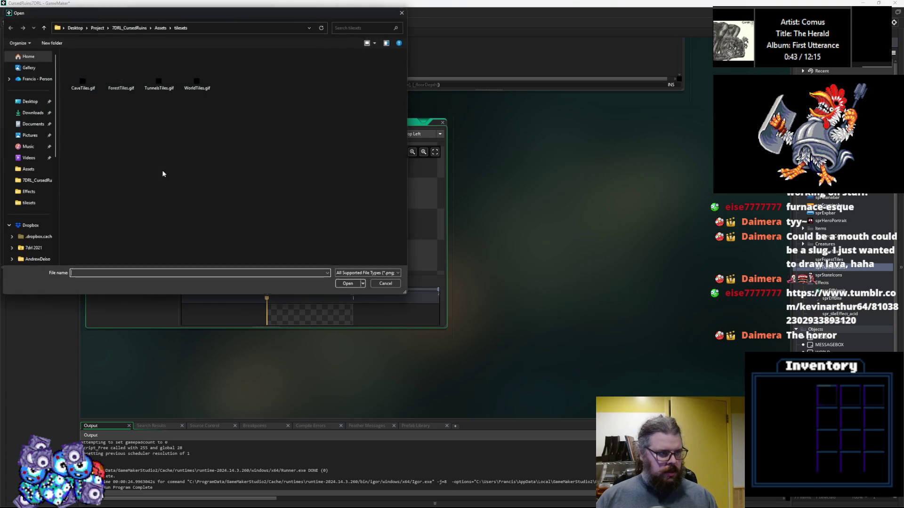
left_click(151, 88)
left_click(361, 286)
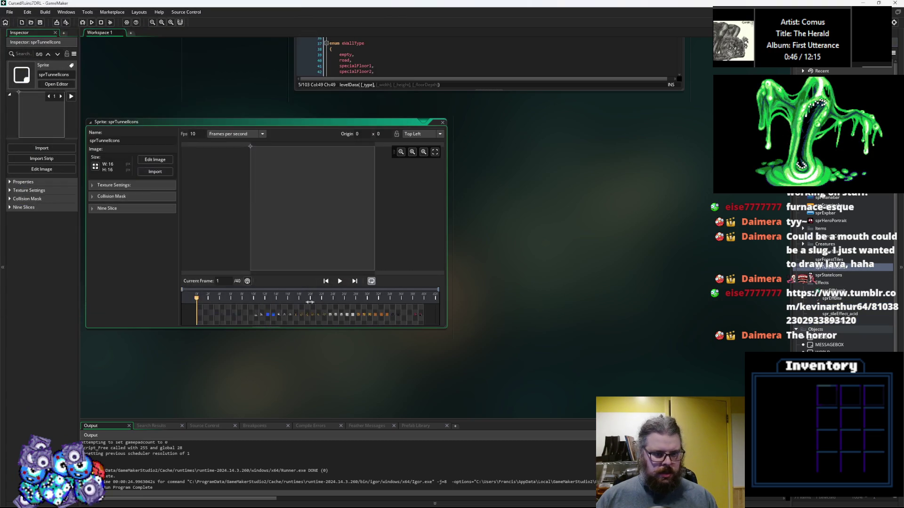
left_click(347, 314)
left_click(312, 315)
left_click(222, 314)
left_click(202, 316)
type("Tile")
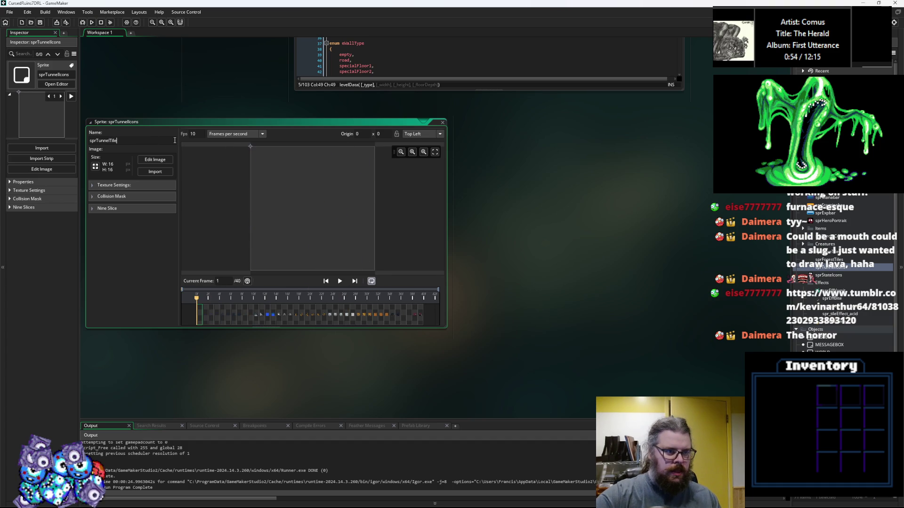
type("s")
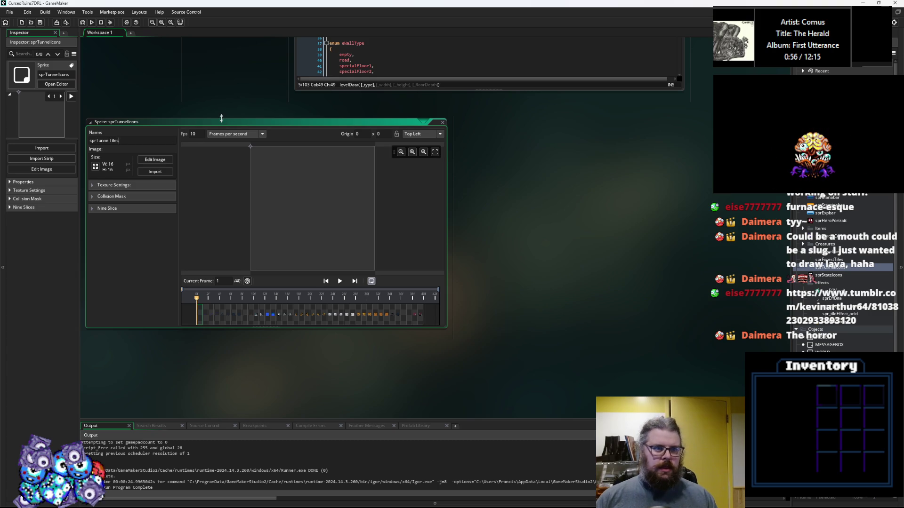
left_click(441, 124)
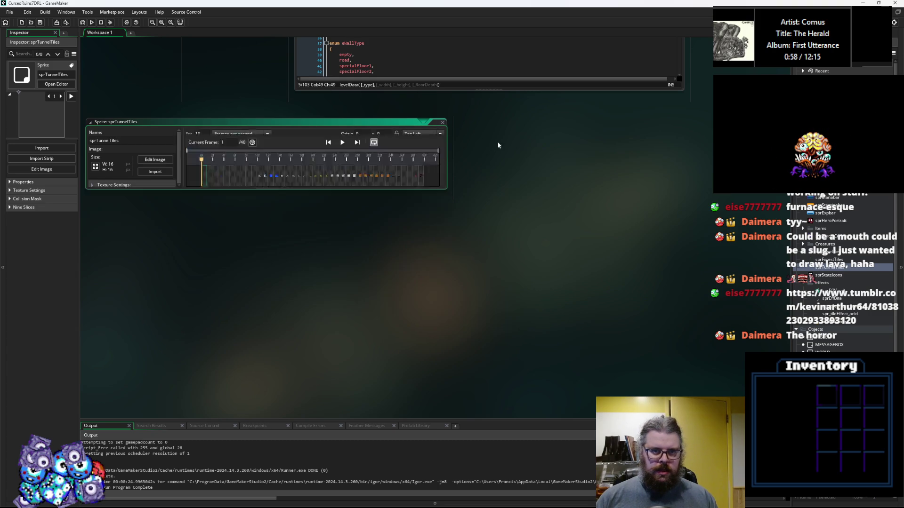
left_click(682, 320)
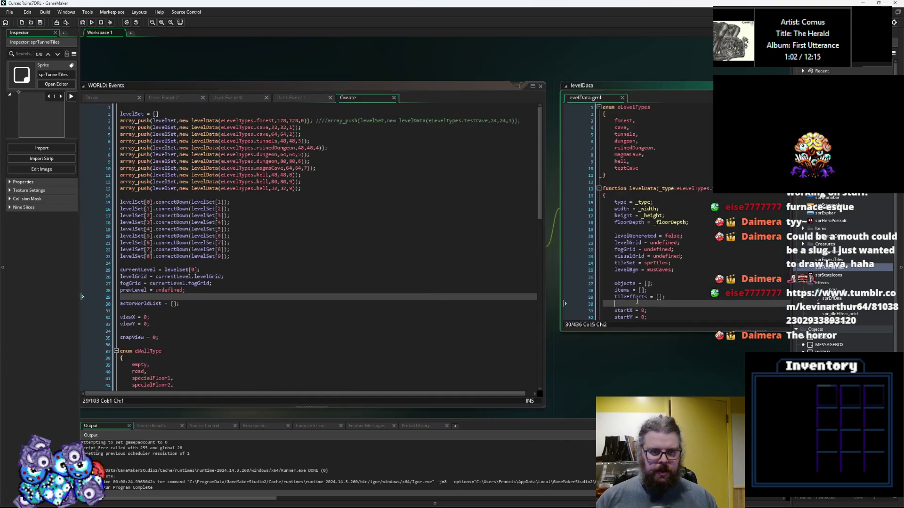
Step: Add tileSet = sprTunnelTiles; to the tunnels case using autocomplete
left_click(393, 290)
left_click_drag(384, 319, 384, 385)
scroll(367, 323, "down", 9)
scroll(368, 324, "down", 6)
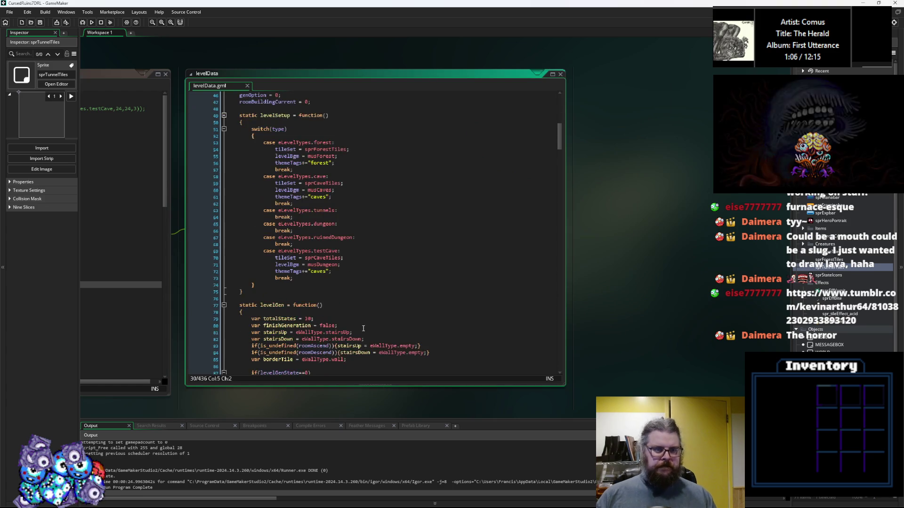
left_click(347, 211)
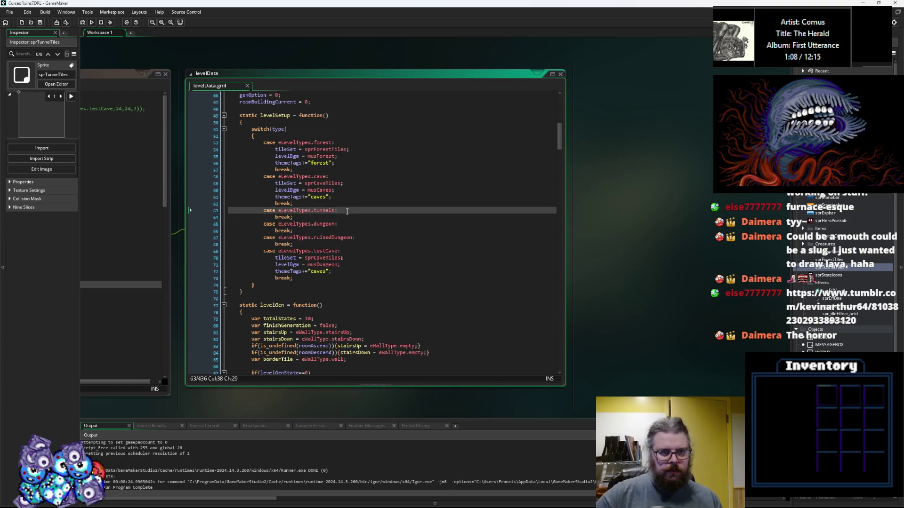
key("Return")
type("ti")
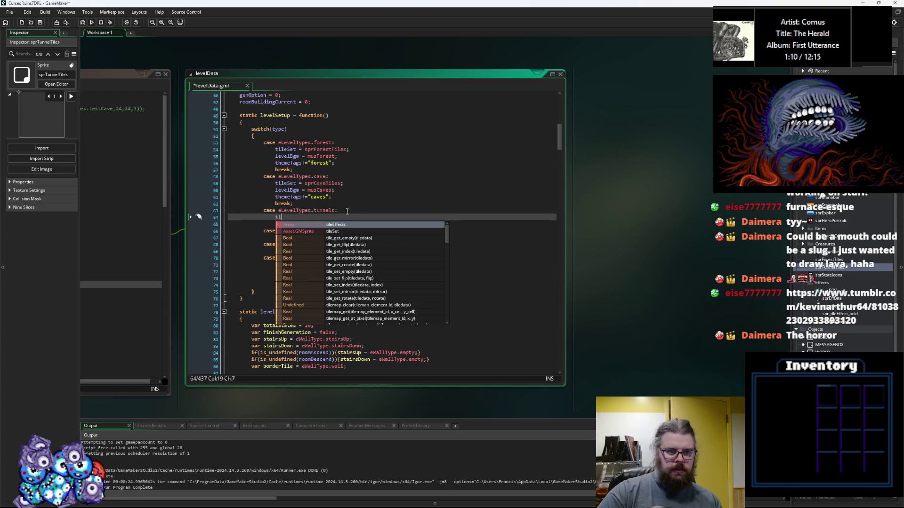
type("leSet = s")
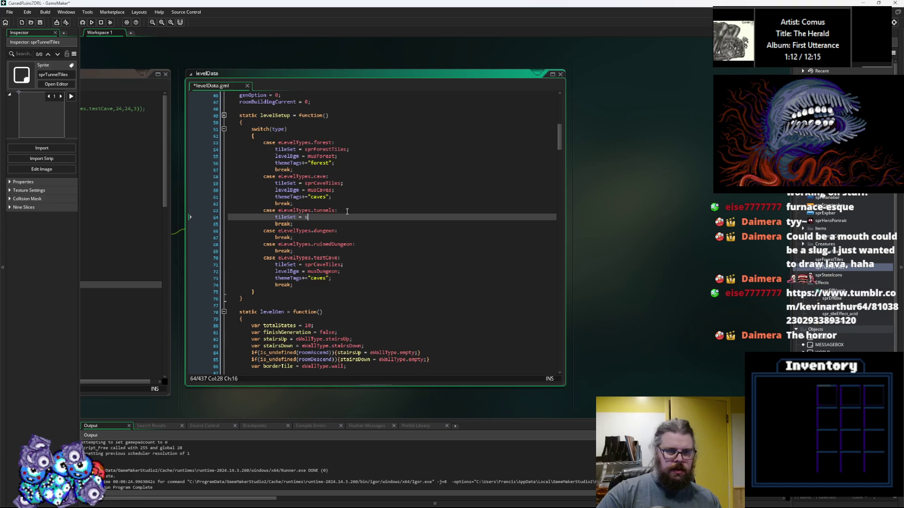
type("prT")
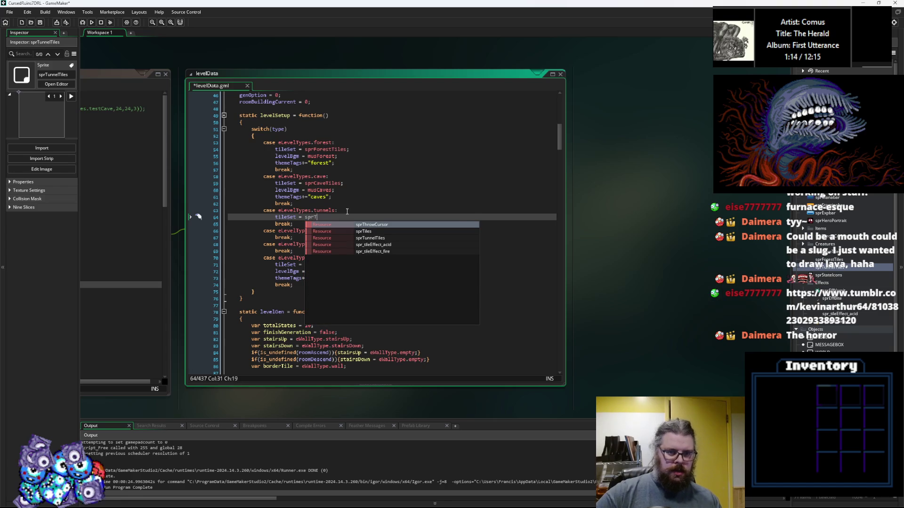
key("Down")
key("Down")
key("Return")
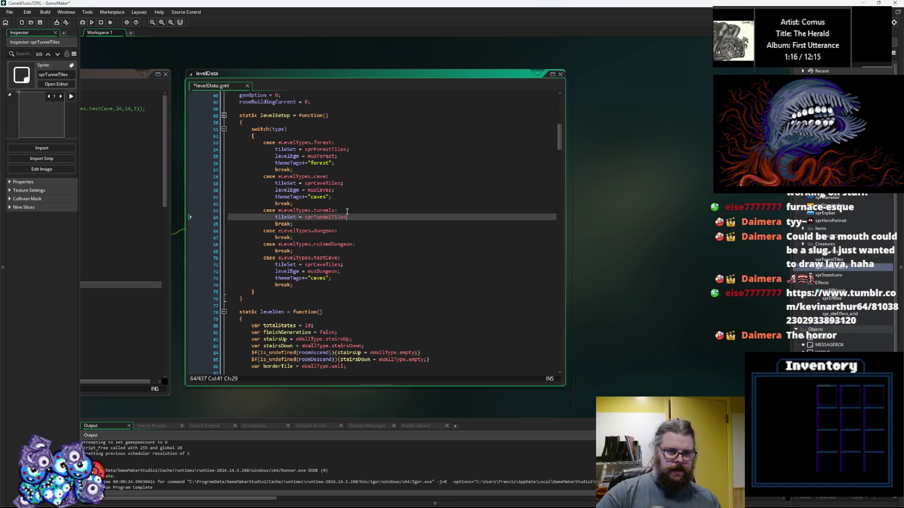
type(";")
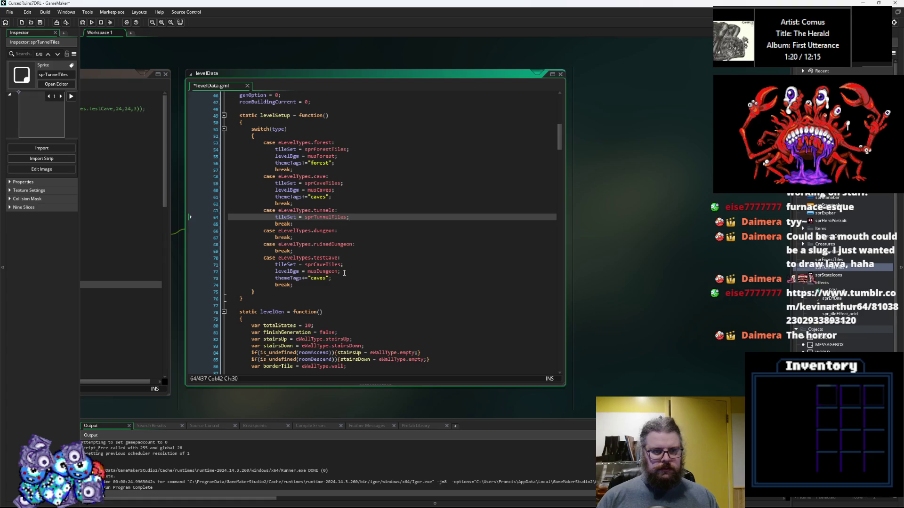
Step: Copy testCave's music and themeTags lines into the tunnels case, adding the tunnels tag
left_click_drag(344, 273, 278, 273)
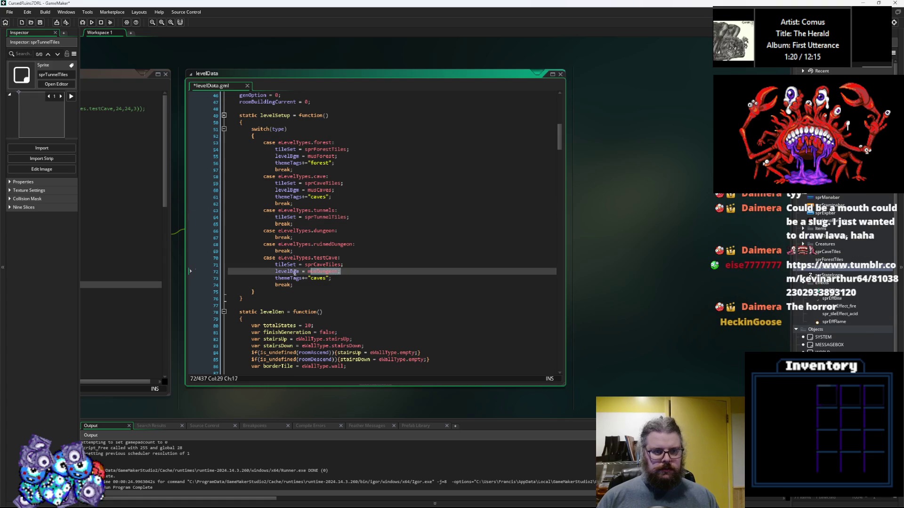
left_click(356, 218)
key("Return")
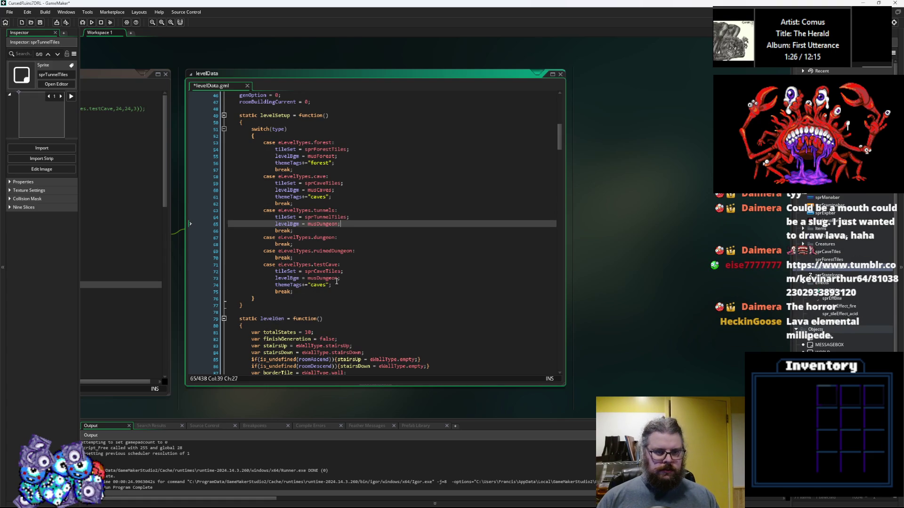
double_click(320, 285)
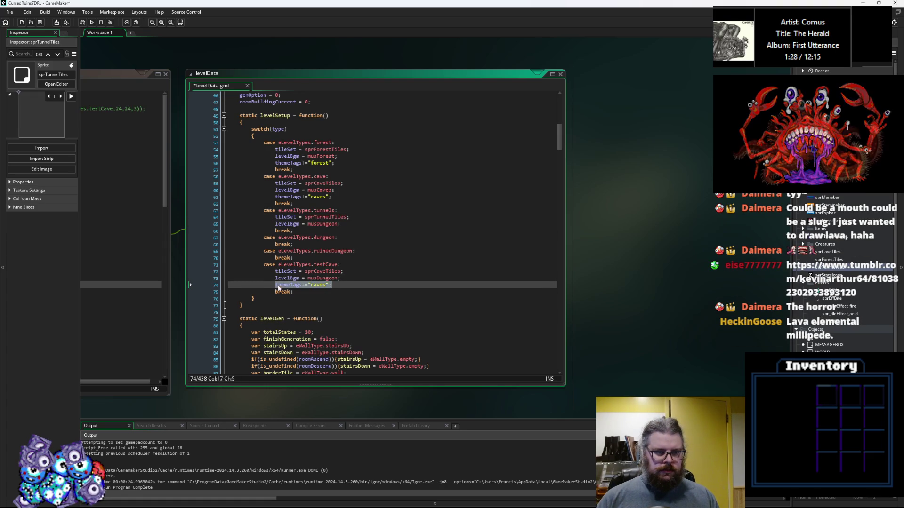
left_click(350, 229)
key("Up")
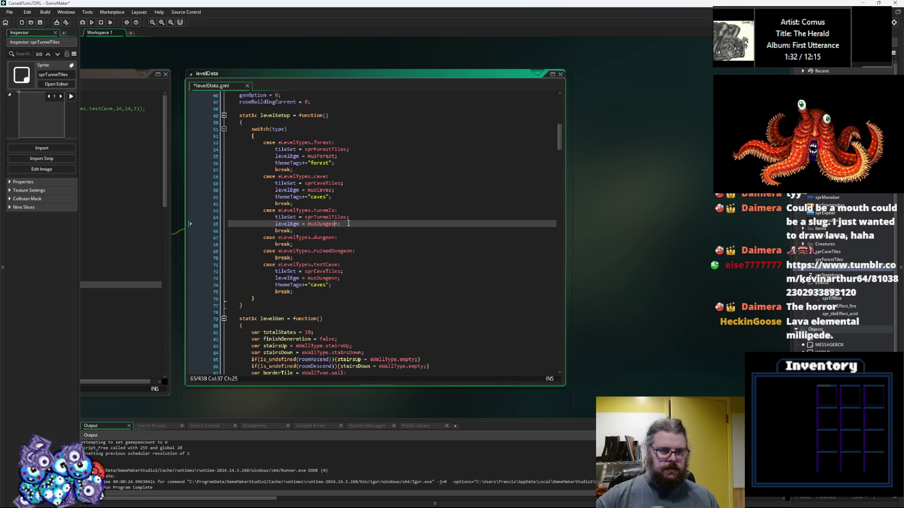
key("Return")
type("themeTags+=\"caves\";")
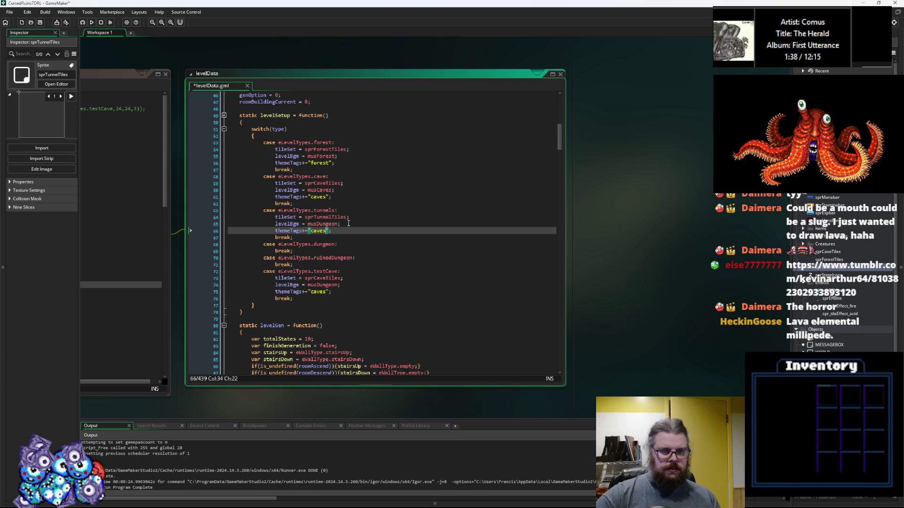
type(",tunnels")
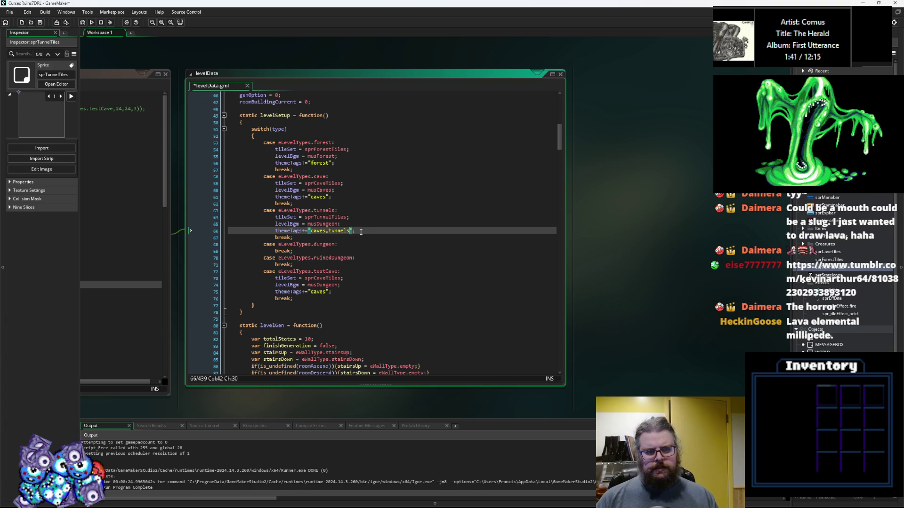
key("End")
Step: Change the tunnels music from musDungeon to musCaves and add a musDungeon line to the dungeon case
scroll(361, 232, "up", 2, "ctrl")
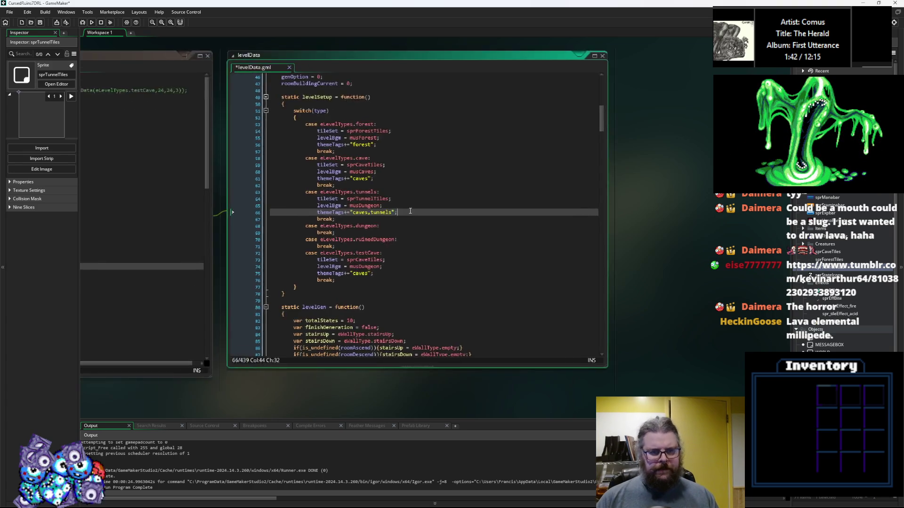
left_click(363, 166)
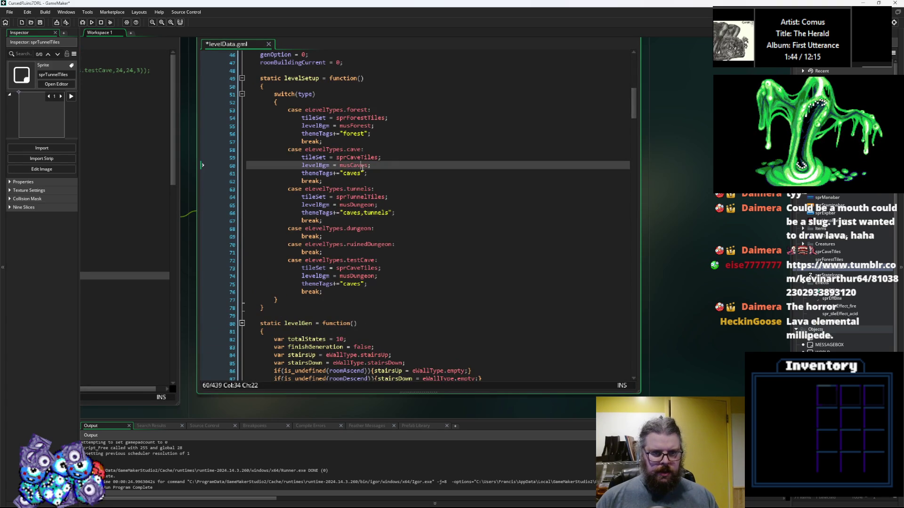
key("ctrl+c")
double_click(357, 205)
key("ctrl+v")
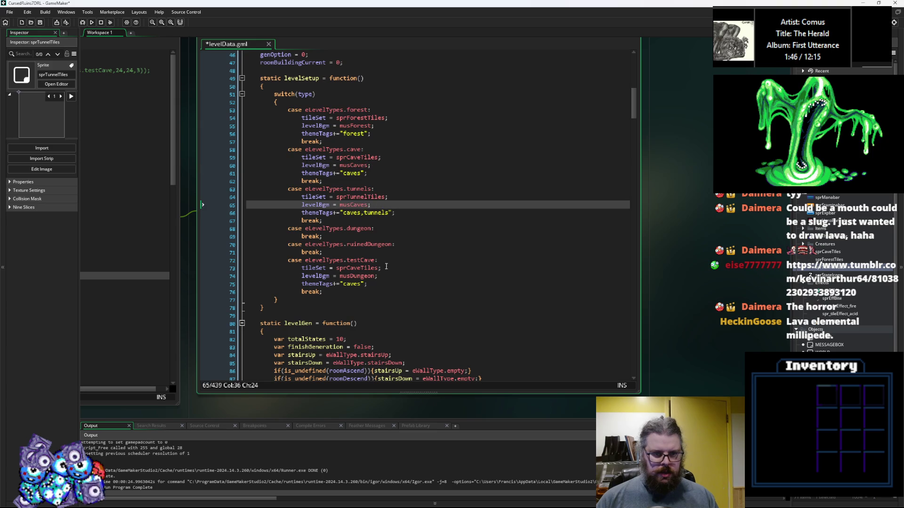
left_click_drag(378, 276, 302, 276)
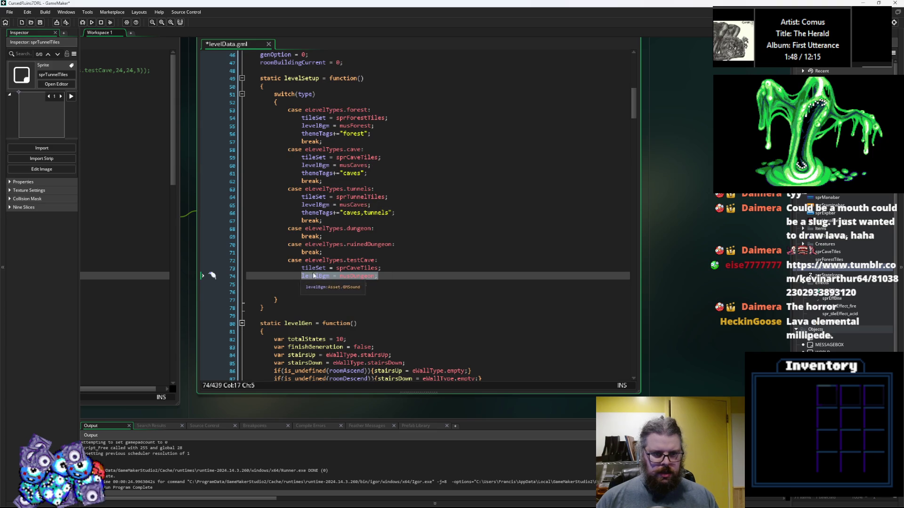
left_click(398, 231)
key("Return")
key("ctrl+v")
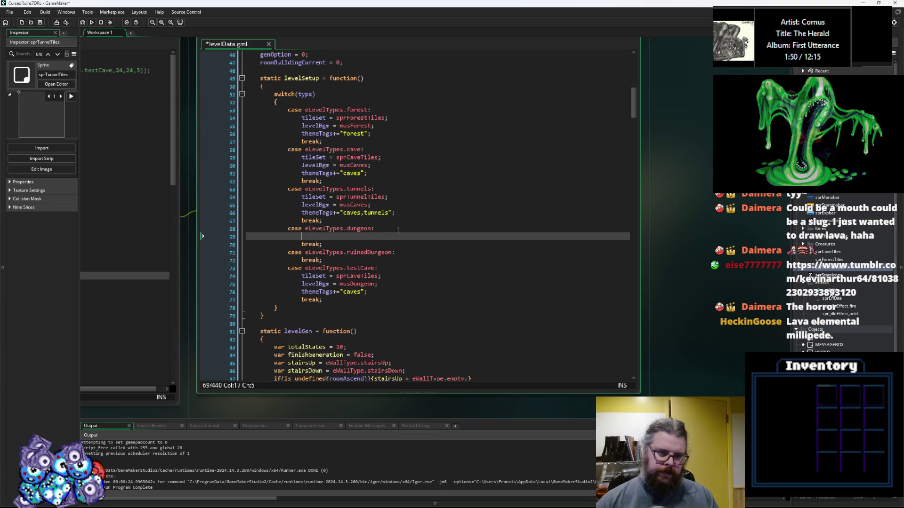
Step: Give ruinedDungeon a musDungeon levelBgm line, save levelData, and scroll up to the eLevelTypes enum
left_click(403, 254)
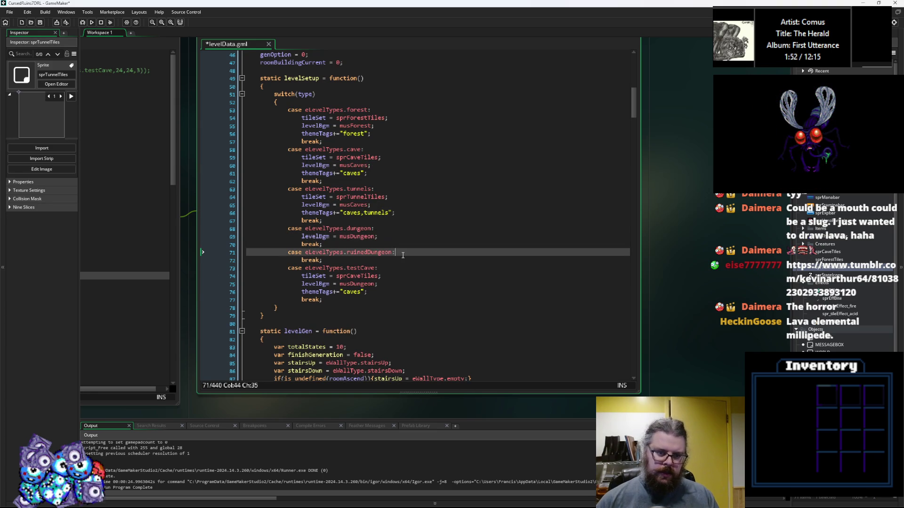
key("Return")
type("levelBgm = musDungeon;")
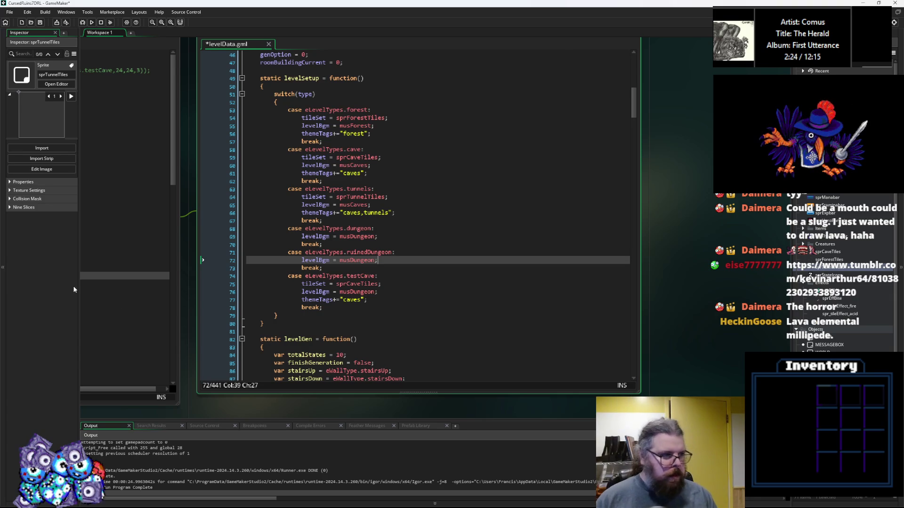
left_click(41, 23)
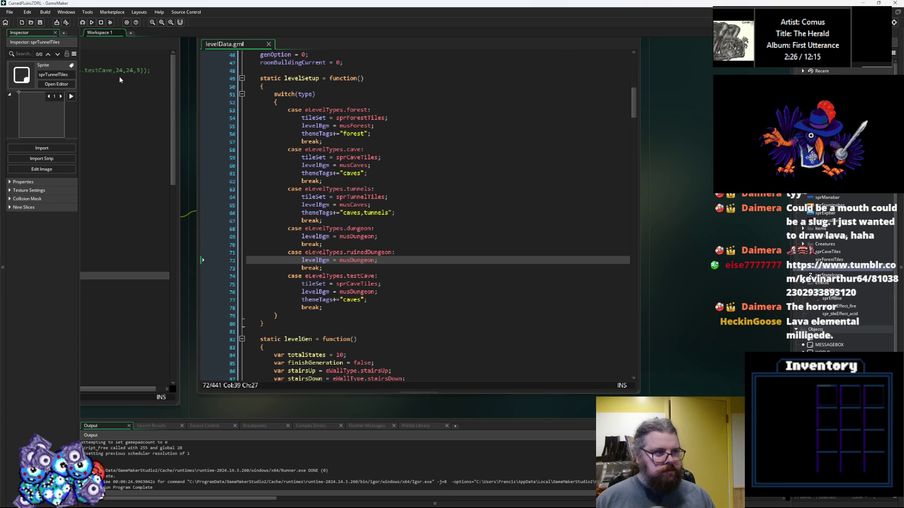
left_click(388, 274)
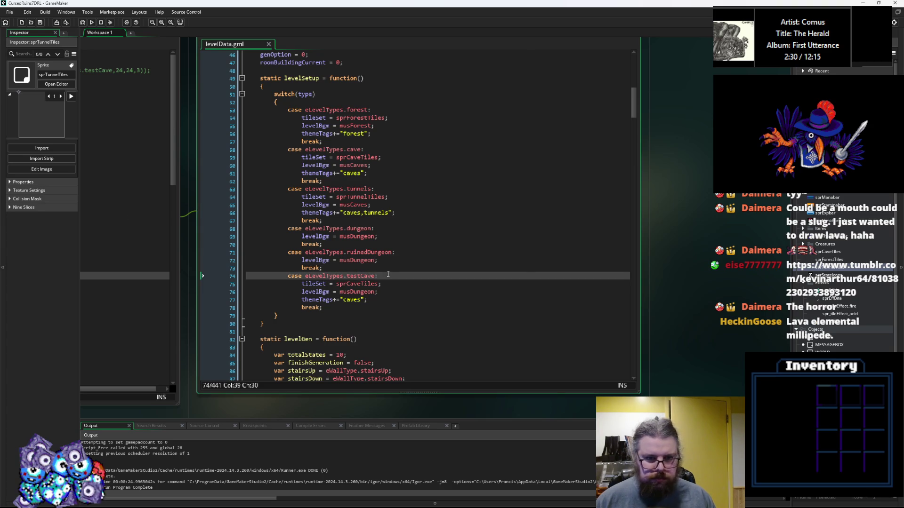
scroll(389, 231, "up", 3)
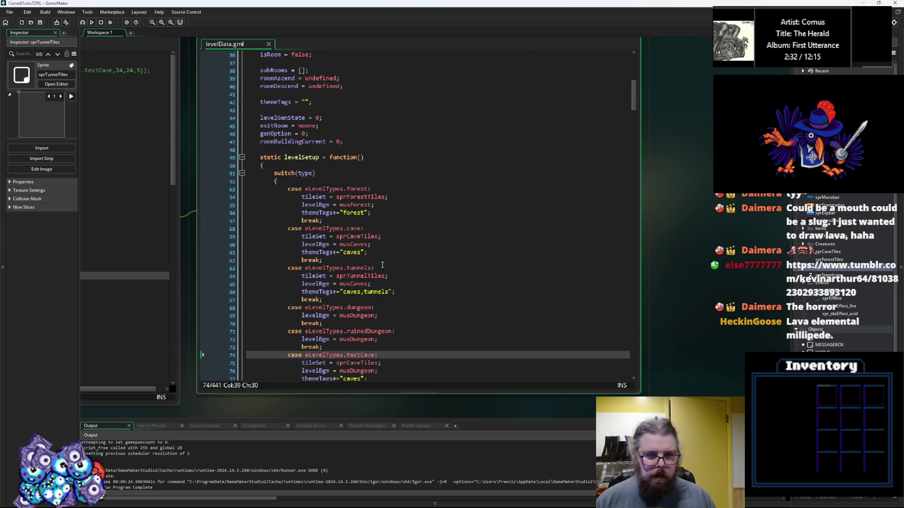
scroll(382, 265, "up", 10)
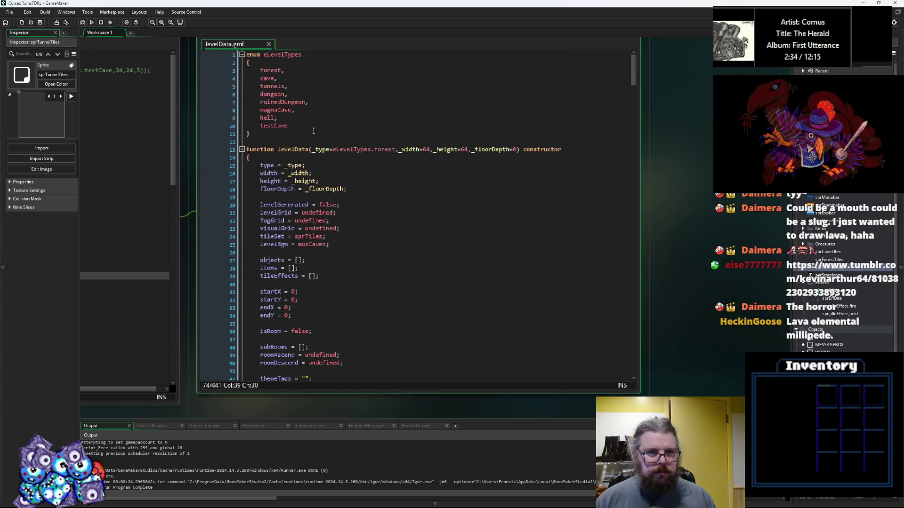
Step: Paste magmaCave and hell from the enum into the switch, prefixed with eLevelTypes
left_click_drag(297, 119, 260, 110)
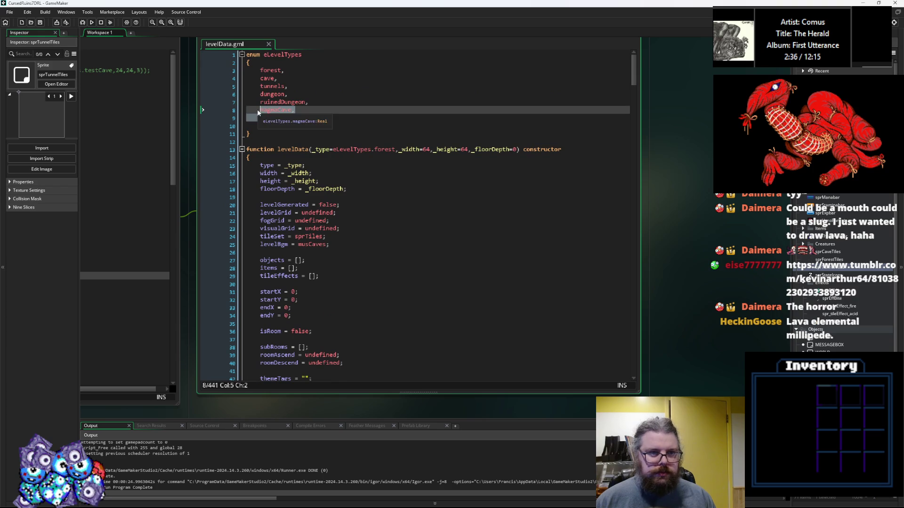
scroll(376, 246, "down", 15)
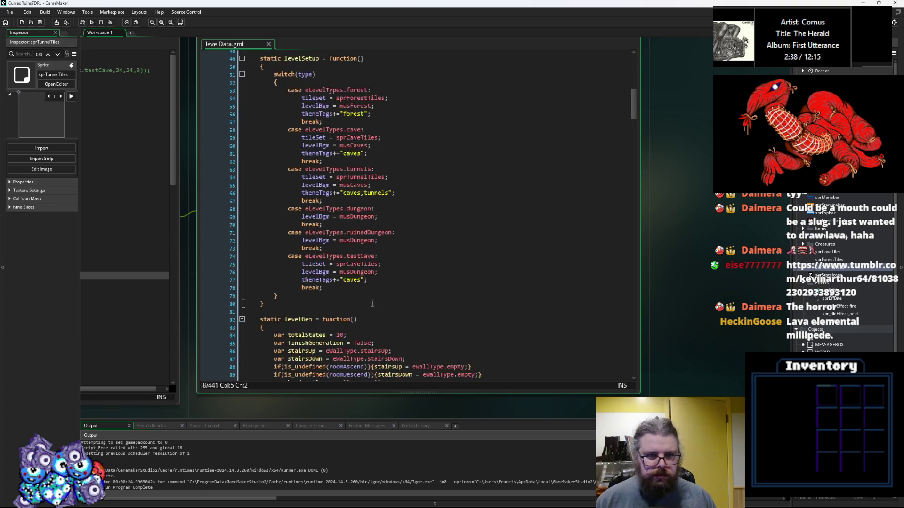
left_click(391, 250)
key("Return")
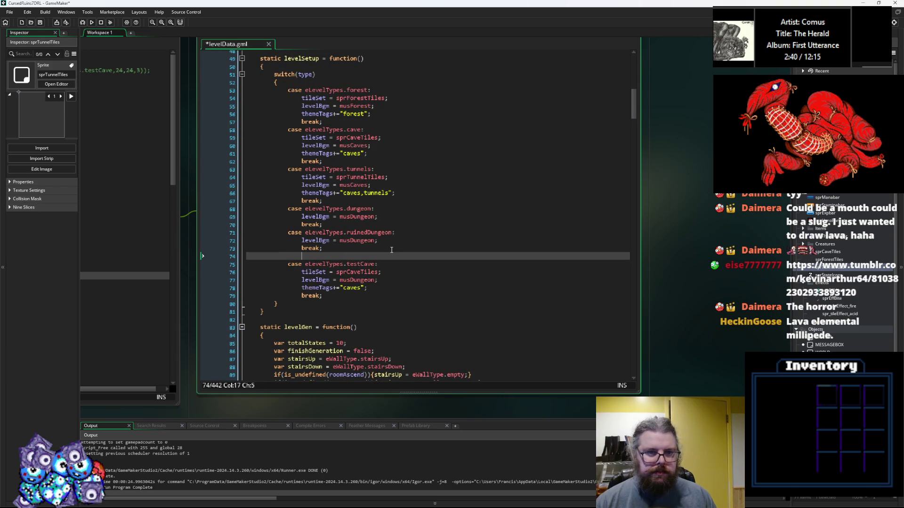
key("ctrl+v")
key("Home")
key("Tab")
key("Tab")
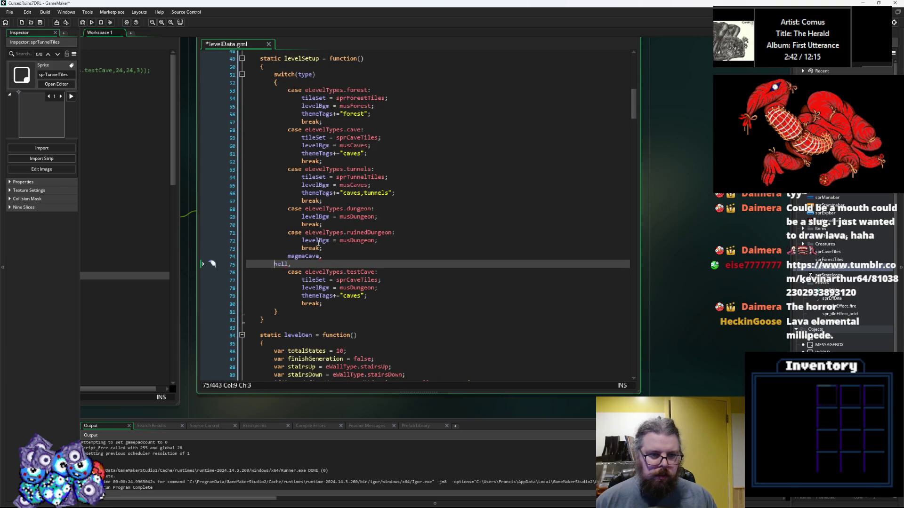
left_click_drag(347, 232, 289, 237)
key("ctrl+c")
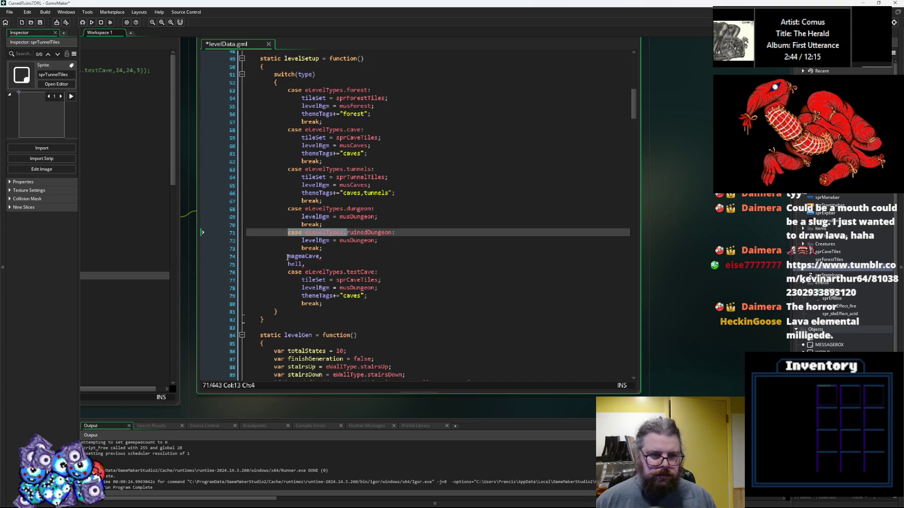
key("Down")
key("Down")
key("Down")
key("ctrl+v")
key("Down")
key("Home")
key("ctrl+v")
Step: Turn magmaCave and hell into case labels with colons and give each a break statement
key("Up")
key("End")
key("BackSpace")
type(":")
key("Down")
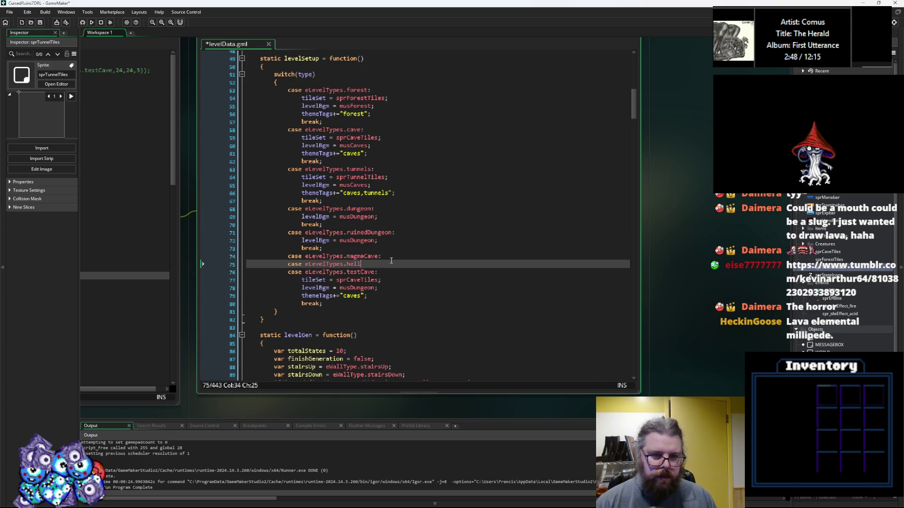
type(":")
key("Return")
type("break;")
left_click(393, 255)
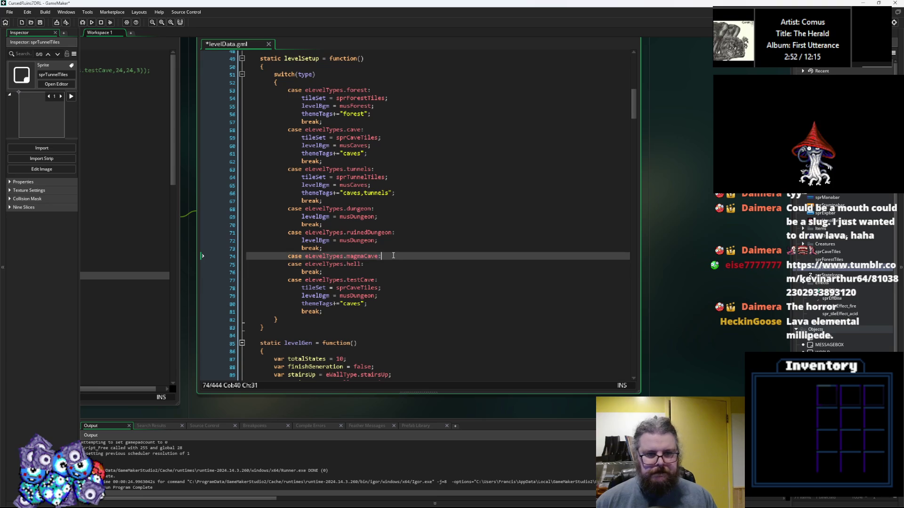
key("Return")
type("break;")
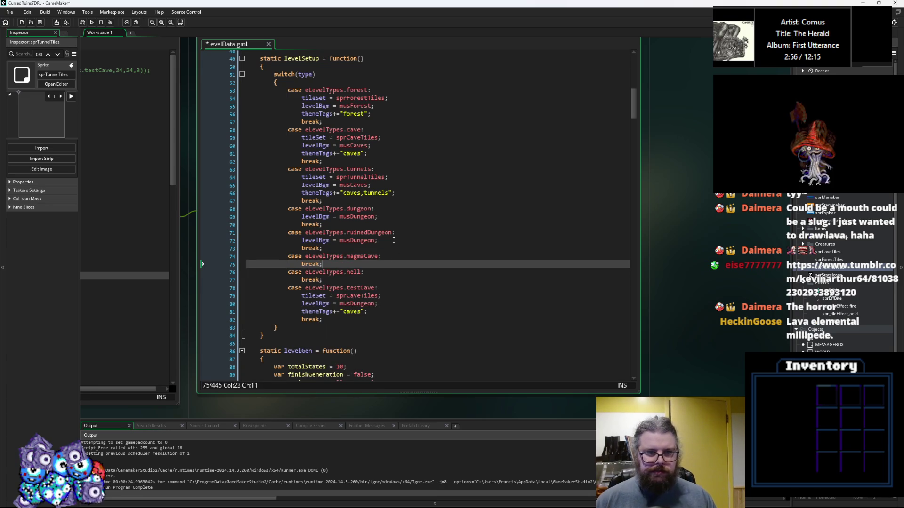
Step: Copy the tunnels levelBgm and themeTags lines under both the magmaCave and hell cases
left_click(390, 242)
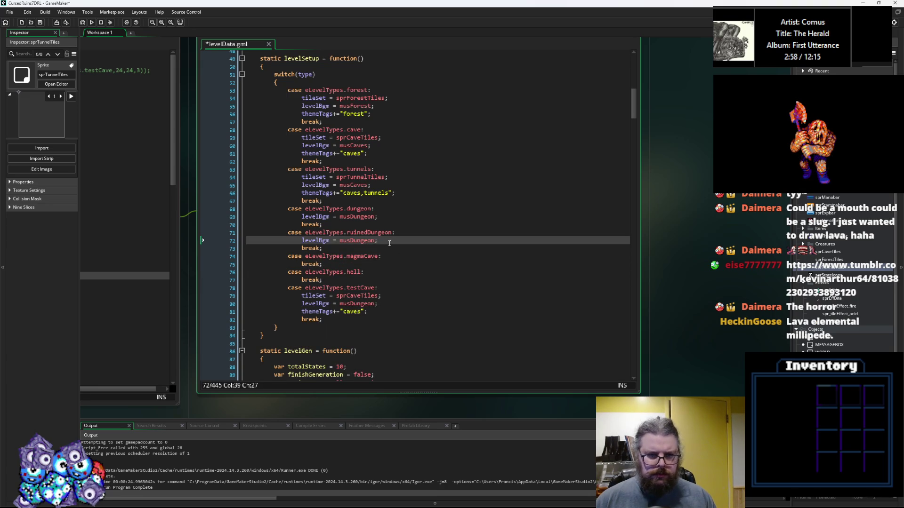
key("ctrl+shift+Left")
key("ctrl+shift+Left")
key("ctrl+shift+Left")
key("Left")
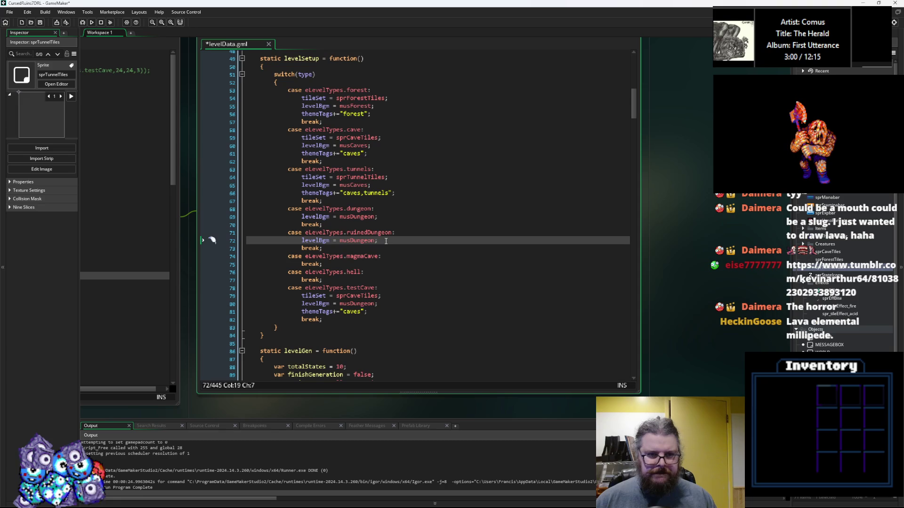
left_click(379, 186)
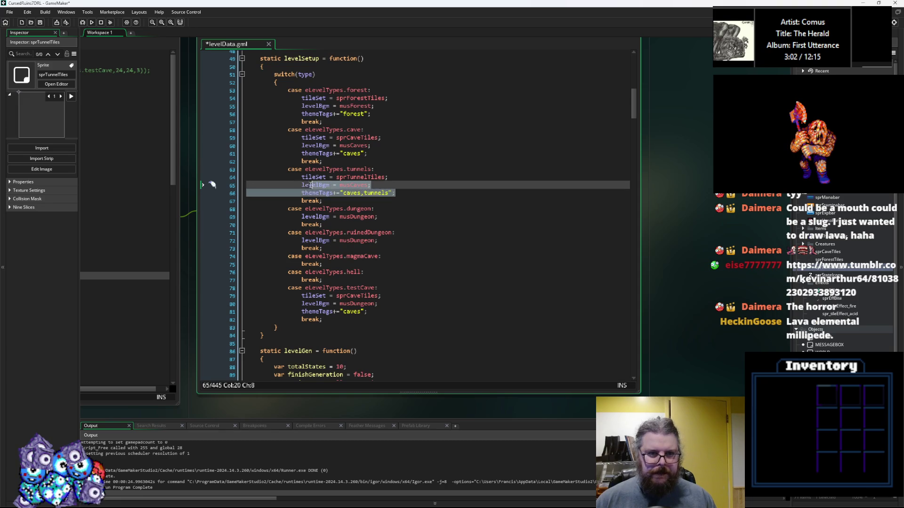
left_click(388, 258)
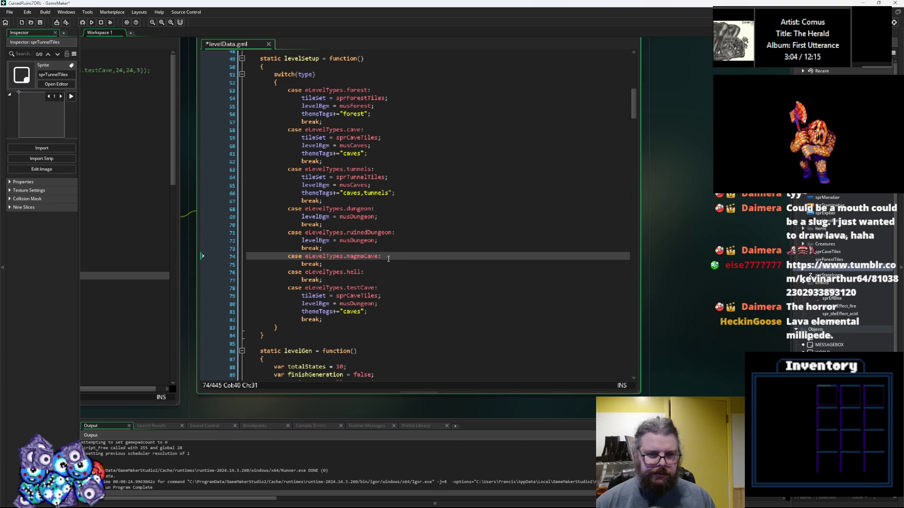
key("Return")
key("ctrl+v")
left_click(374, 288)
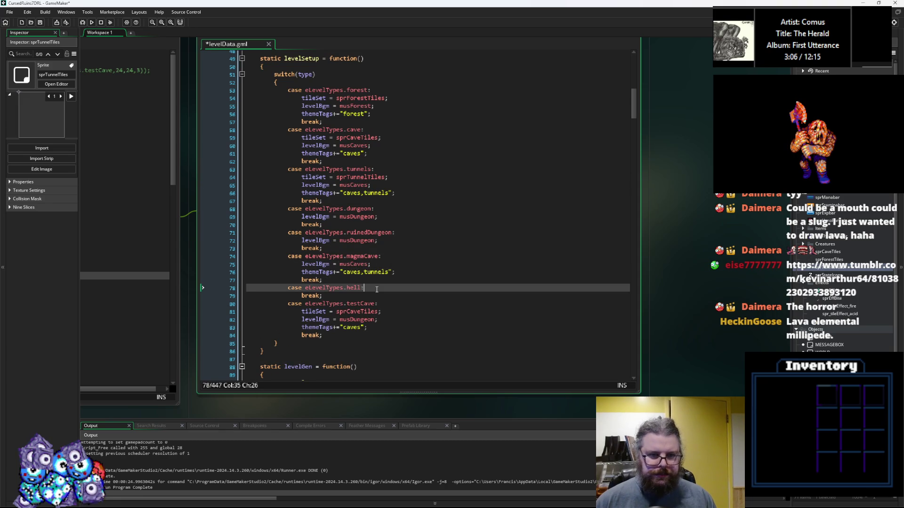
key("Return")
key("ctrl+v")
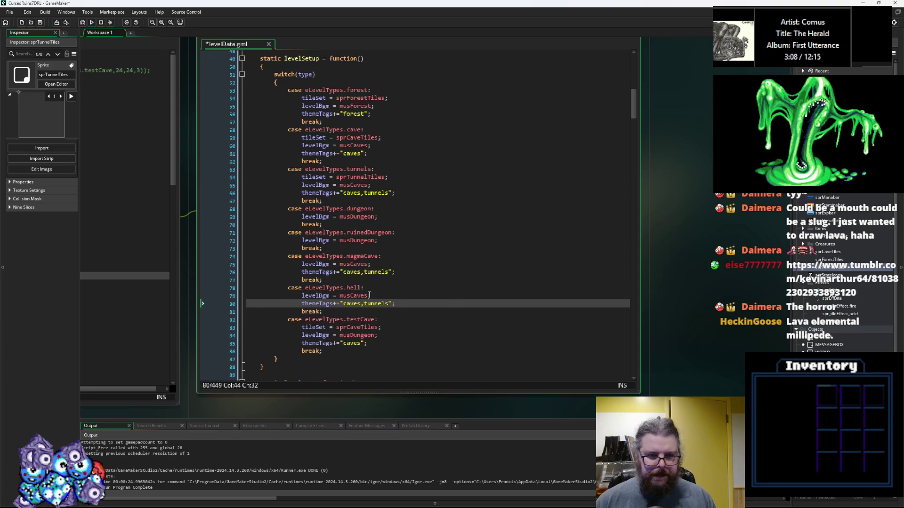
Step: Set the hell case's music to musDungeon and its theme tags to "hell"
left_click(362, 241)
double_click(362, 240)
left_click(358, 296)
double_click(358, 296)
key("ctrl+v")
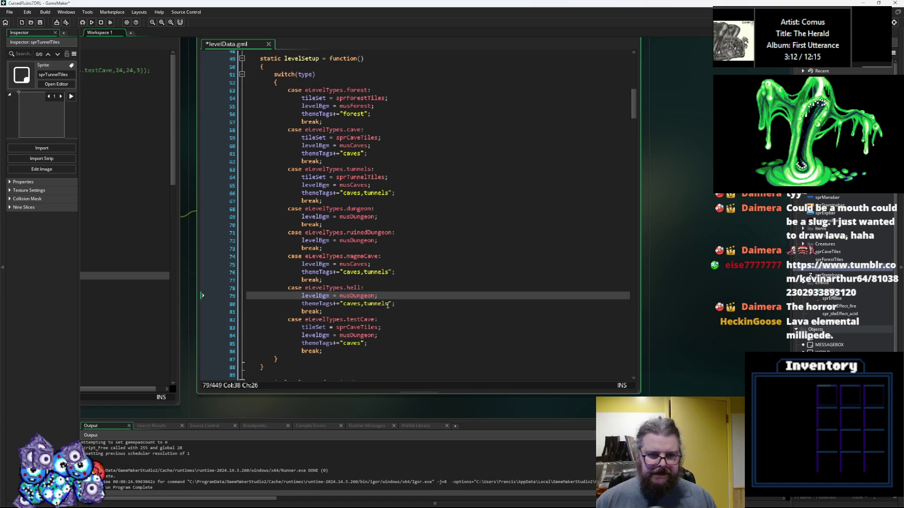
left_click_drag(387, 306, 343, 305)
type("hels")
key("Delete")
type("ll")
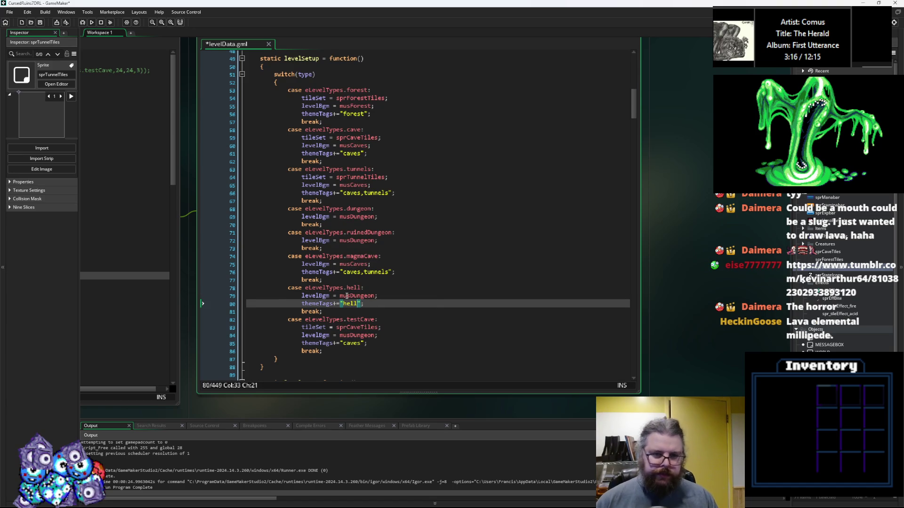
Step: Change the magmaCave theme tags to "tunnels,caves,hell" and copy that line
left_click(349, 272)
double_click(371, 272)
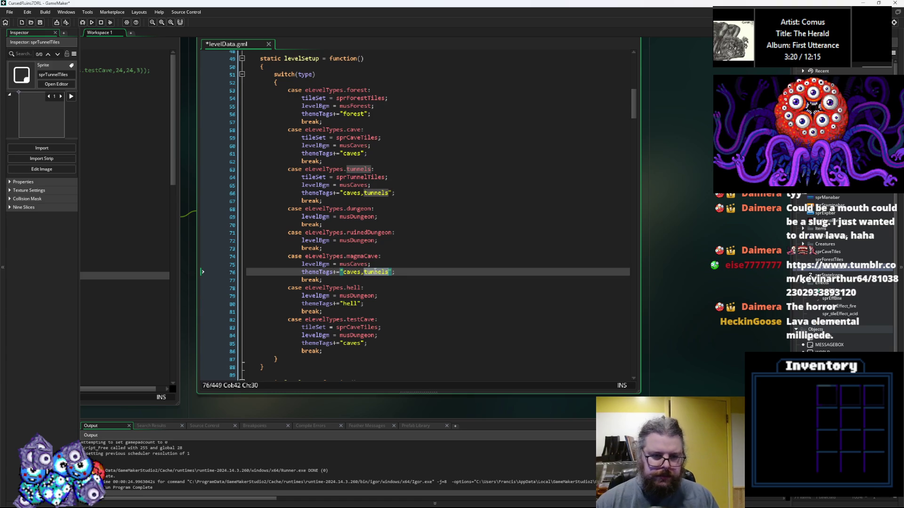
type("l")
type("ell")
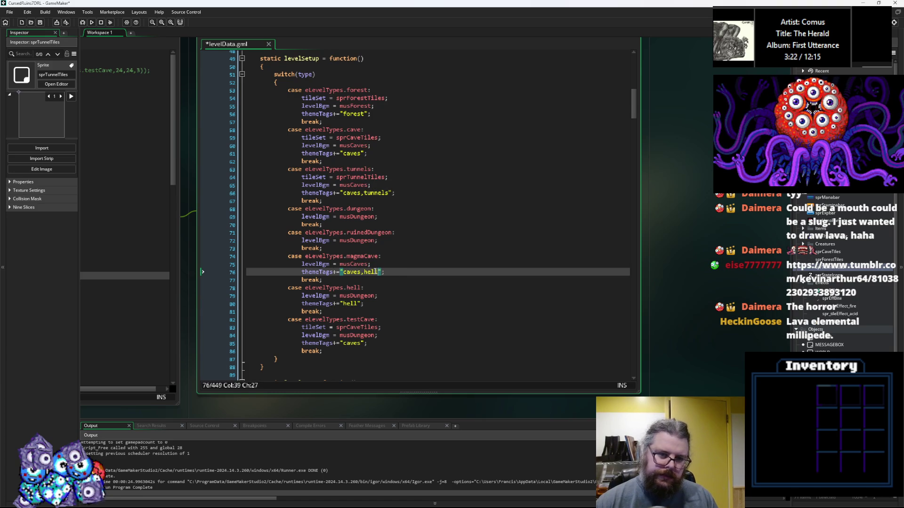
left_click(365, 272)
key("BackSpace")
key("BackSpace")
key("BackSpace")
type("tunnels,caves")
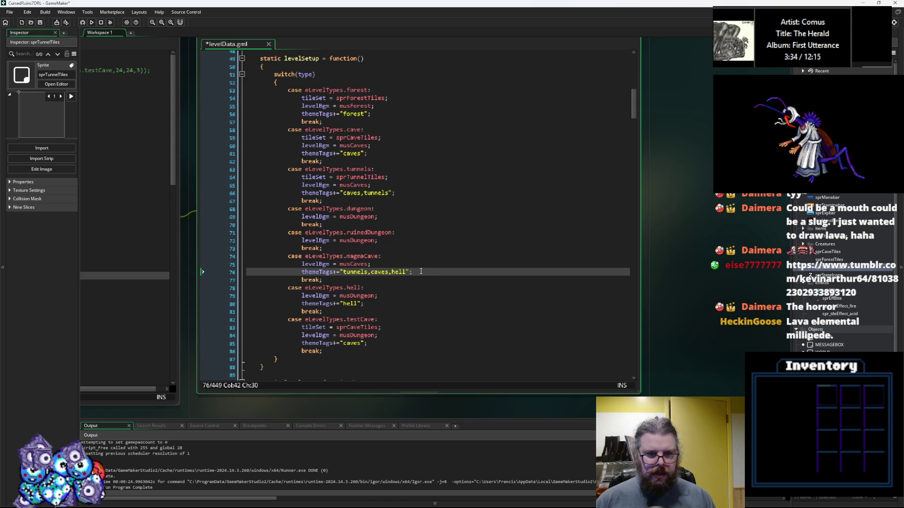
left_click_drag(420, 273, 302, 273)
left_click(395, 243)
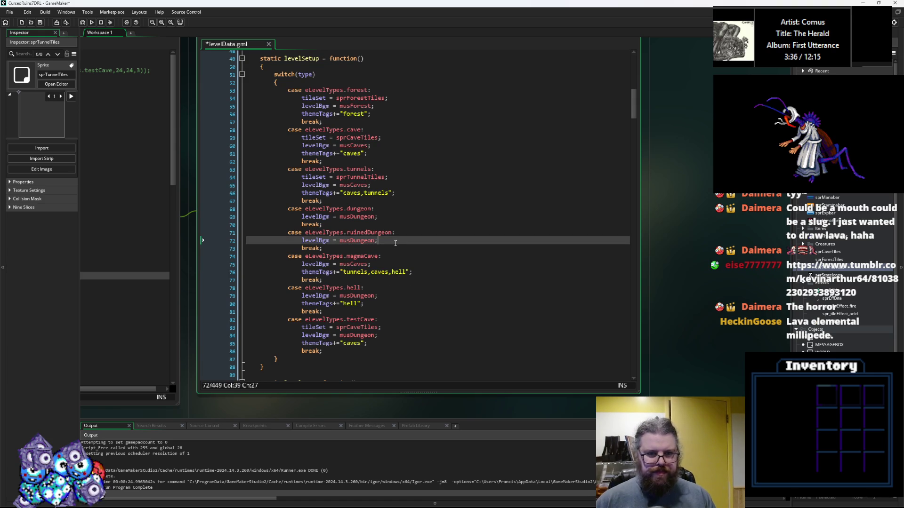
Step: Paste the copied themeTags line into both the ruinedDungeon and dungeon cases
key("Return")
key("ctrl+v")
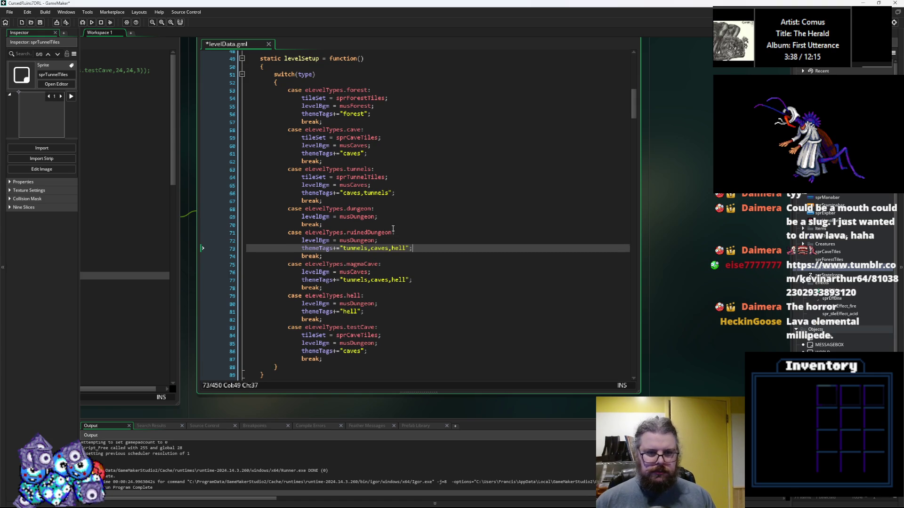
left_click(389, 218)
key("Return")
key("ctrl+v")
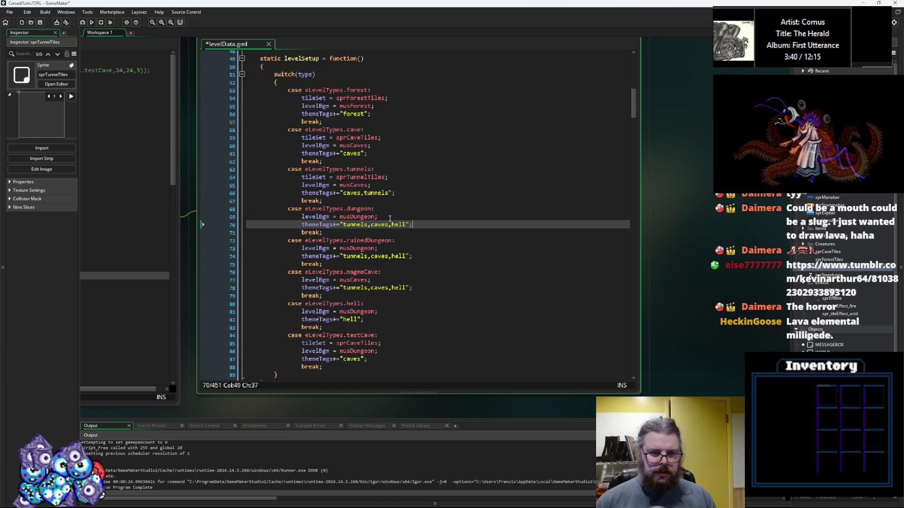
Step: Move the ruinedDungeon case above the dungeon case and remove the leftover blank line
left_click(320, 262)
key("shift+Up")
key("shift+Up")
key("shift+Up")
key("shift+Home")
key("Delete")
key("Up")
key("Up")
key("Up")
key("Home")
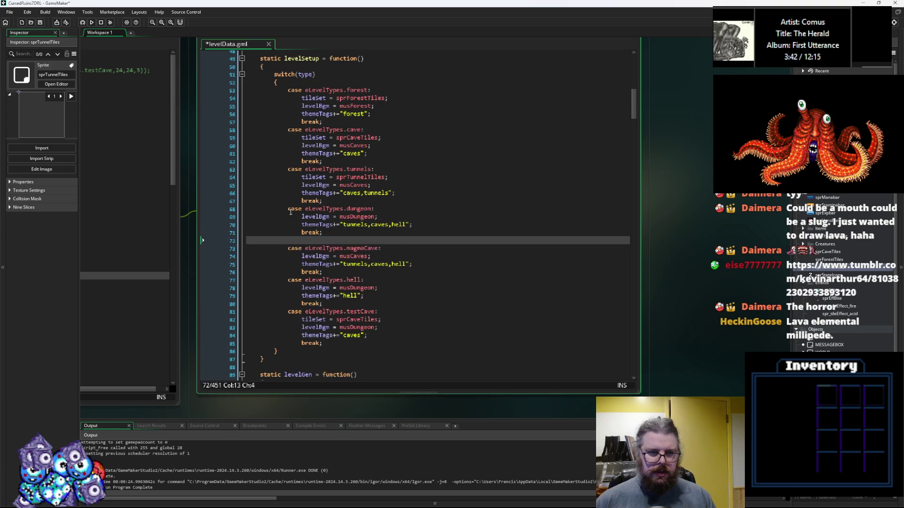
key("Return")
key("ctrl+v")
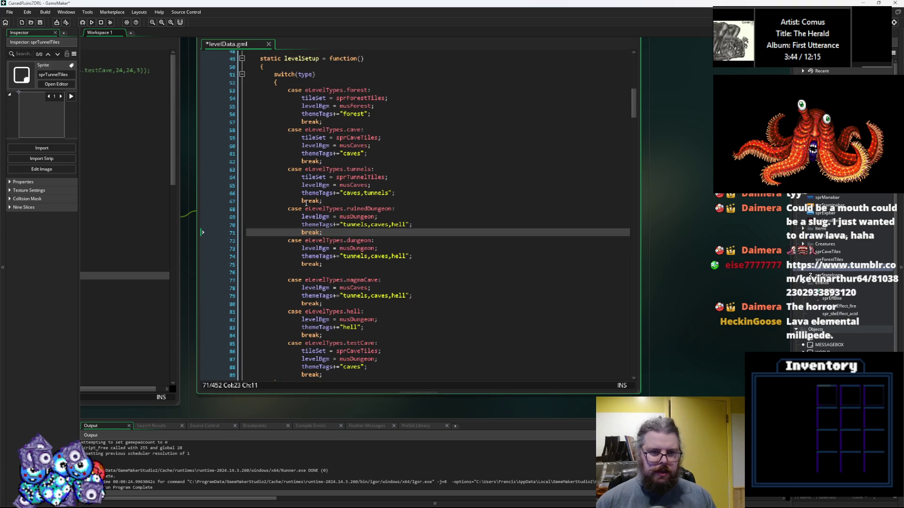
left_click_drag(347, 273, 234, 272)
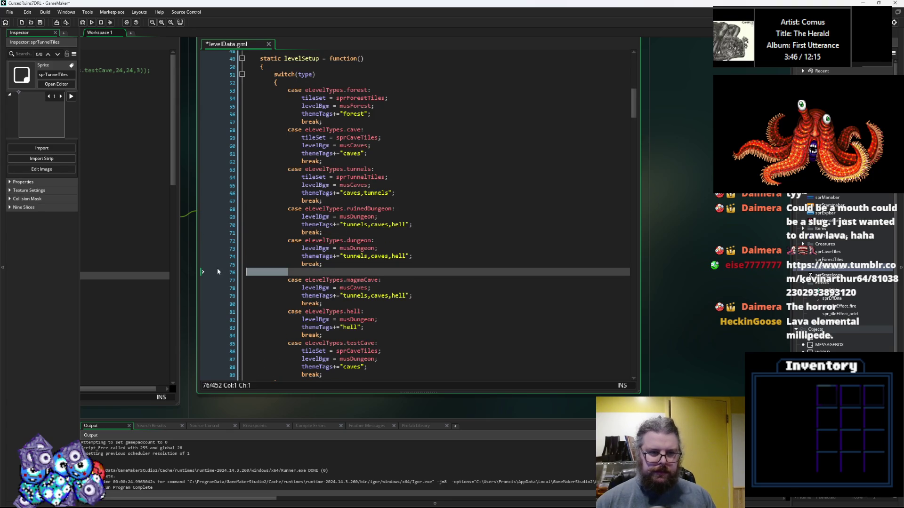
key("BackSpace")
key("BackSpace")
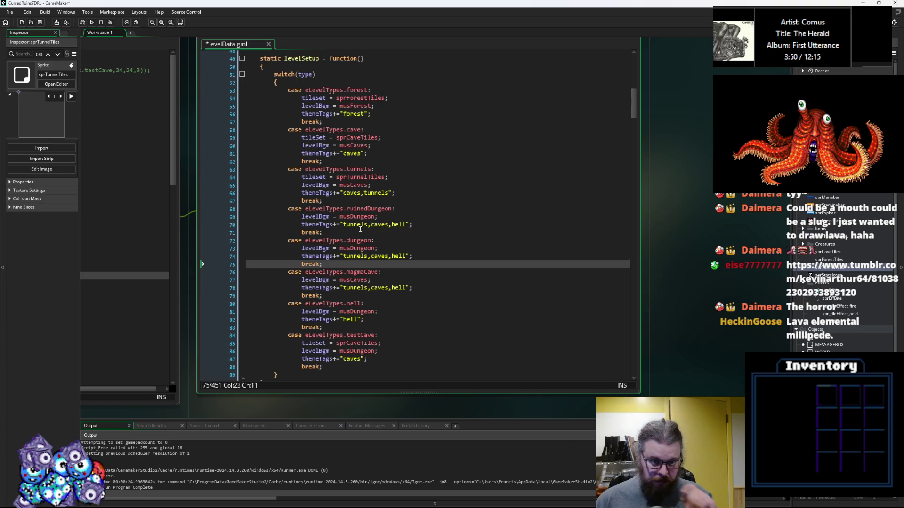
Step: Edit ruinedDungeon's theme tags to read "tunnels,caves,dungeon"
left_click(360, 225)
key("Down")
key("Down")
key("Down")
left_click(378, 226)
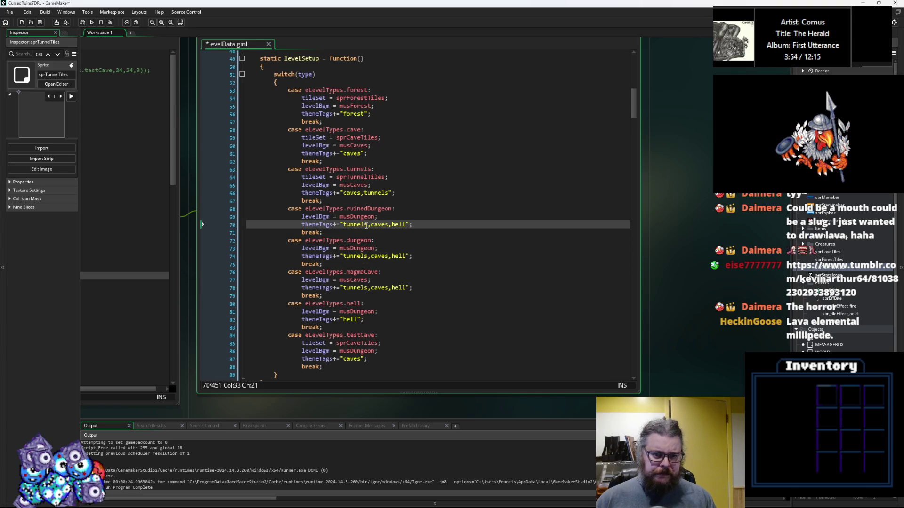
left_click(382, 225)
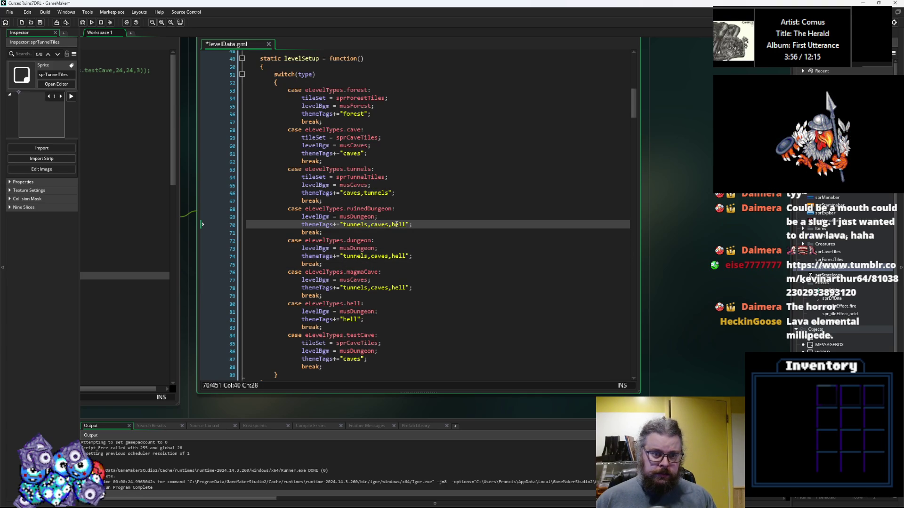
left_click_drag(406, 225, 370, 228)
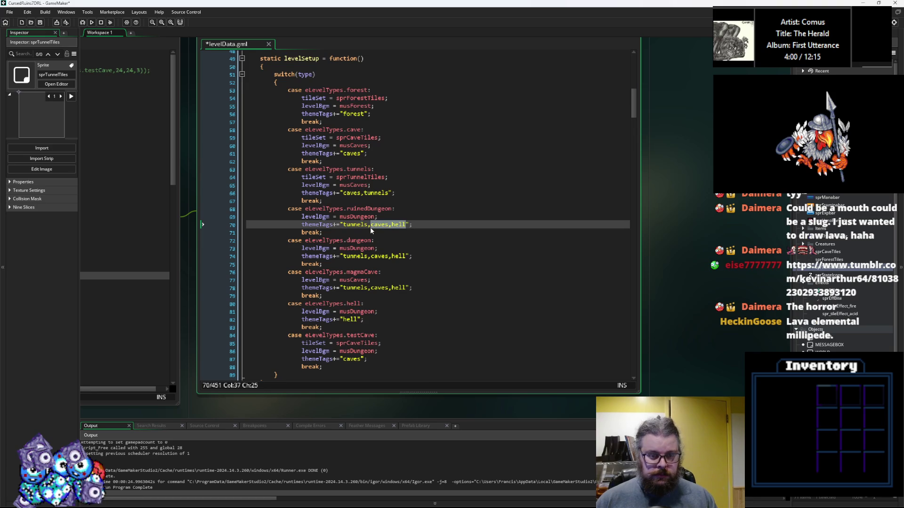
type("dunge")
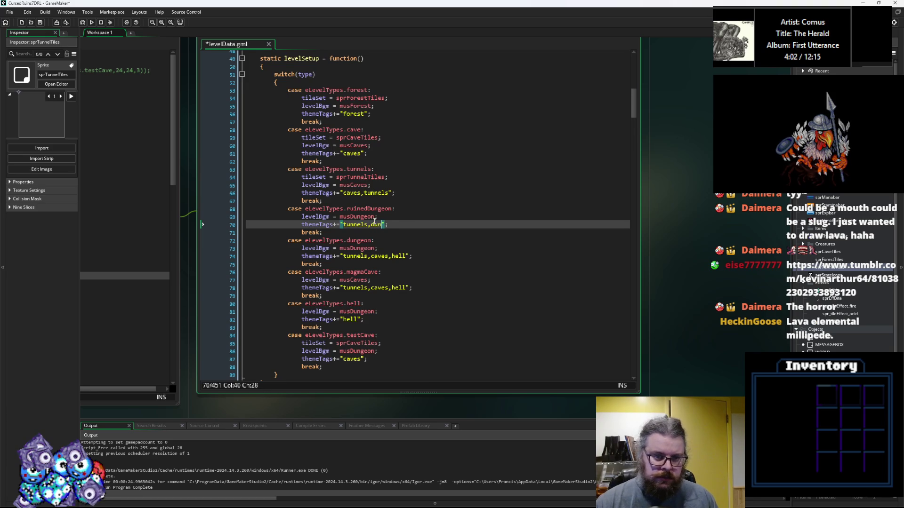
type("on")
left_click(369, 225)
type(",cabe")
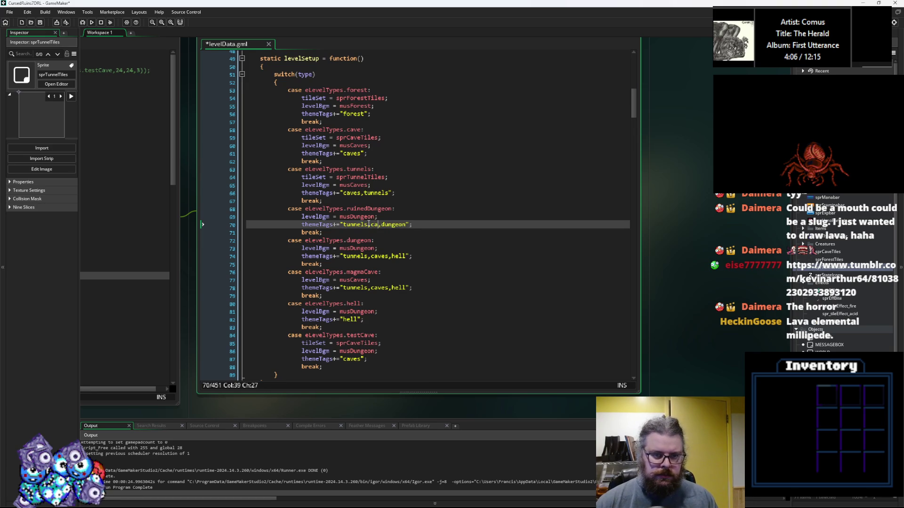
key("BackSpace")
key("BackSpace")
type("ves")
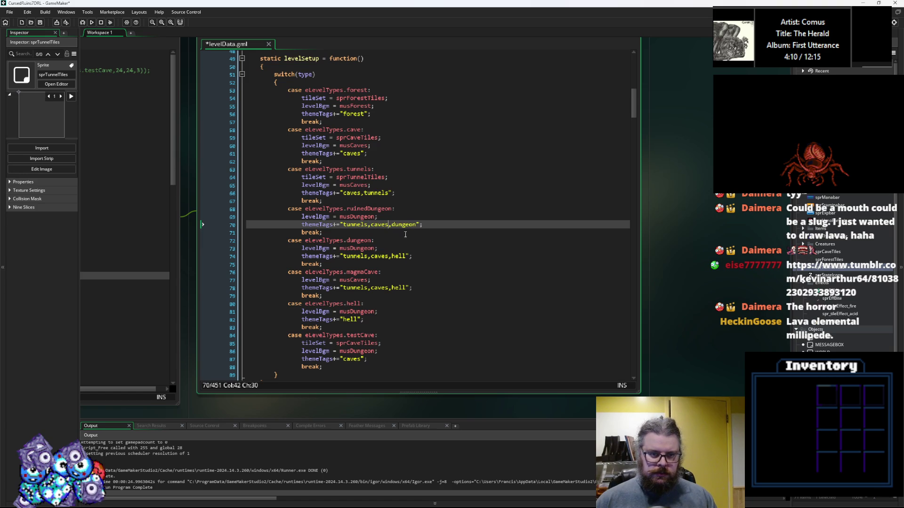
Step: Set the dungeon case's theme tags to "dungeon" and save levelData
left_click_drag(408, 256, 344, 256)
type("dungeon")
left_click(401, 251)
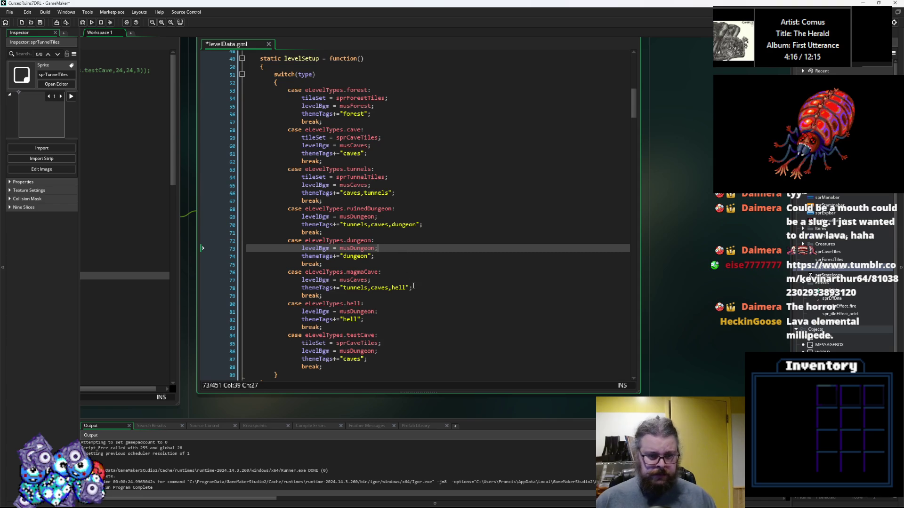
key("Down")
key("Down")
key("Down")
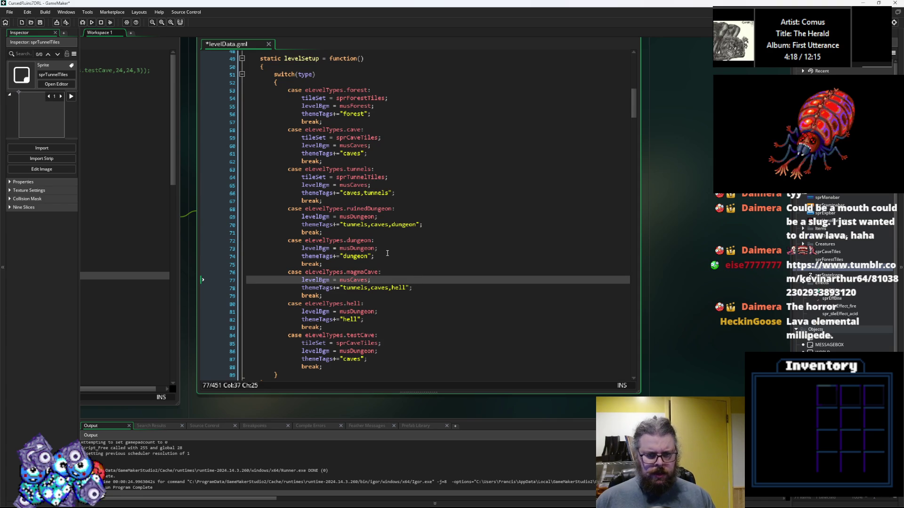
left_click(40, 22)
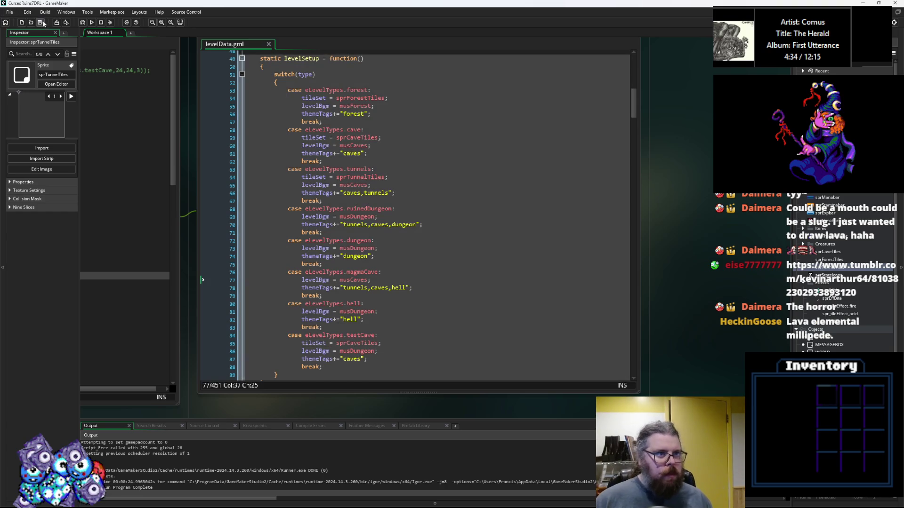
Step: Switch to the Create event code where levelSet chains levels with connectDown calls
left_click(374, 187)
left_click(124, 229)
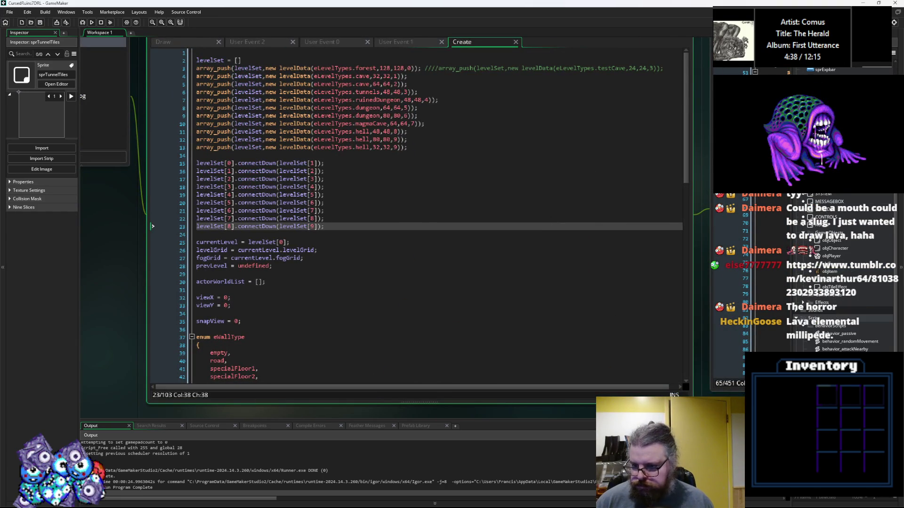
Step: Open the spawnCreature script and add a blank line after the rank-weighting block
double_click(828, 329)
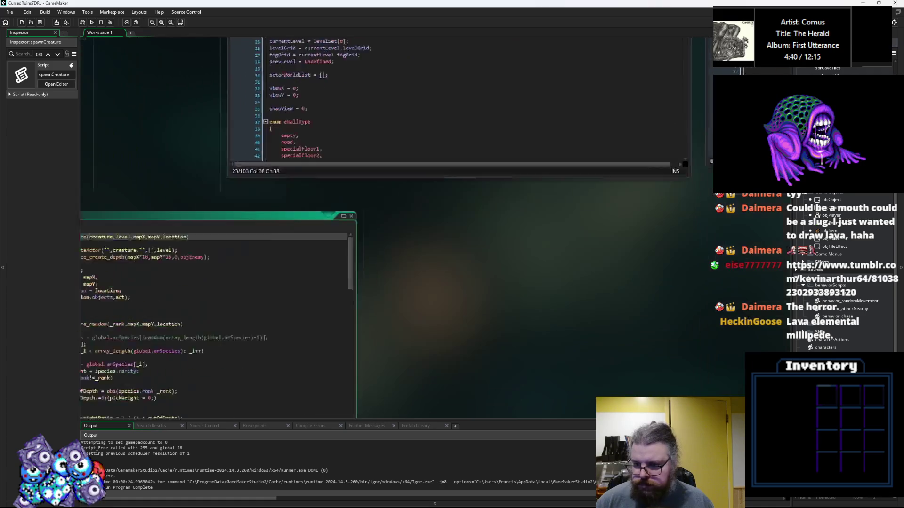
scroll(475, 329, "up", 2)
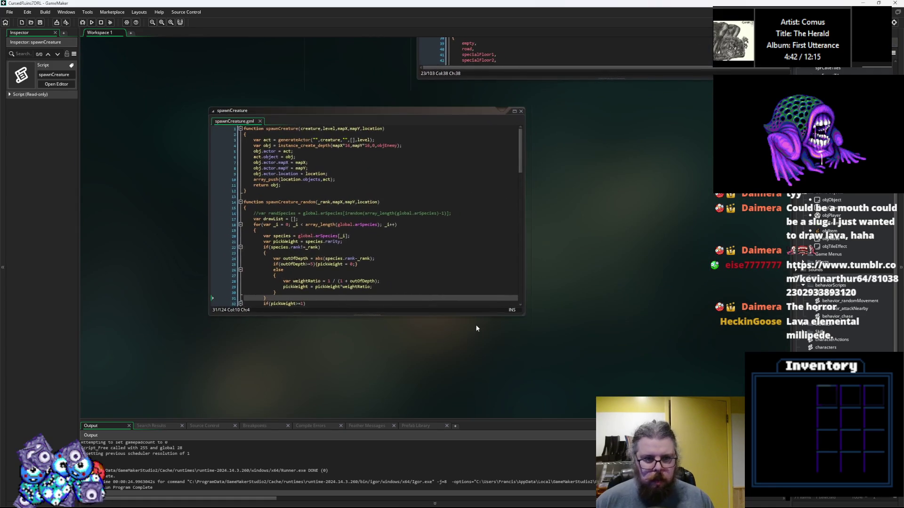
mouse_move(531, 319)
left_mouse_down()
mouse_move(590, 381)
mouse_move(634, 396)
left_mouse_up()
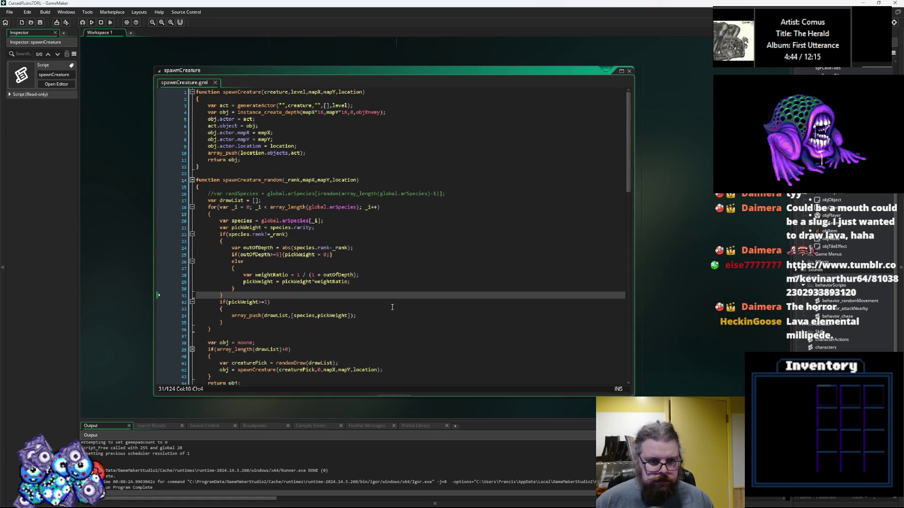
scroll(393, 307, "down", 6)
scroll(341, 271, "up", 4)
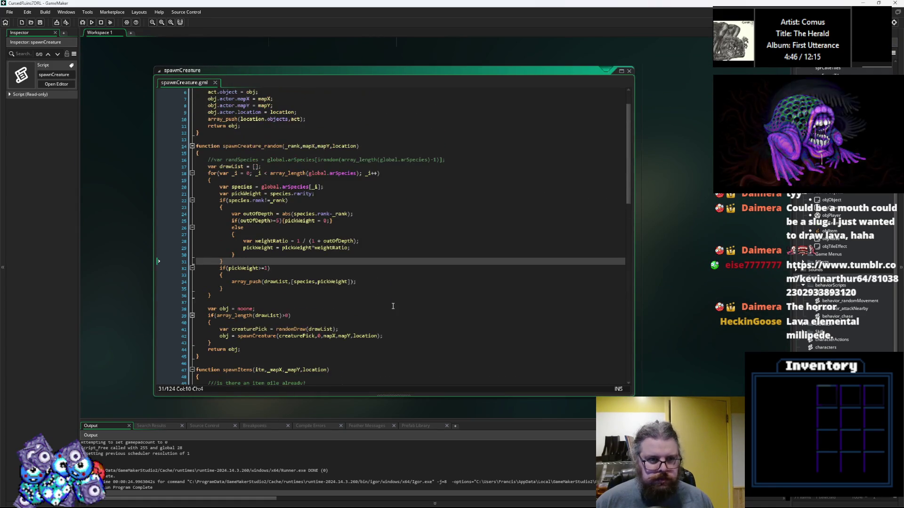
scroll(341, 271, "up", 3)
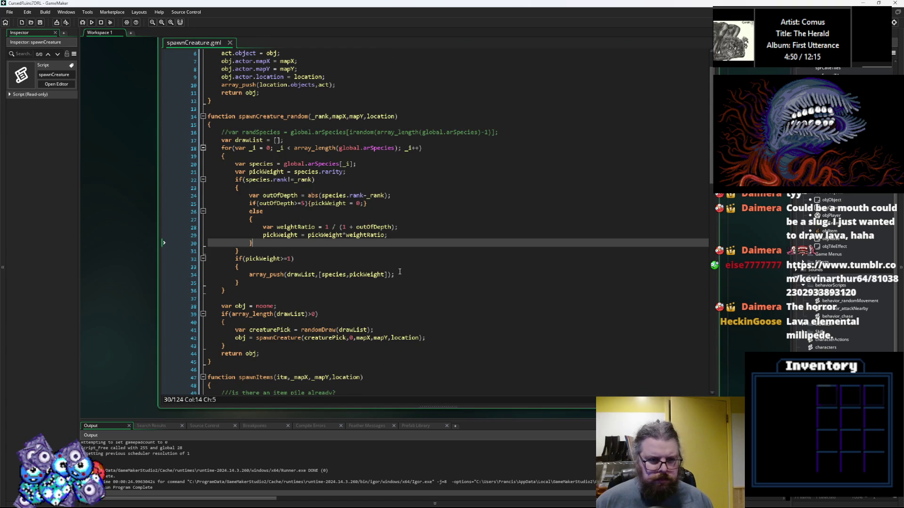
left_click(306, 249)
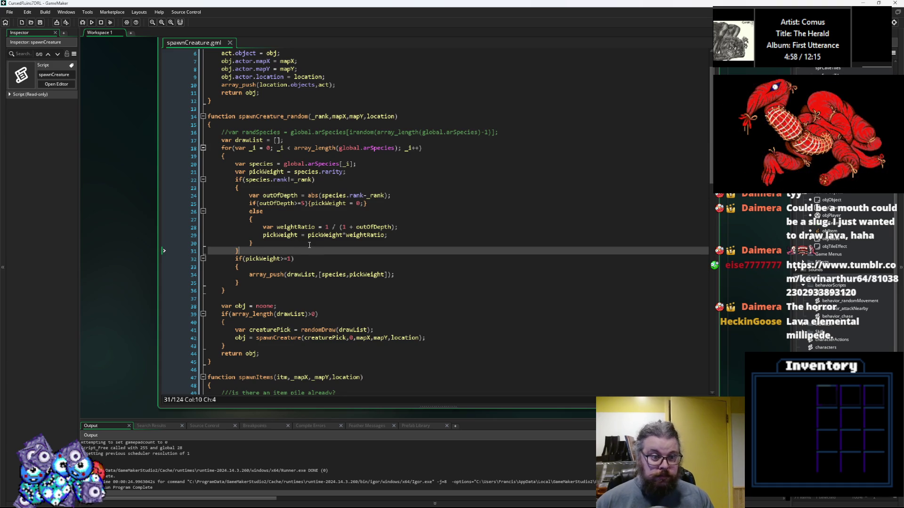
key("Return")
key("Return")
key("Up")
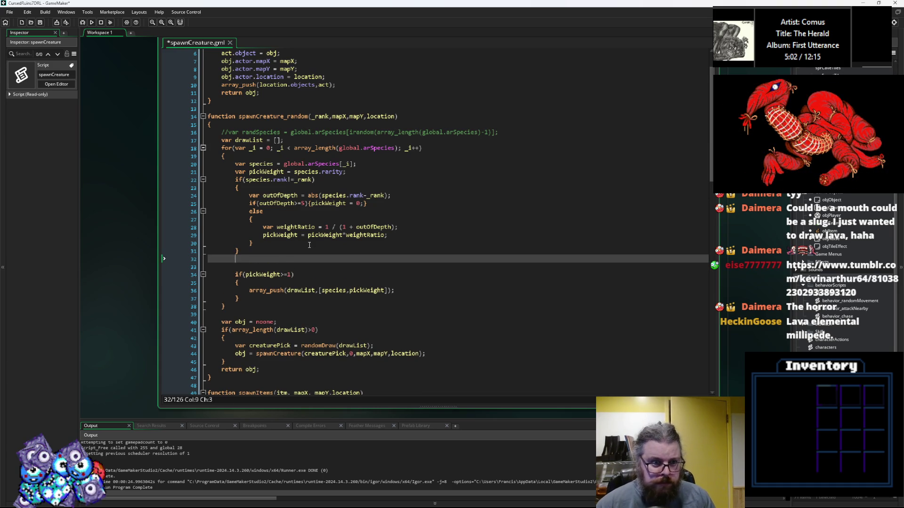
Step: Write line 32 as 'var themetags = species.themeTags;'
type("v")
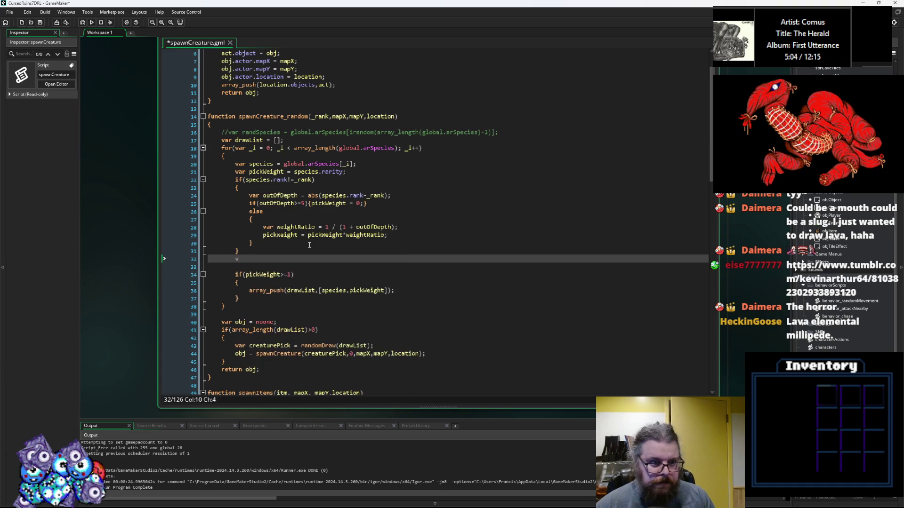
type("ar spe")
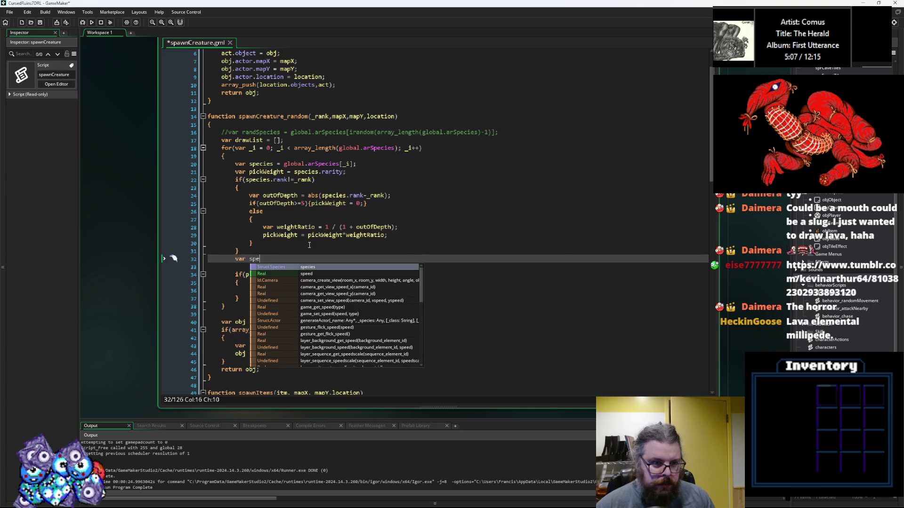
key("BackSpace")
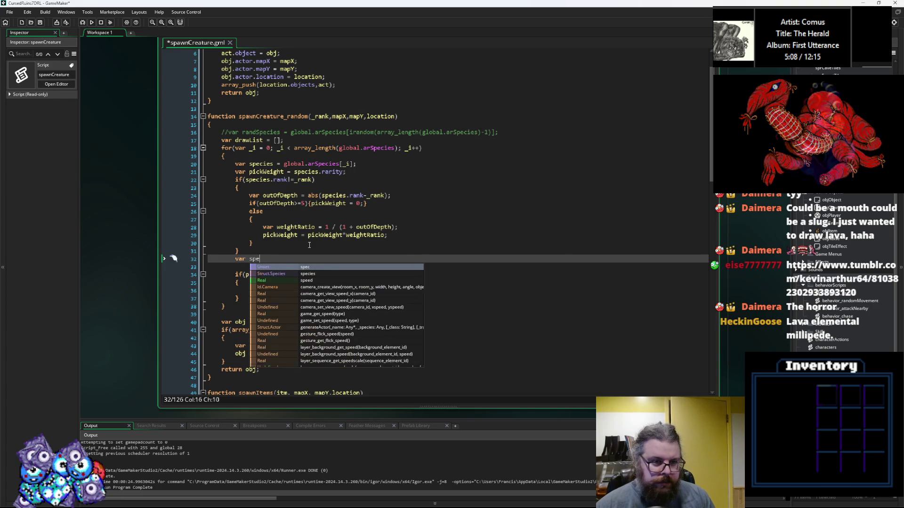
key("BackSpace")
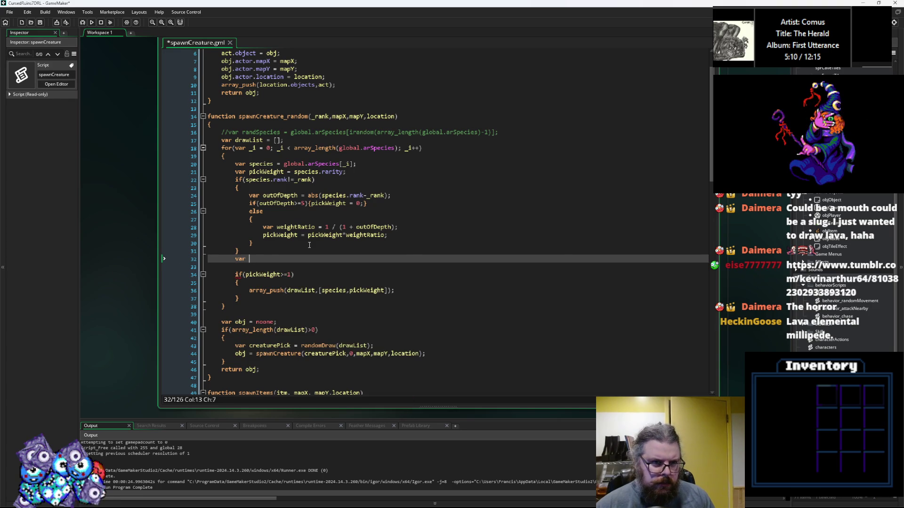
type("v")
key("BackSpace")
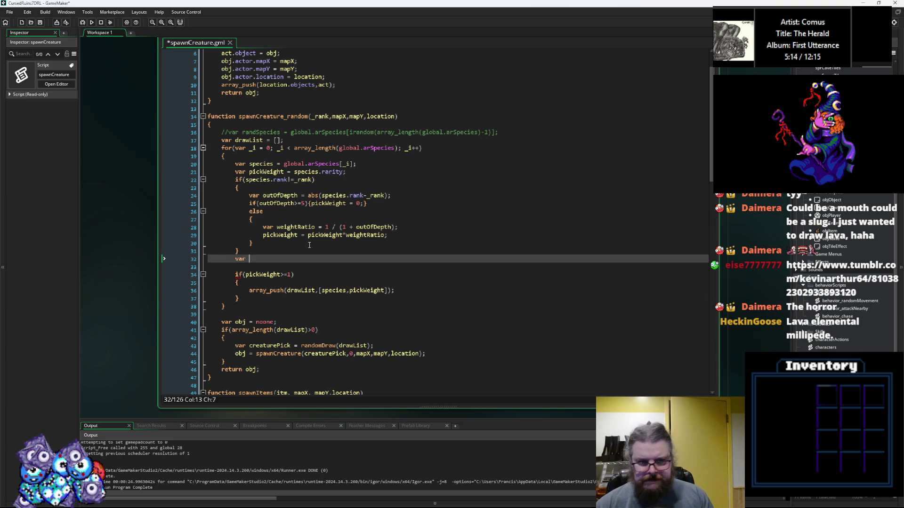
type("v")
key("BackSpace")
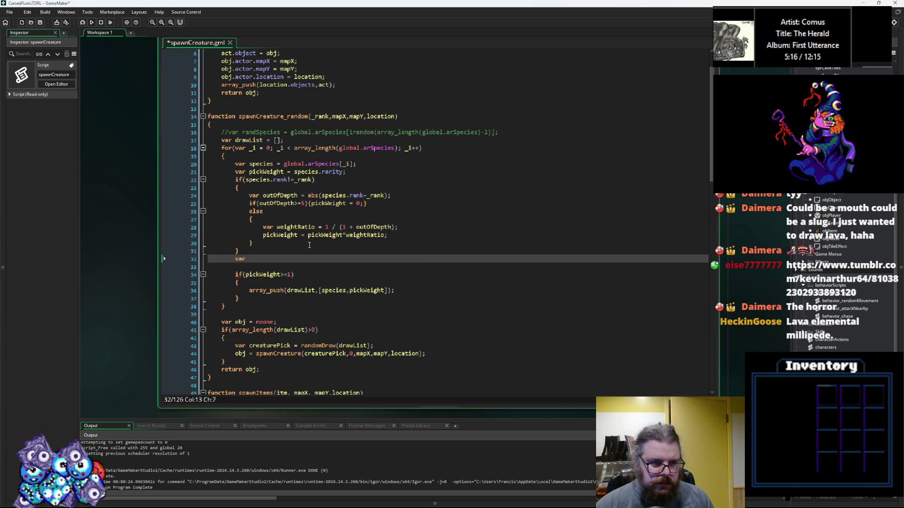
type("ty")
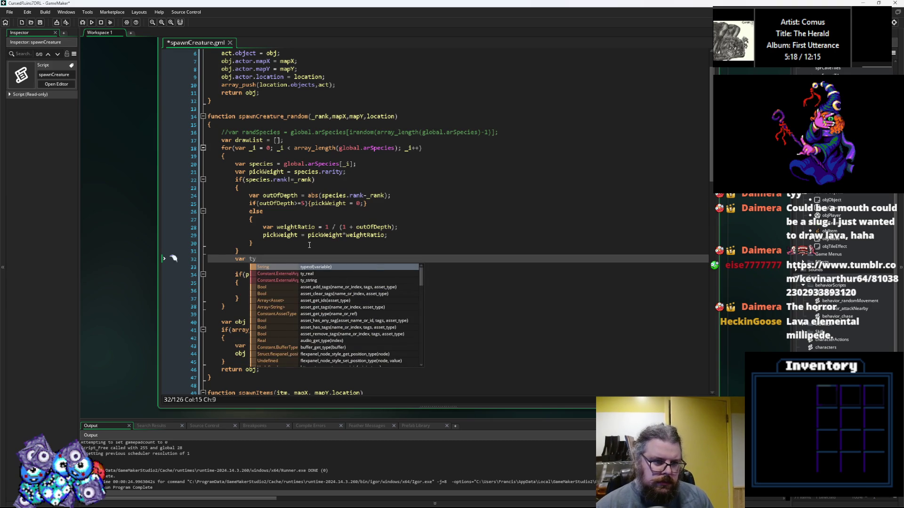
key("BackSpace")
type("heme")
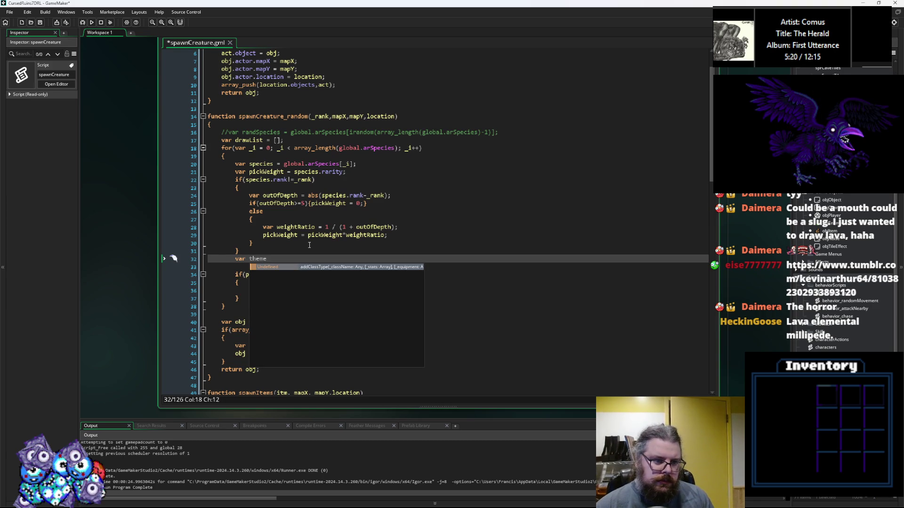
type("tags")
type(" = species.t")
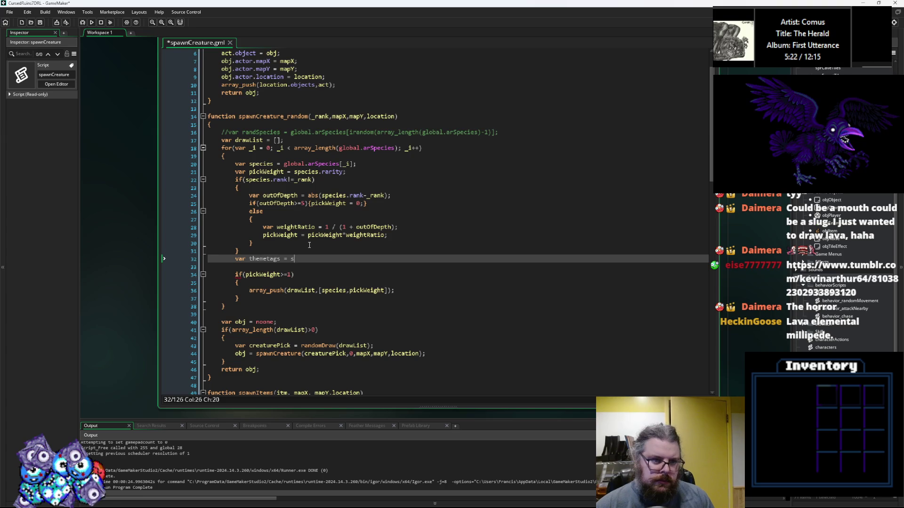
key("Down")
key("Return")
type(";")
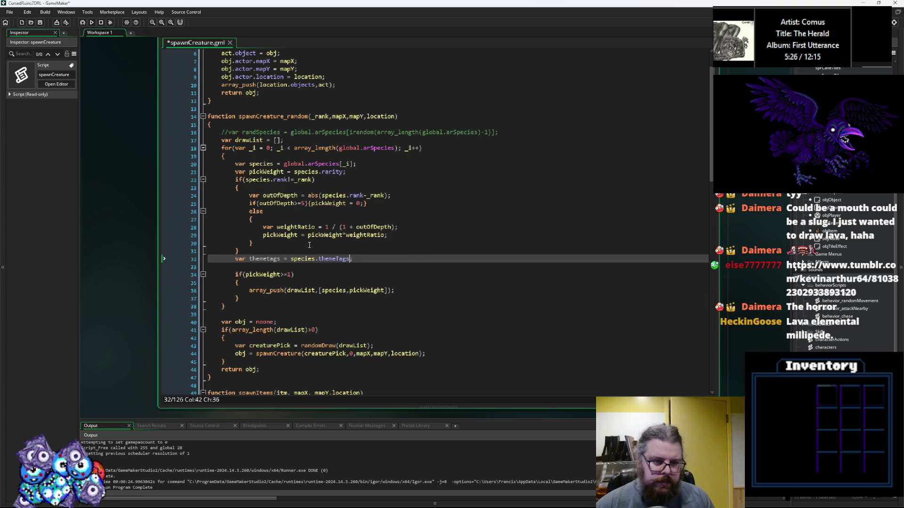
Step: Wrap species.themeTags in string_split() and select the string_split call for copying
key("Left")
key("Left")
key("Left")
key("Left")
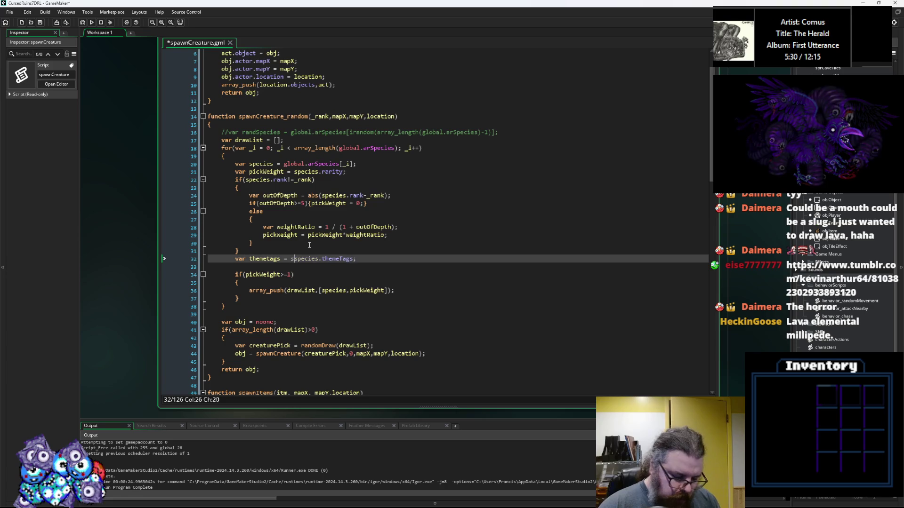
type("string,")
key("BackSpace")
type("_split(")
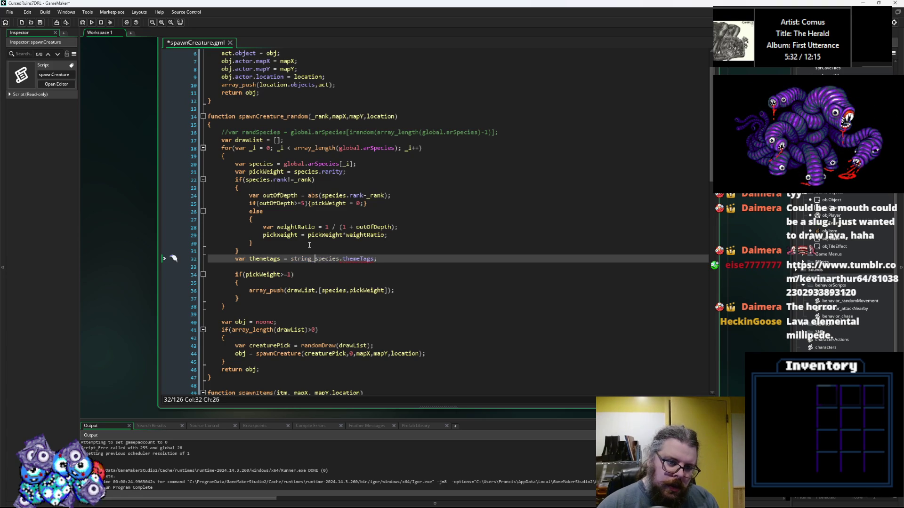
key("End")
key("Left")
type(")")
left_click(306, 258)
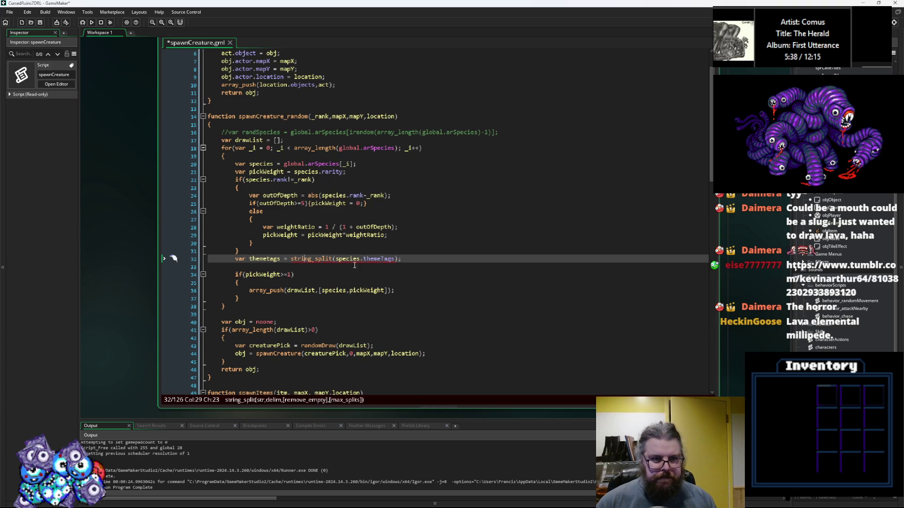
left_click_drag(402, 259, 291, 258)
key("ctrl+c")
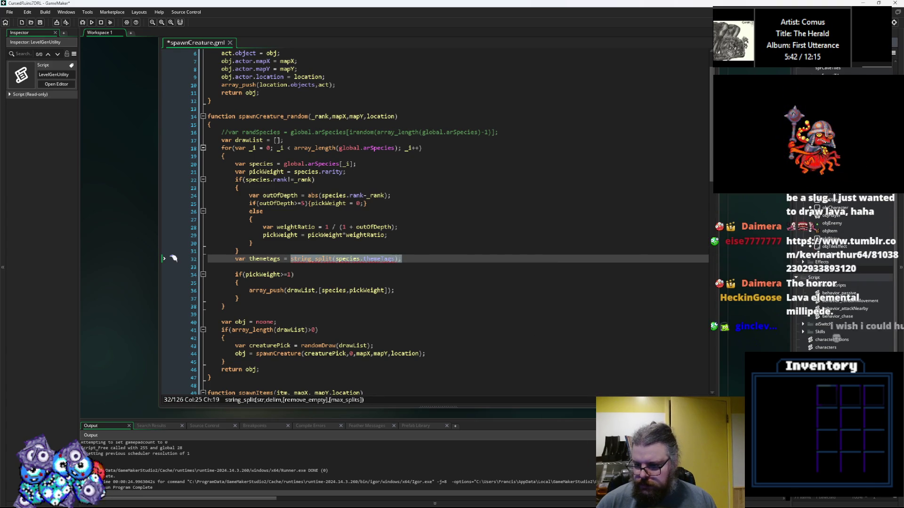
Step: Open the loadGameData script and find the species loader's "theme" case
double_click(829, 348)
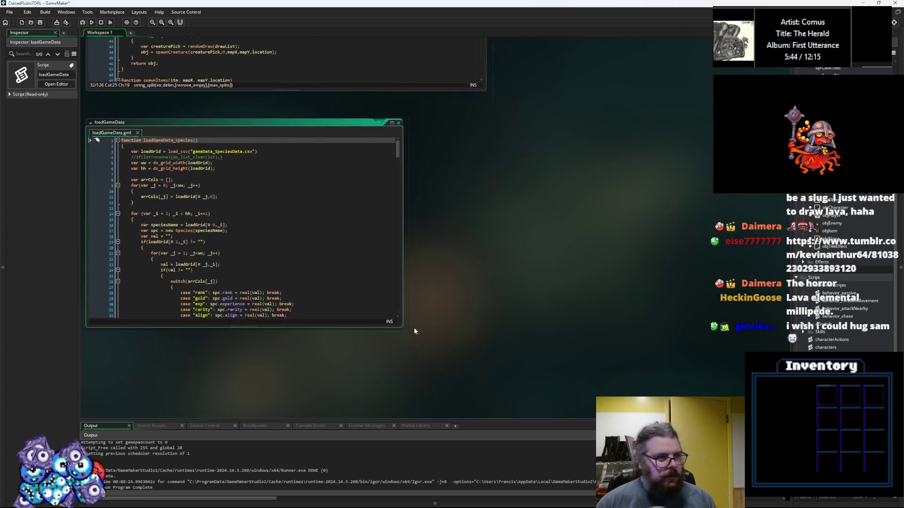
scroll(385, 286, "down", 3)
left_click_drag(370, 336, 369, 383)
scroll(362, 319, "down", 4)
scroll(362, 319, "down", 18)
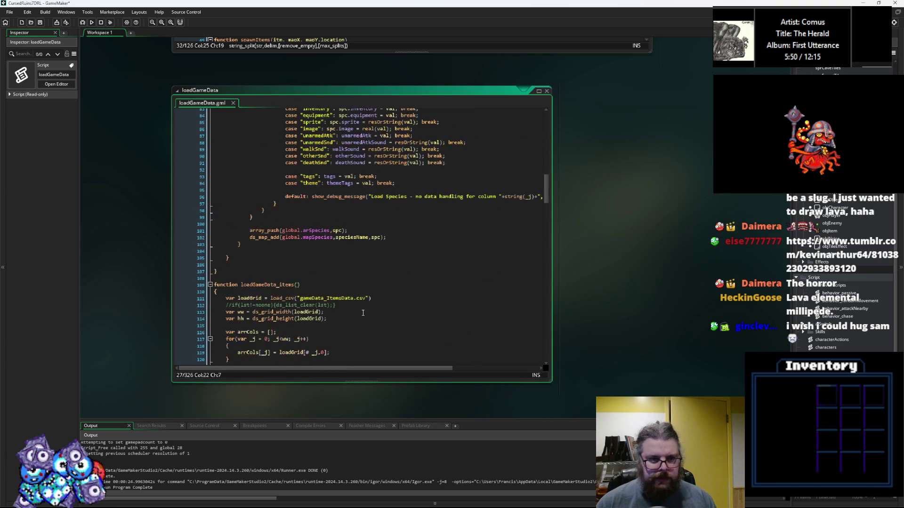
scroll(363, 313, "up", 8)
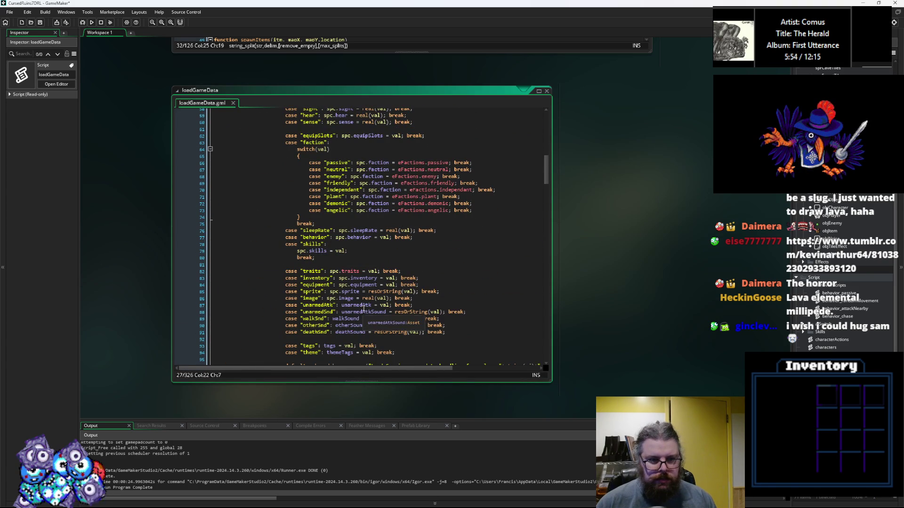
scroll(365, 297, "up", 3)
scroll(368, 284, "up", 4)
scroll(332, 247, "down", 8)
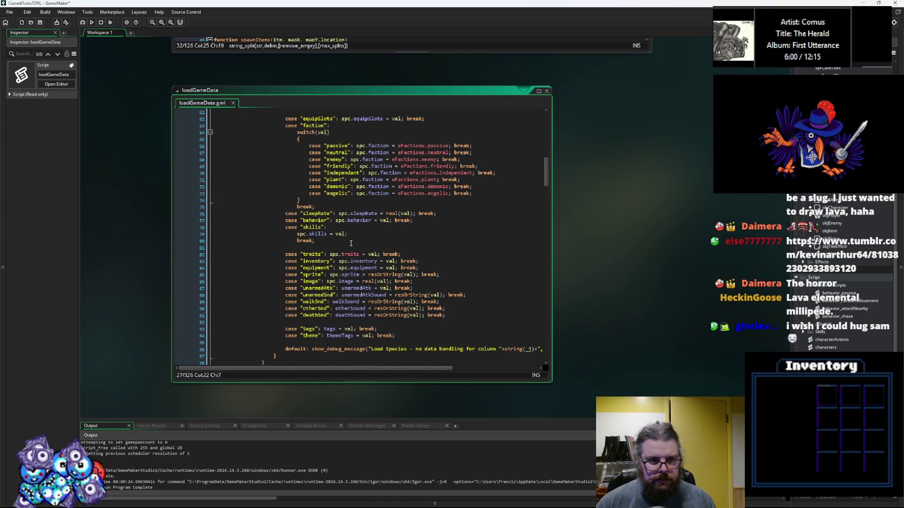
scroll(395, 320, "down", 1)
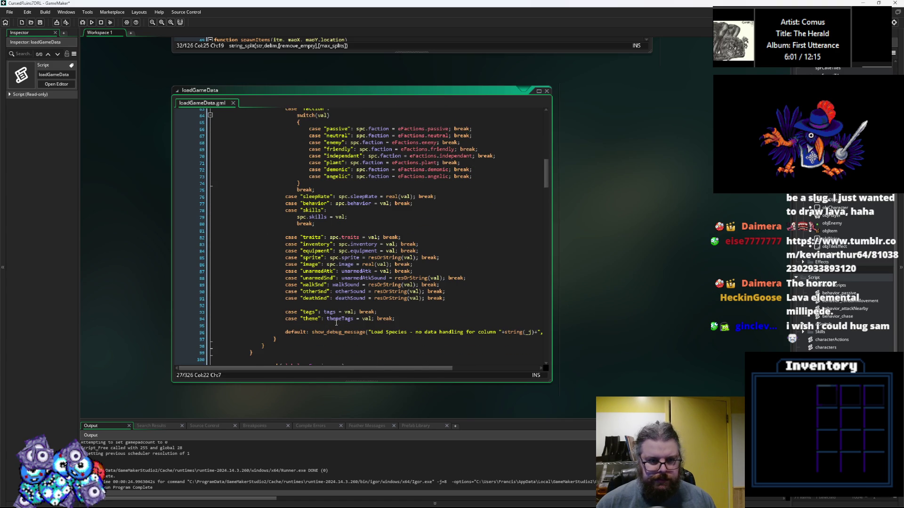
Step: Make the theme case assign themeTags = string_split(val); before break
left_click(420, 322)
key("Left")
key("Left")
key("Left")
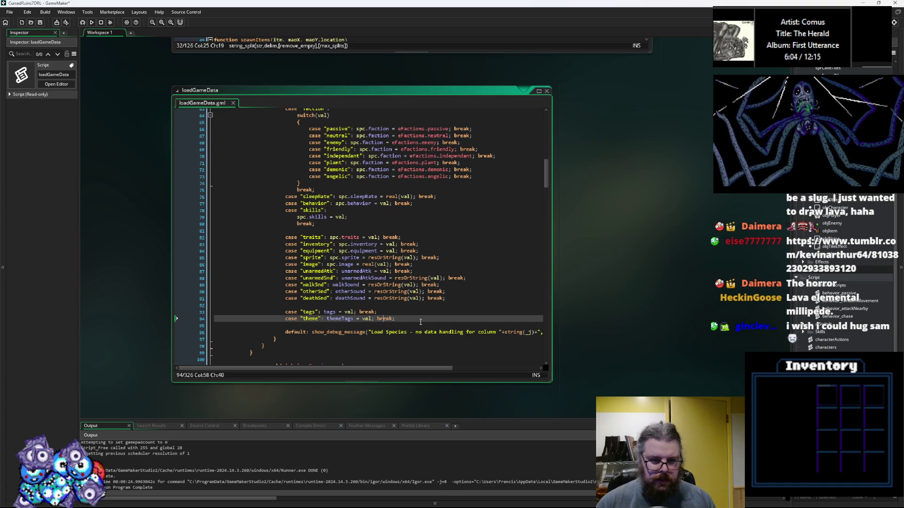
key("ctrl+v")
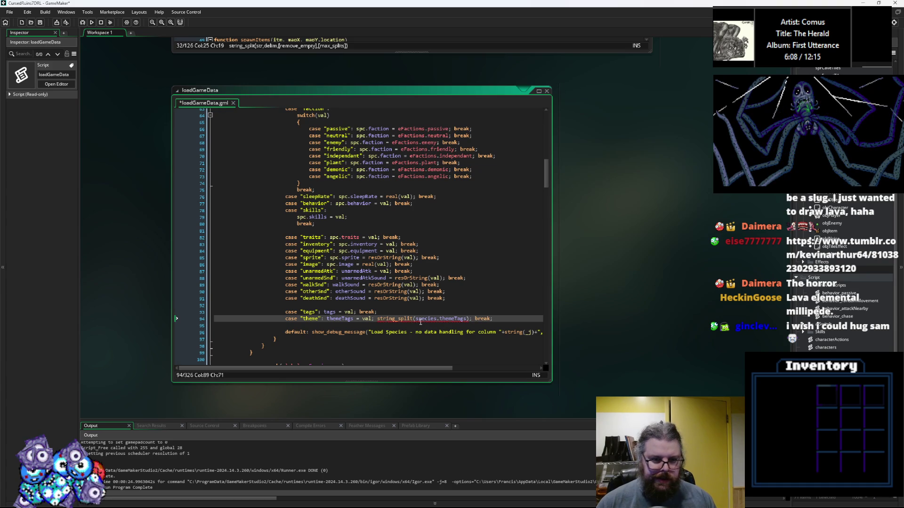
left_click(369, 322)
key("ctrl+x")
double_click(445, 318)
key("ctrl+v")
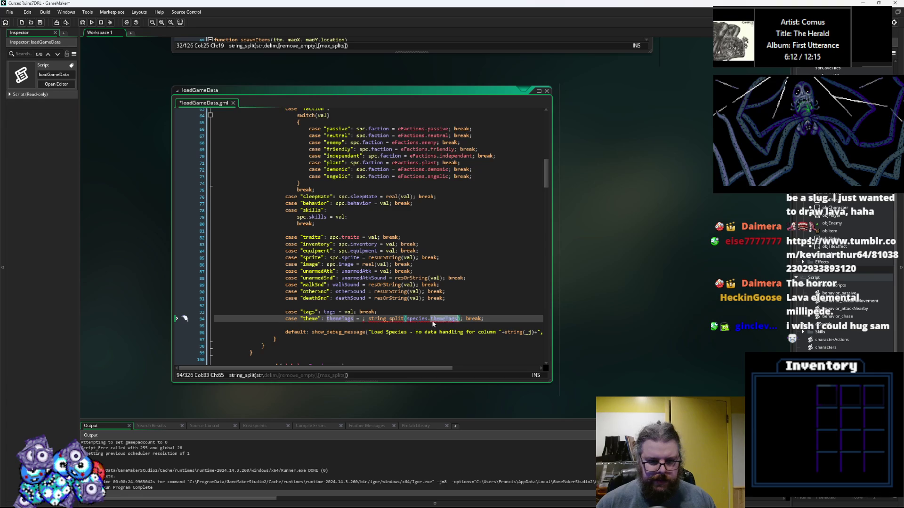
key("Left")
key("Left")
key("Left")
key("BackSpace")
key("BackSpace")
key("BackSpace")
key("Right")
key("Right")
key("Right")
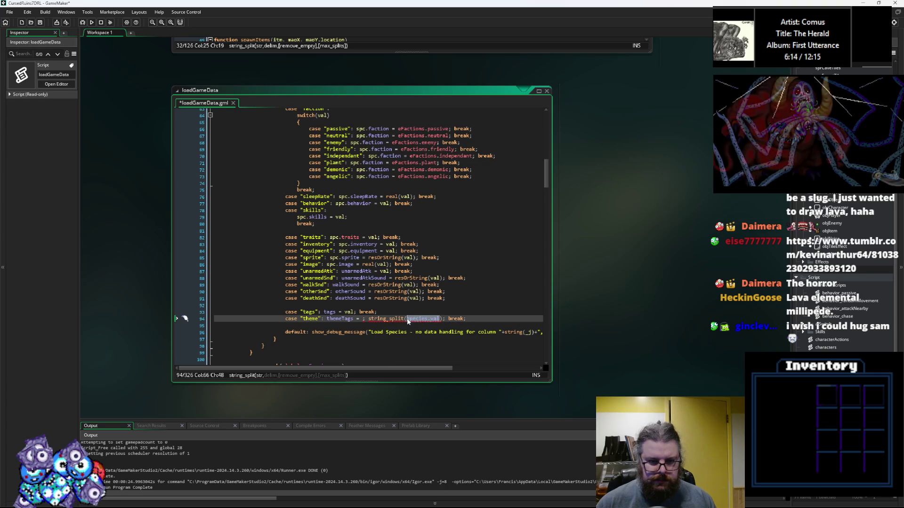
left_click(367, 319)
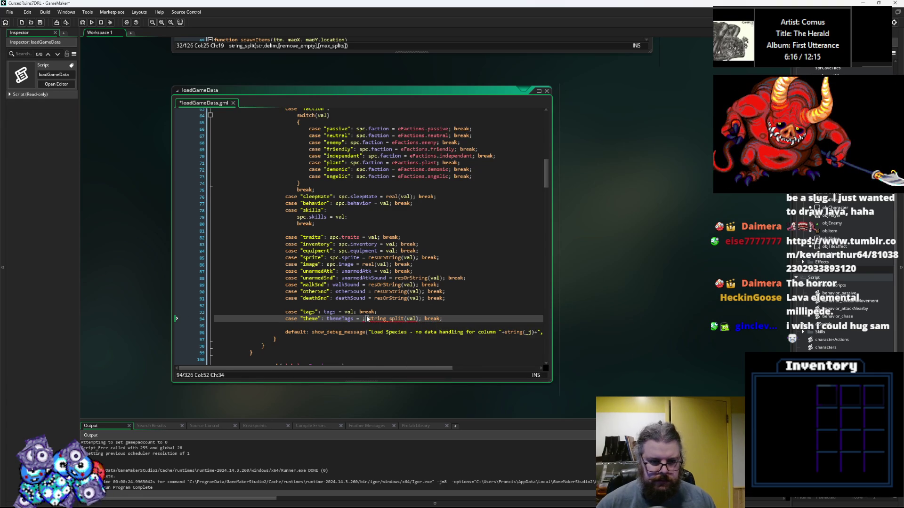
key("BackSpace")
key("BackSpace")
left_click(330, 244)
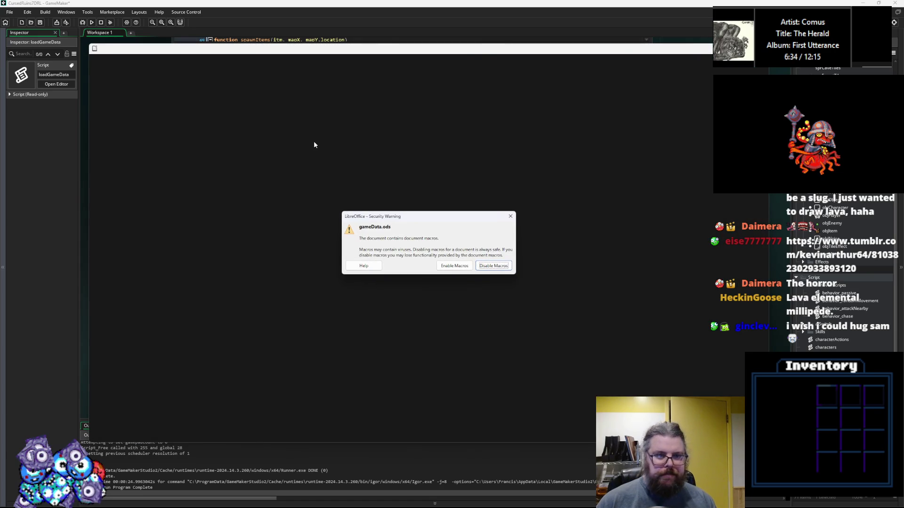
Step: Open gameData.ods with macros enabled, check the theme value 'caves,dungeon' in column AU, return to GameMaker
left_click(453, 267)
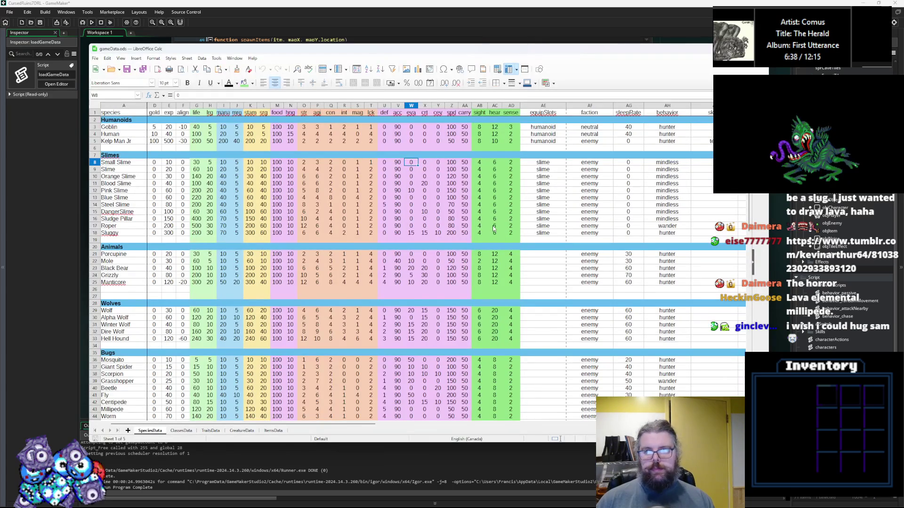
left_click_drag(357, 425, 555, 429)
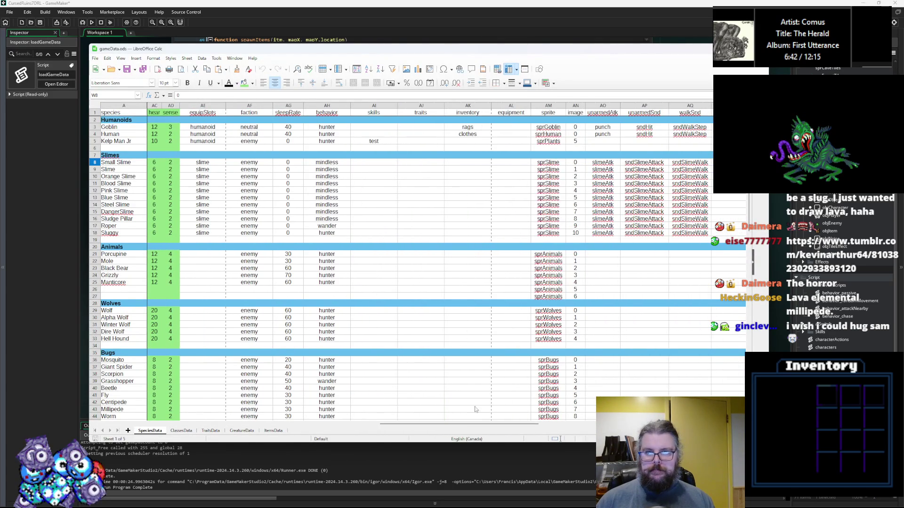
scroll(469, 429, "right", 3)
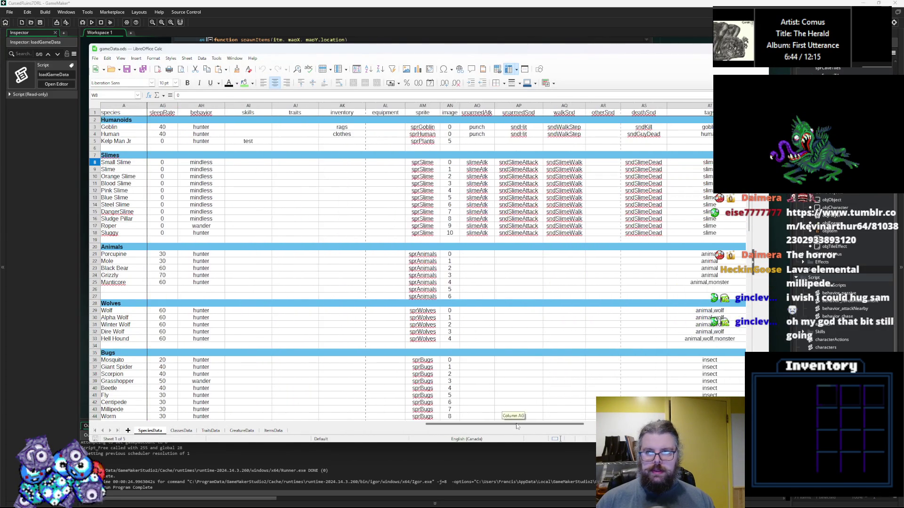
left_click(657, 165)
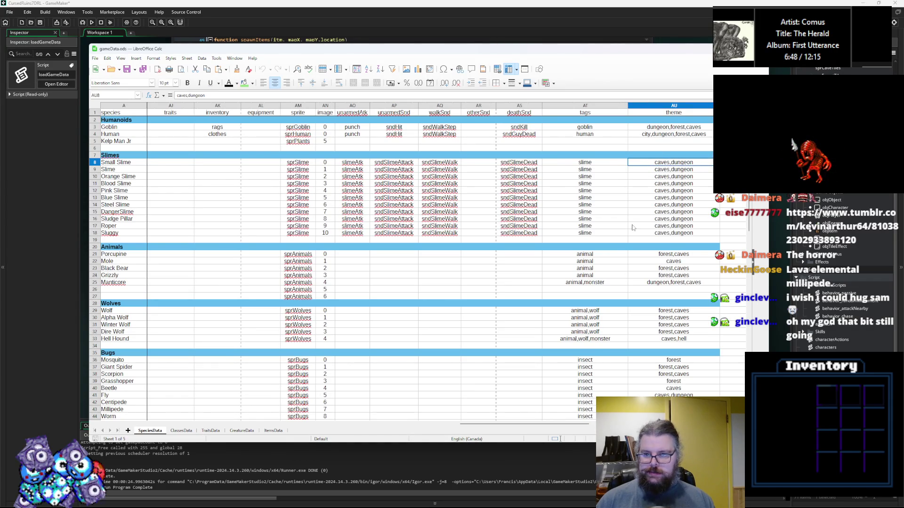
mouse_move(599, 49)
left_mouse_down()
mouse_move(895, 151)
mouse_move(652, 104)
mouse_move(615, 59)
mouse_move(611, 64)
left_mouse_up()
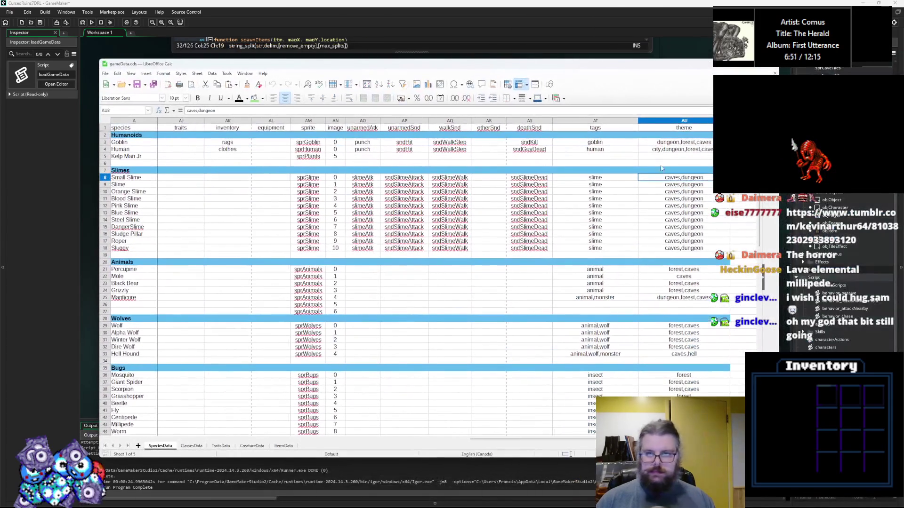
left_click(581, 30)
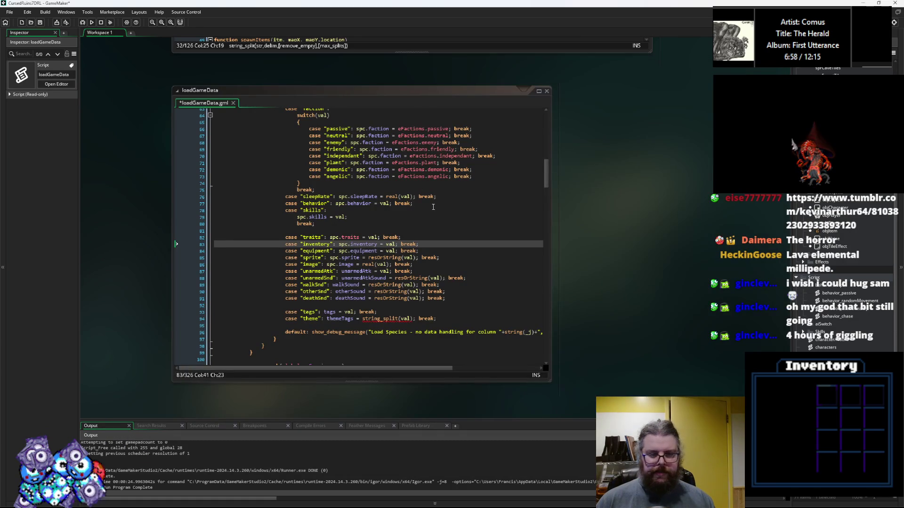
Step: Change line 94 to themeTags = string_split(val,",",true) and save loadGameData
left_click(342, 319)
double_click(341, 319)
left_click(411, 319)
type(",\"\\n")
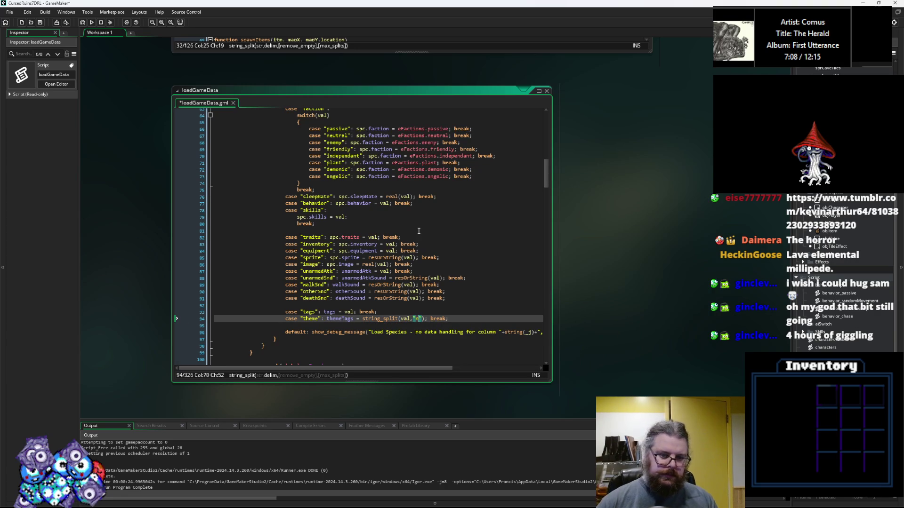
key("BackSpace")
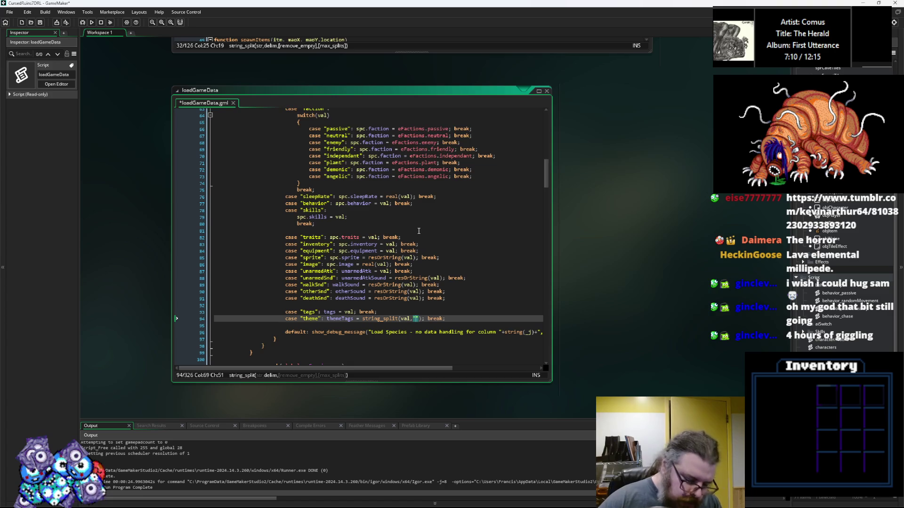
type(",\"")
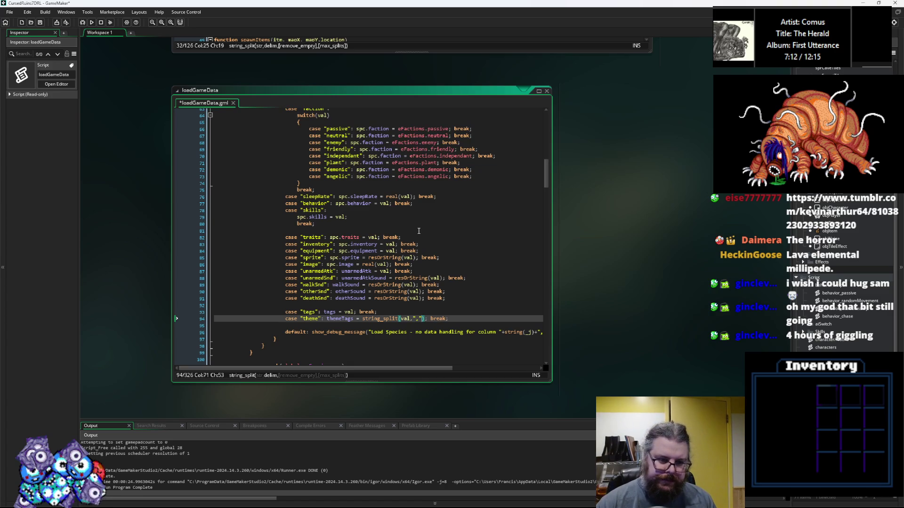
type(",true")
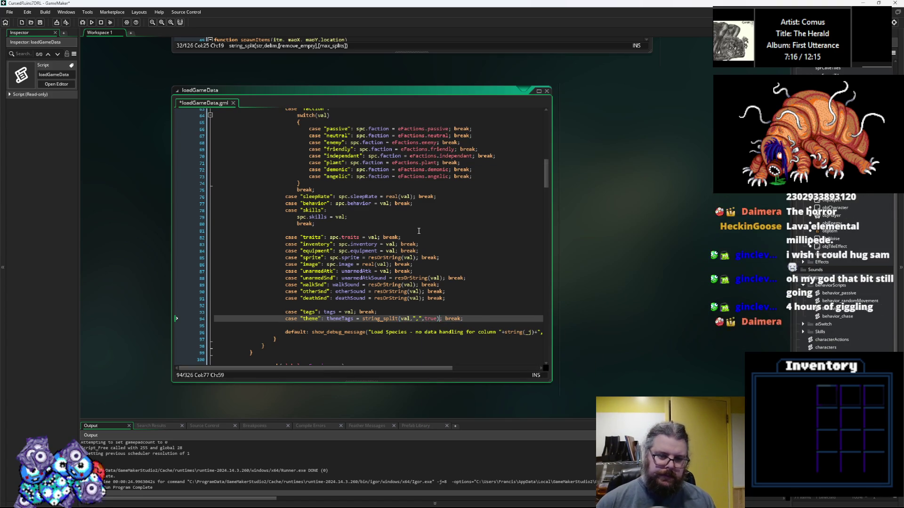
left_click(343, 320)
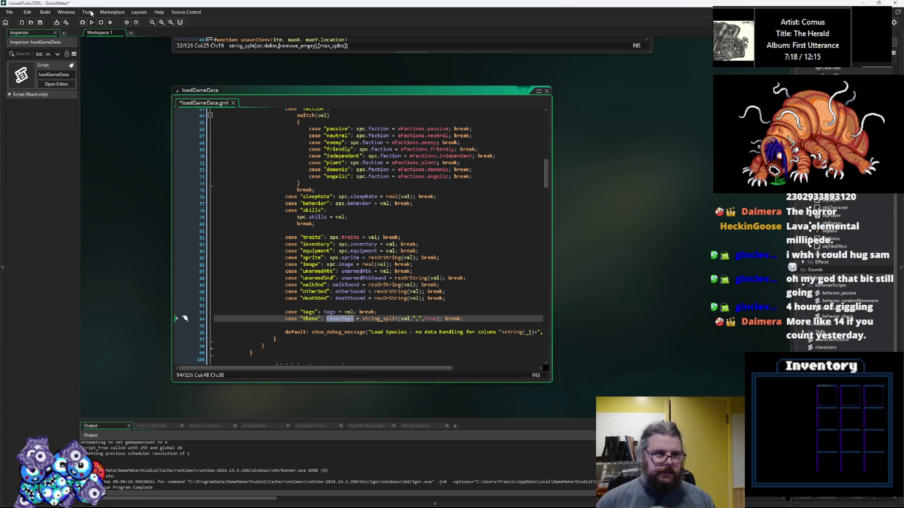
key("ctrl+s")
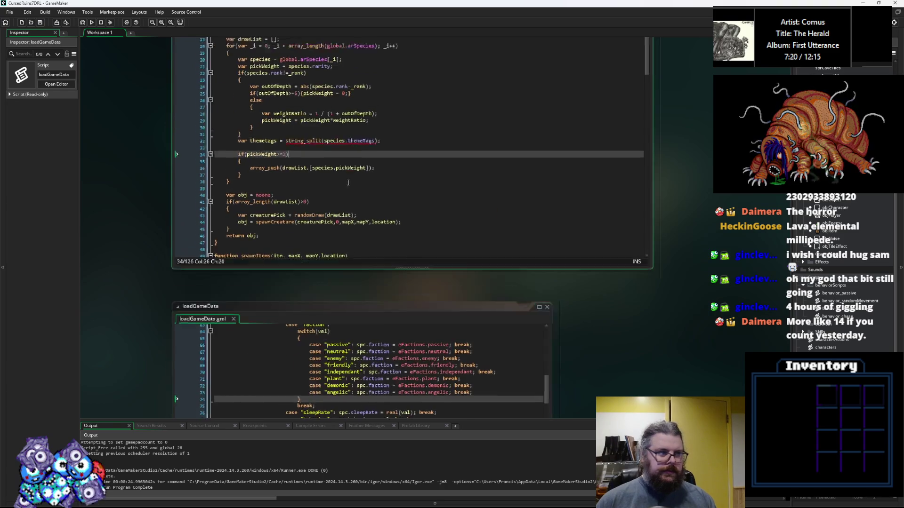
left_click(366, 234)
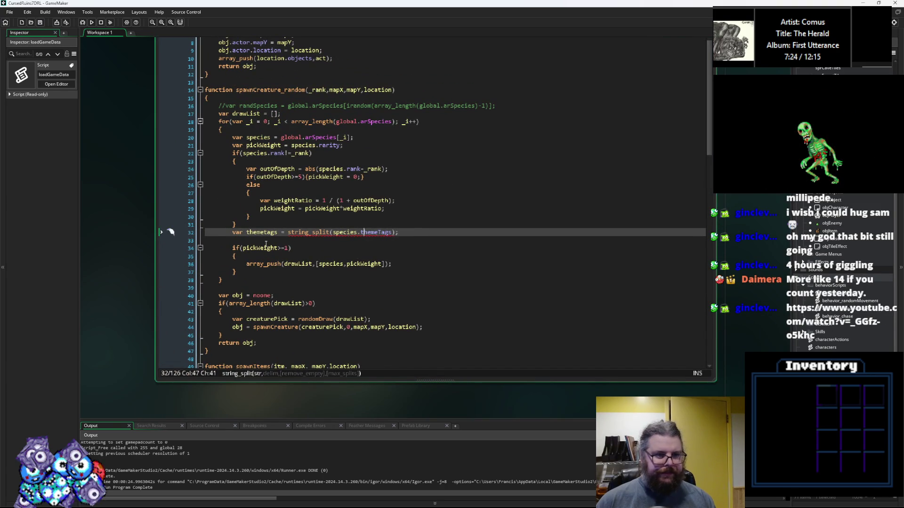
left_click(415, 233)
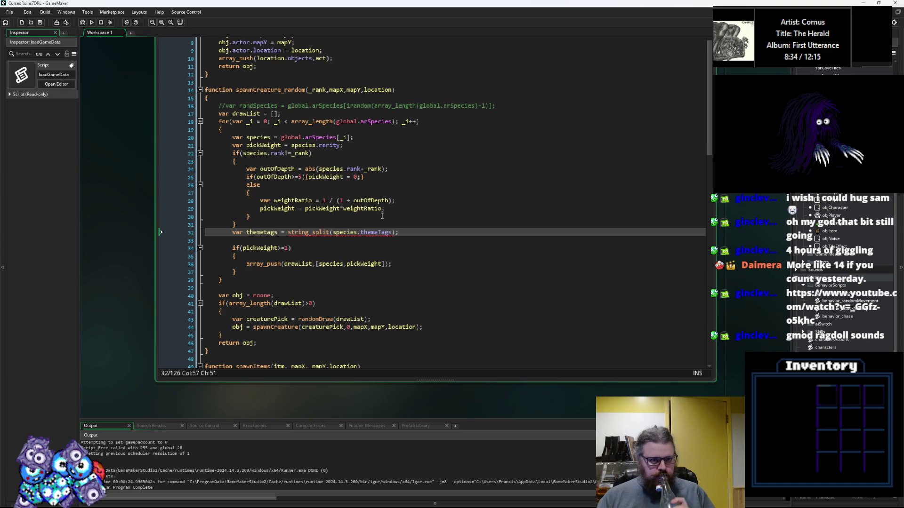
scroll(344, 219, "up", 2)
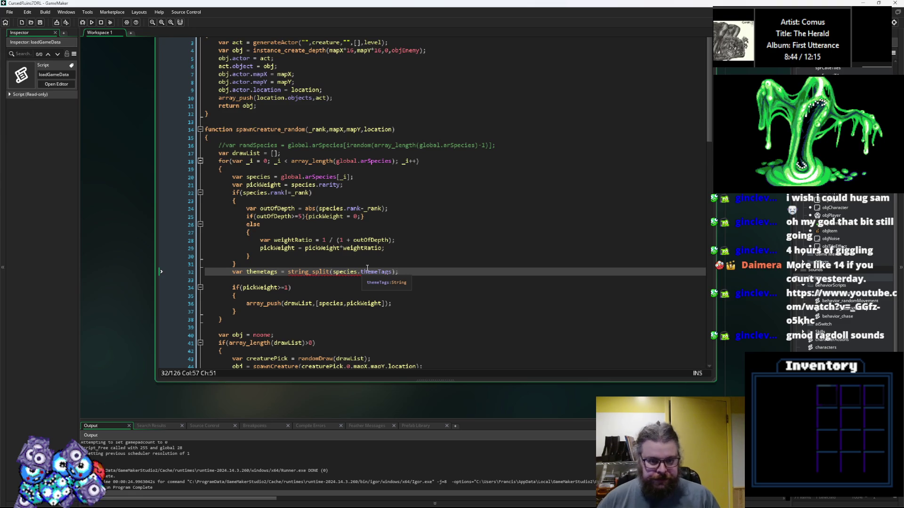
Step: Remove the string_split wrapper so line 32 reads themetags = species.themeTags
left_click(312, 273)
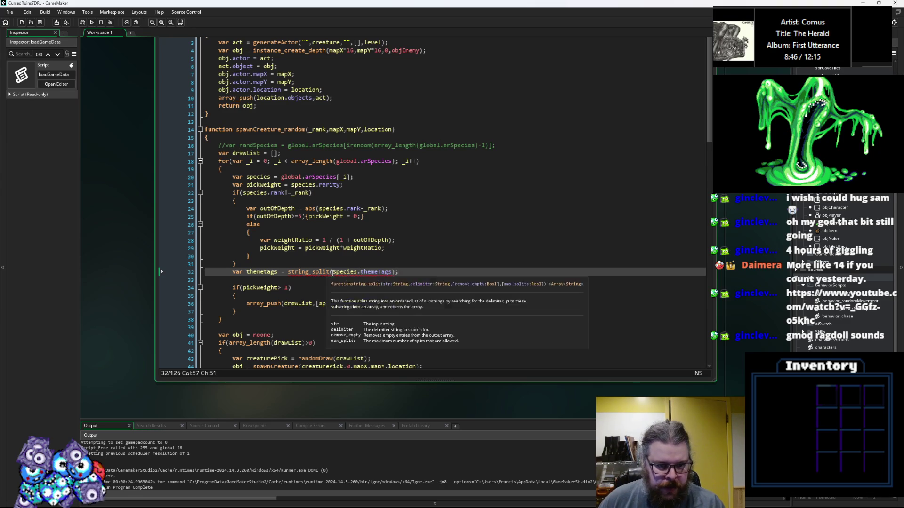
left_click_drag(333, 273, 287, 275)
key("Delete")
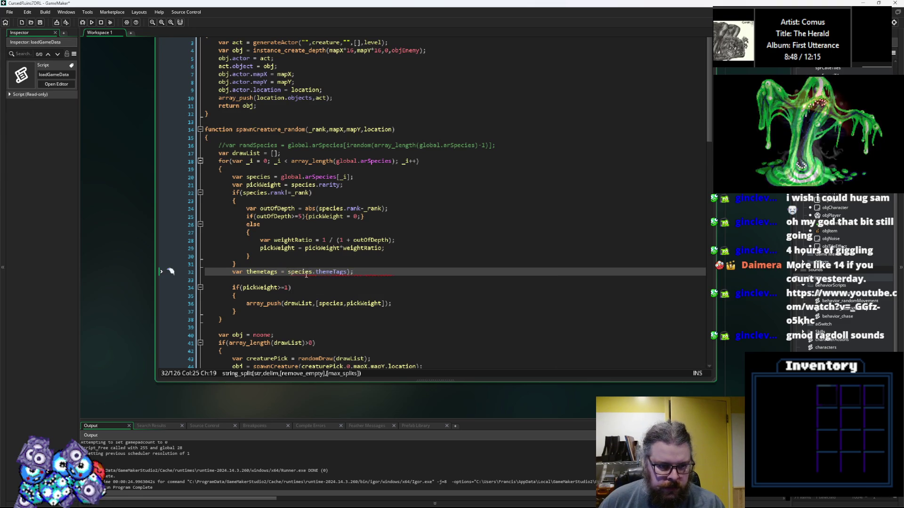
left_click(347, 272)
key("Delete")
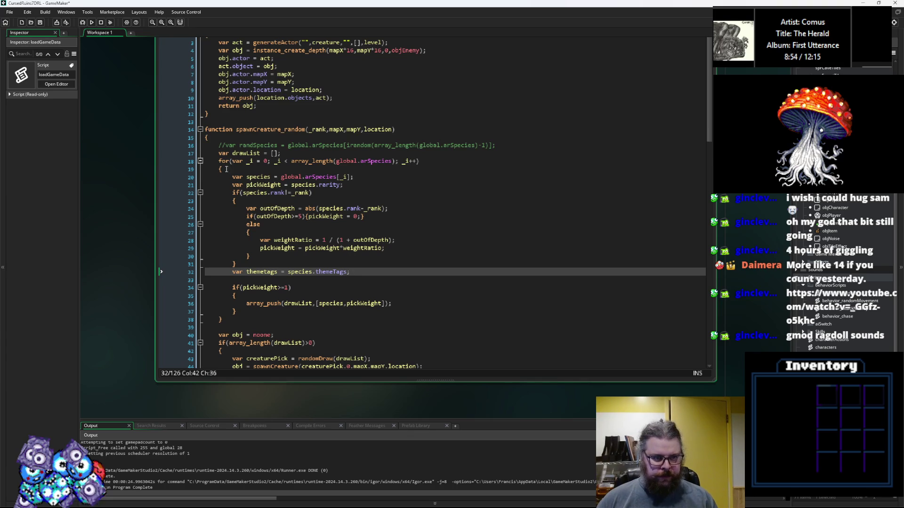
Step: Copy the outer loop header below themetags as a nested loop with counter _j
left_click_drag(225, 170, 219, 161)
left_click(284, 279)
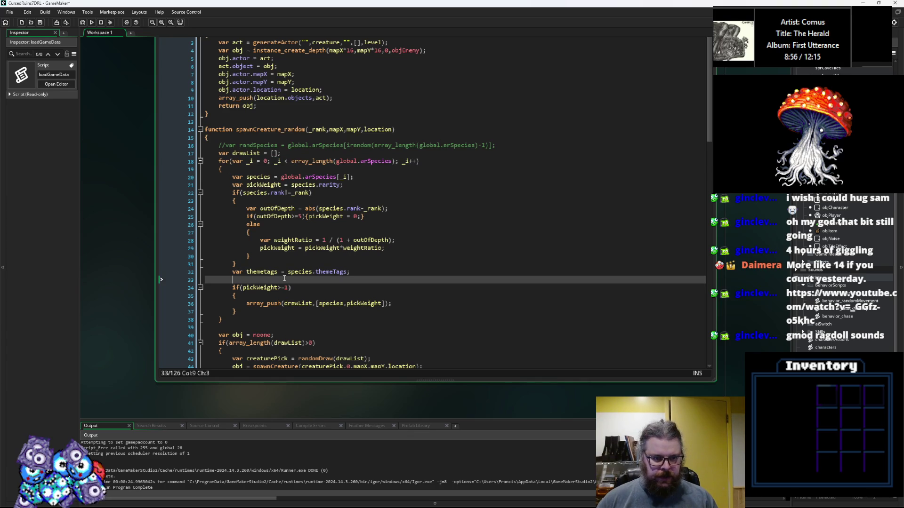
key("ctrl+v")
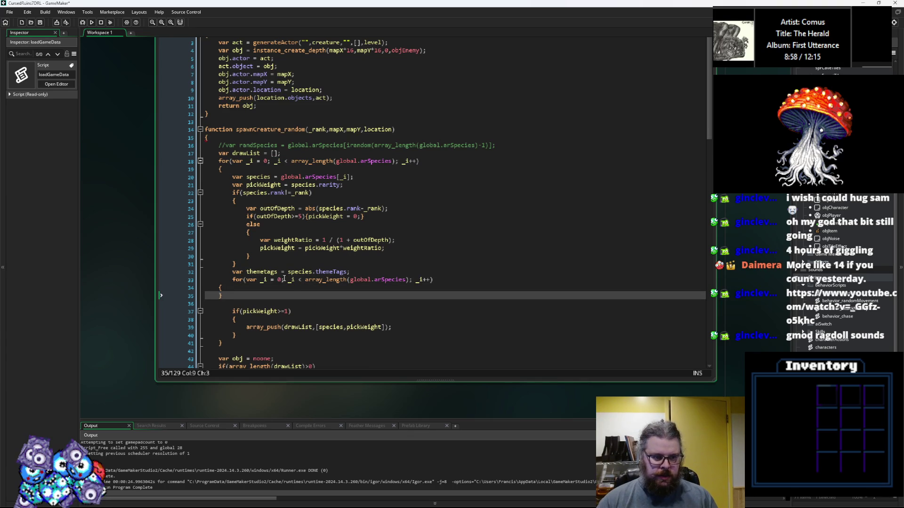
key("Tab")
key("Down")
key("Tab")
key("Up")
key("End")
key("Return")
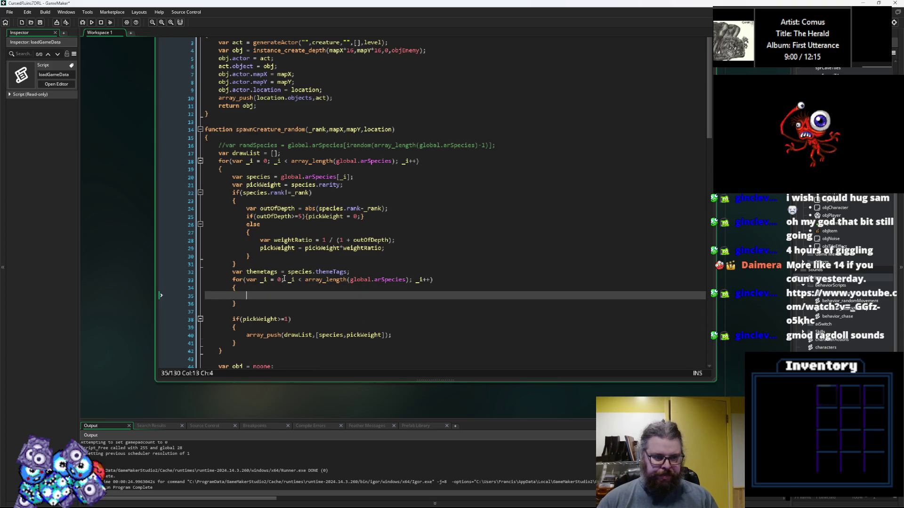
left_click(264, 281)
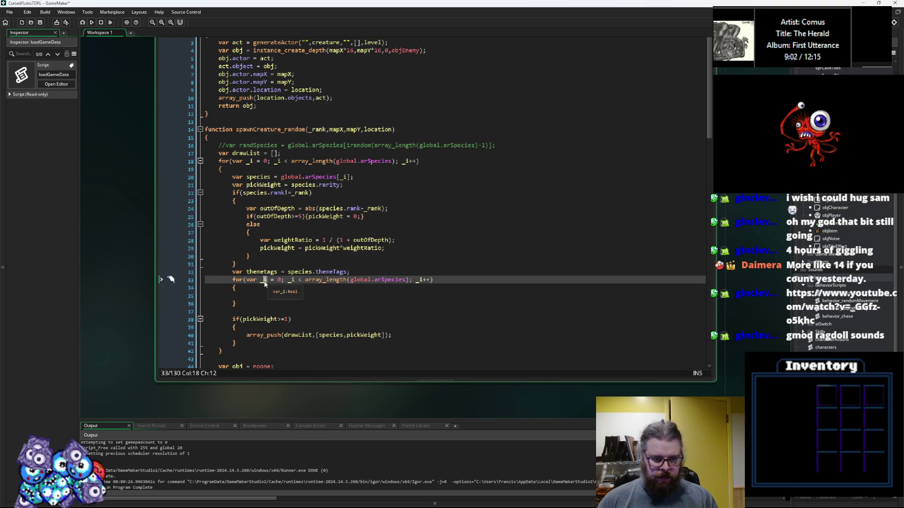
key("Delete")
type("j")
left_click(294, 282)
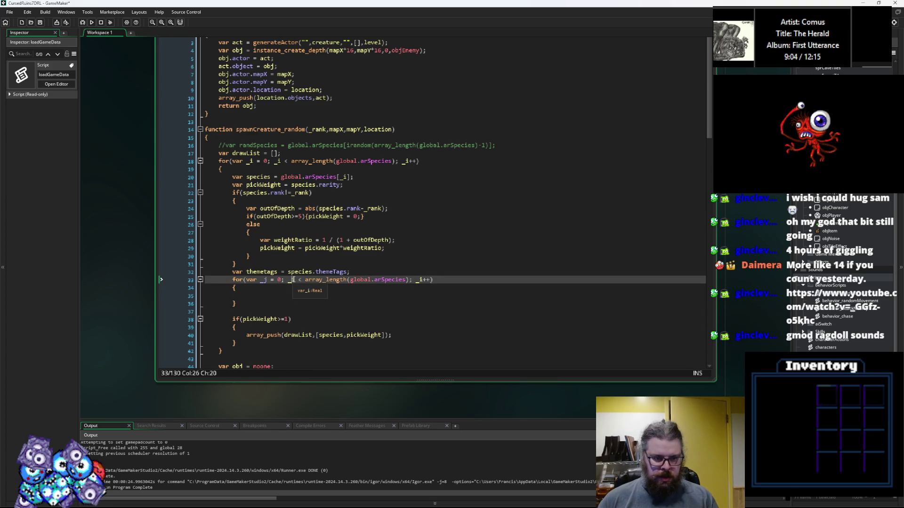
key("BackSpace")
type("j")
Step: Make the inner loop run over species.themeTags and begin an if(string_pos(substr check inside it
scroll(319, 305, "down", 2)
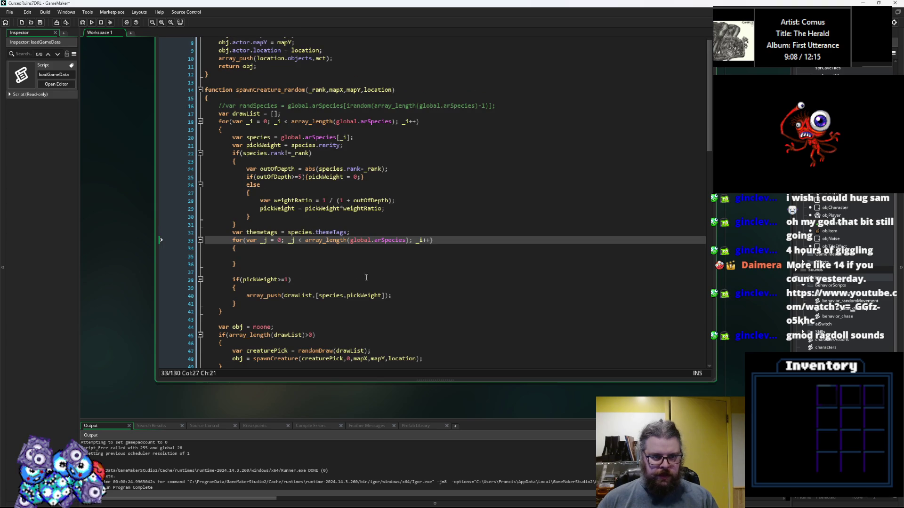
left_click(392, 240)
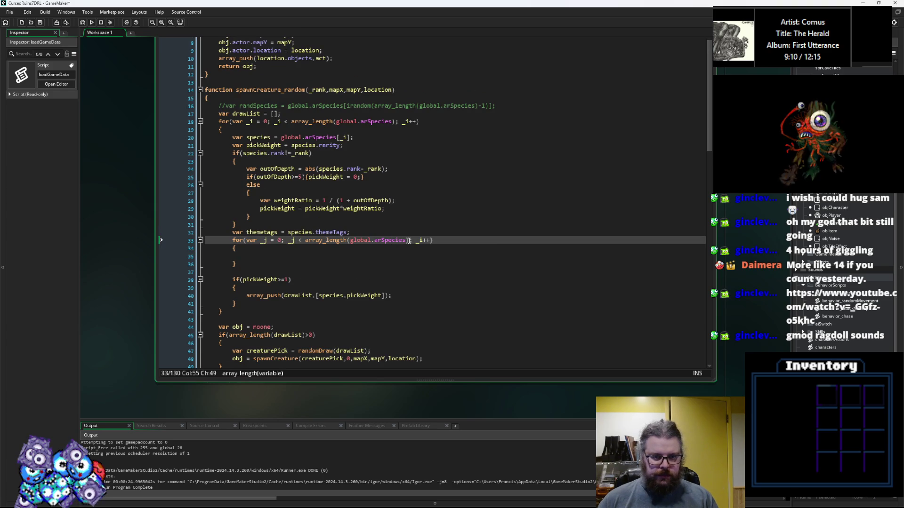
left_click(289, 233)
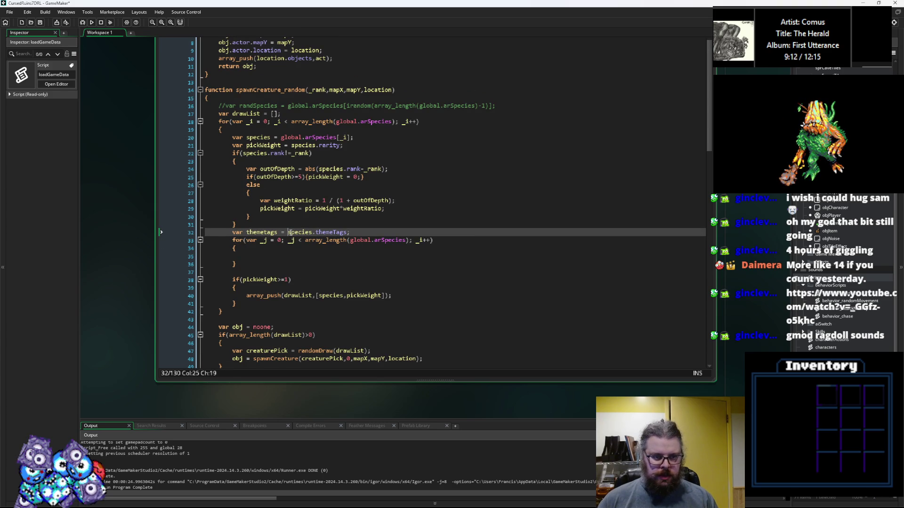
left_click_drag(289, 232, 348, 232)
key("ctrl+c")
left_click_drag(408, 241, 350, 241)
key("ctrl+v")
double_click(419, 241)
type("_j")
left_click(279, 259)
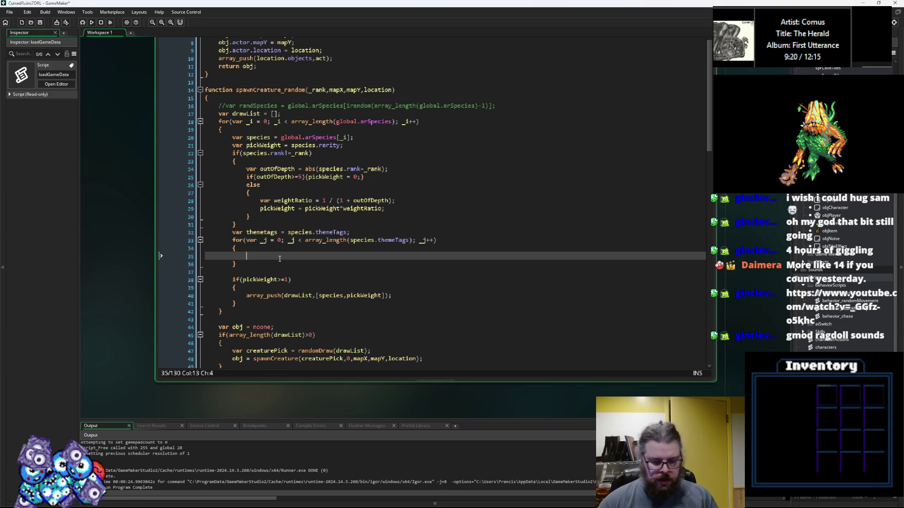
type("if(string_")
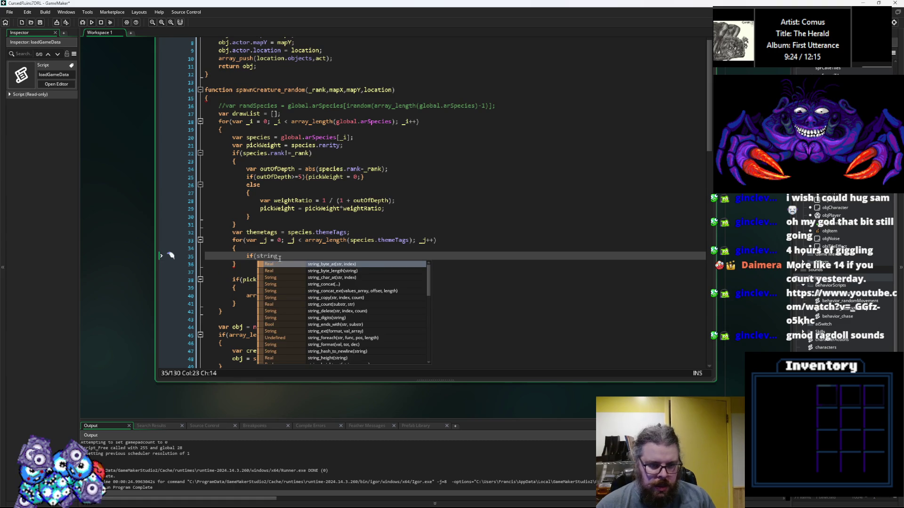
type("pos")
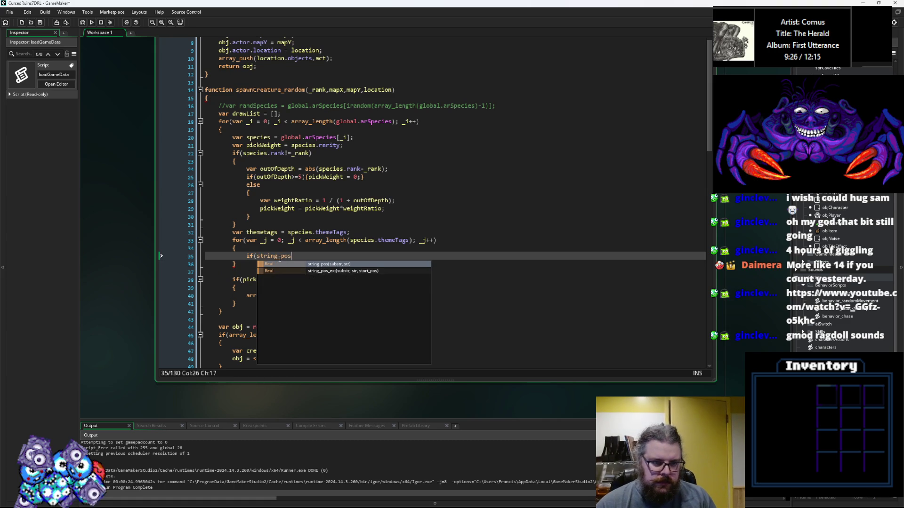
type("(")
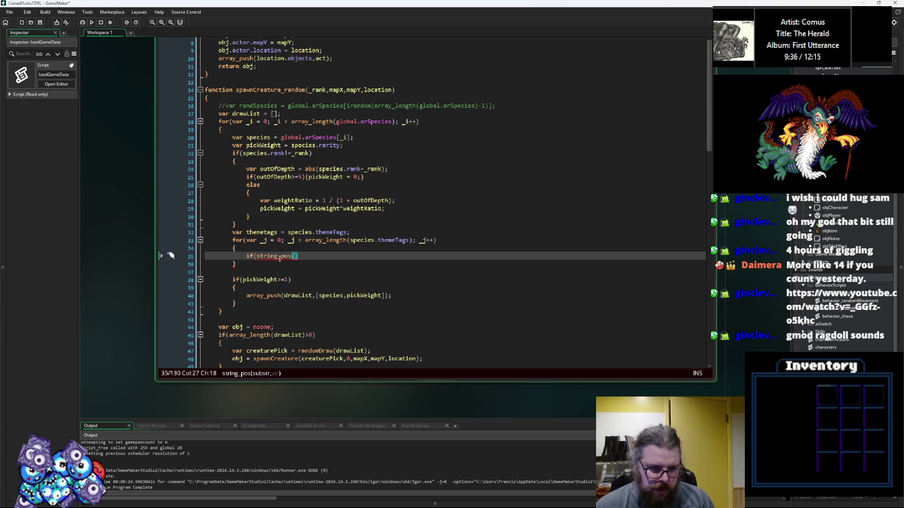
type("substr")
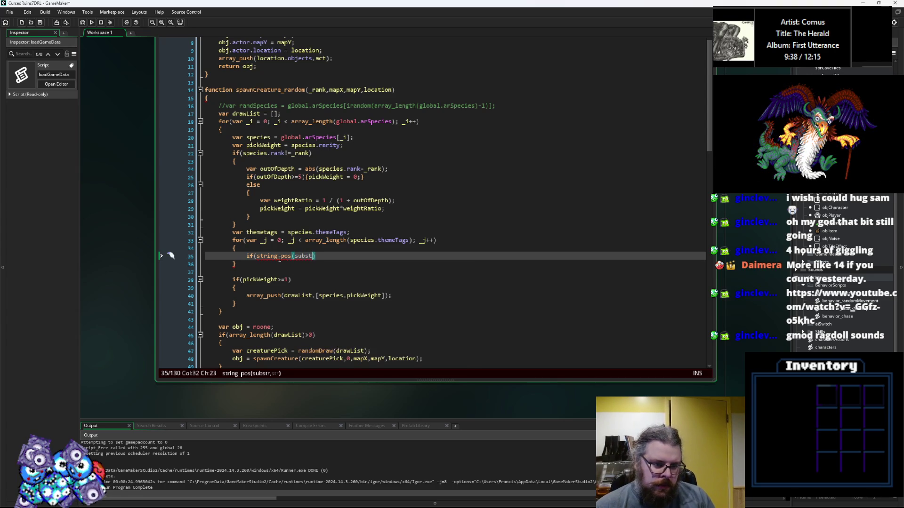
left_click(364, 230)
Step: Declare var foundTags = 0 below the themetags line
key("Return")
type("var fo")
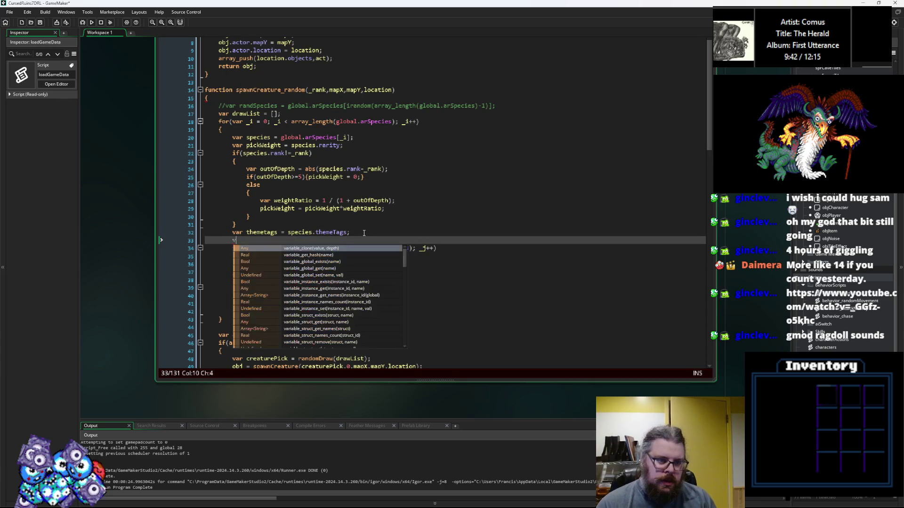
type("und")
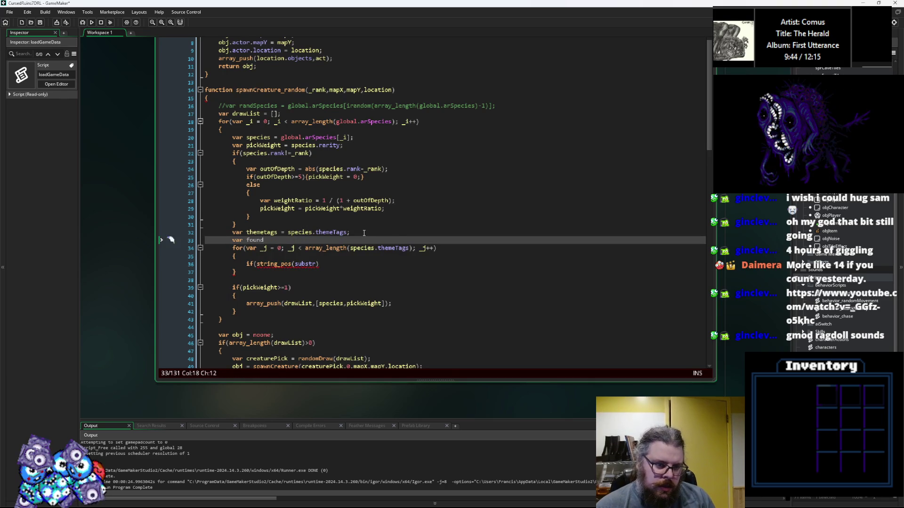
type("Tags = \"\";")
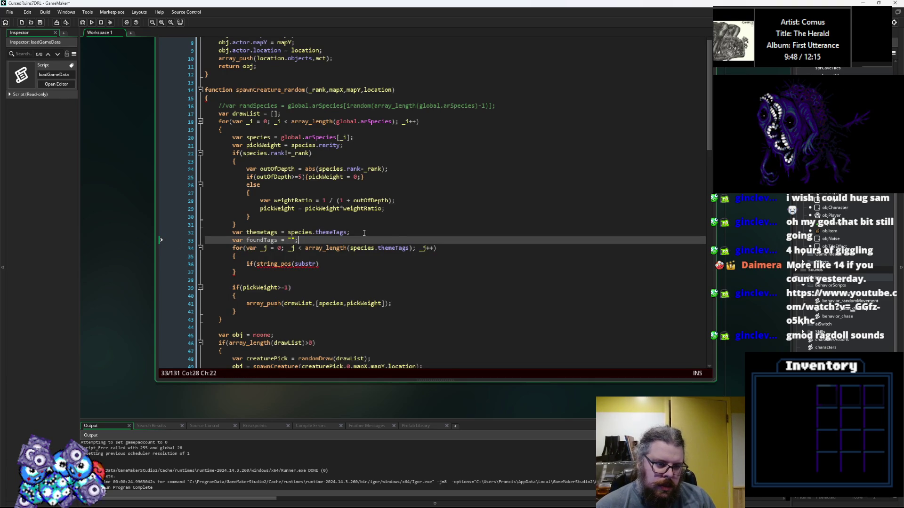
key("BackSpace")
key("BackSpace")
key("BackSpace")
type("00")
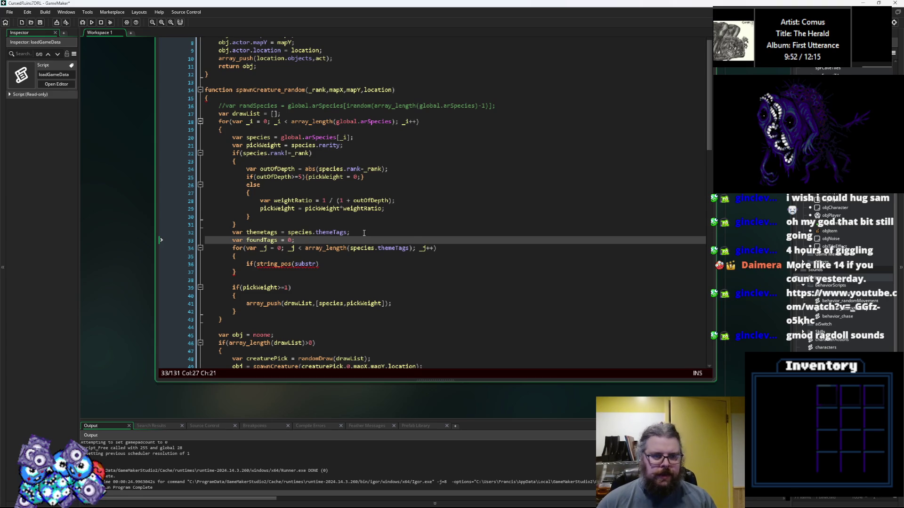
Step: Write if(string_pos(species.themeTags[_j],location.themetags)>=1){foundTags+=1;} inside the inner loop
key("Down")
key("Down")
key("Down")
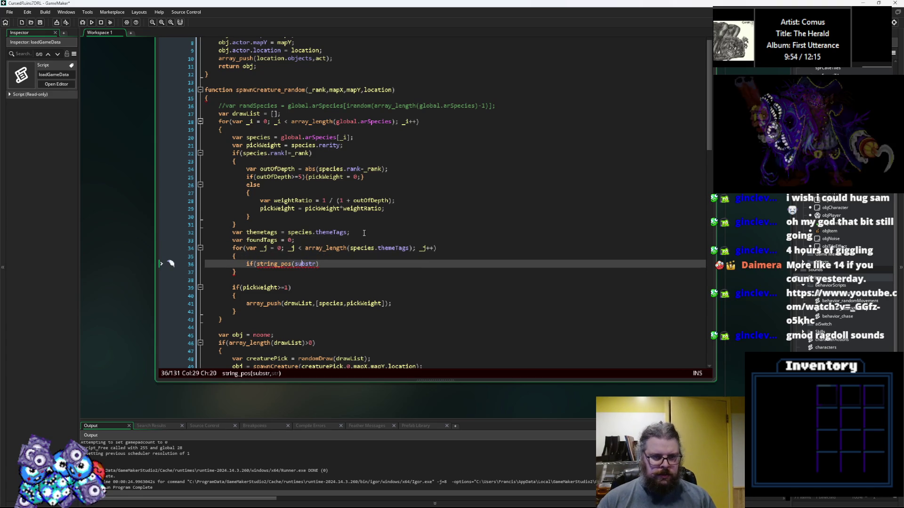
key("ctrl+Right")
type(",")
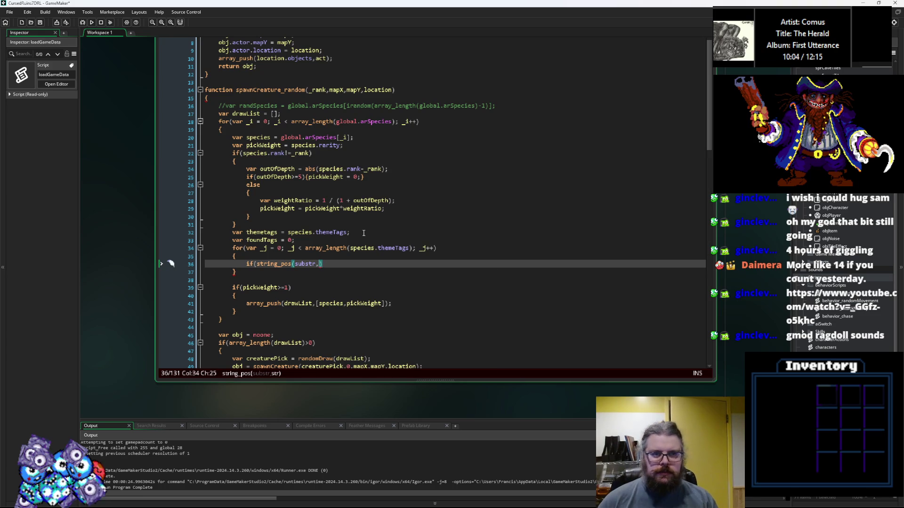
left_click(353, 273)
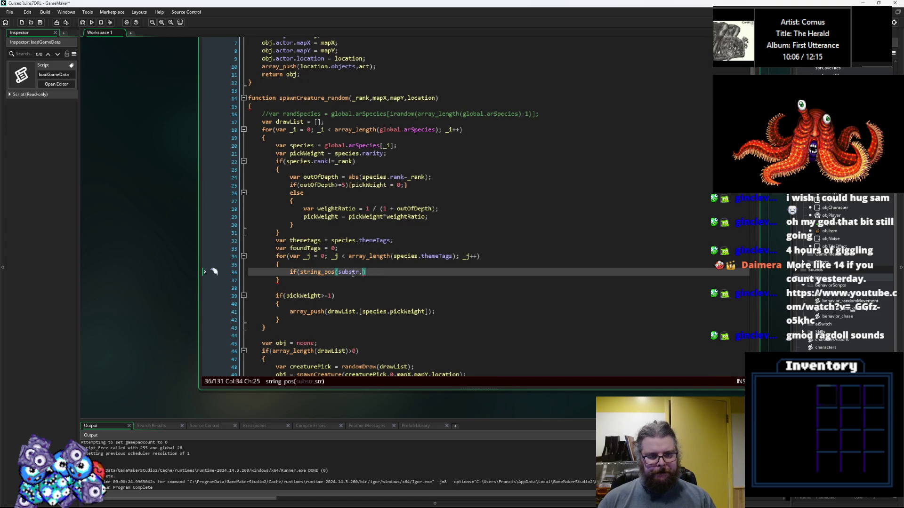
key("BackSpace")
key("BackSpace")
key("BackSpace")
key("Delete")
key("Delete")
key("Delete")
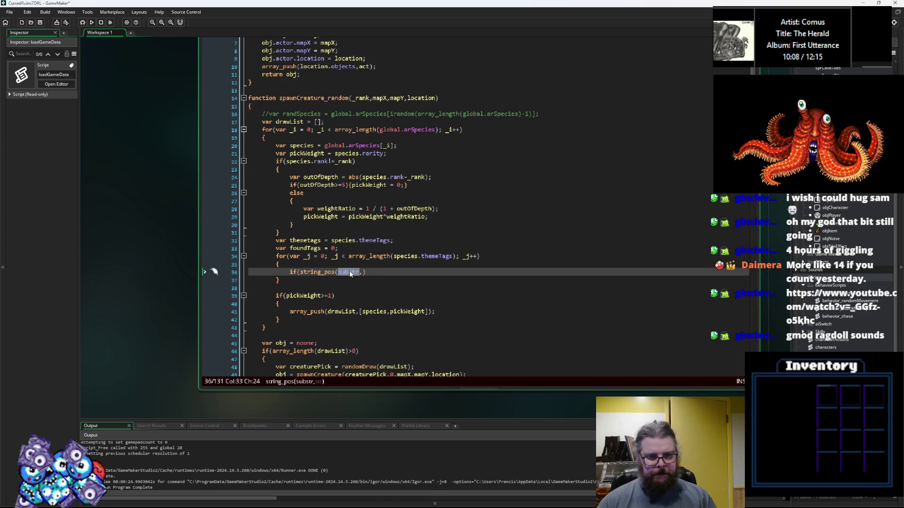
type("species.themeT")
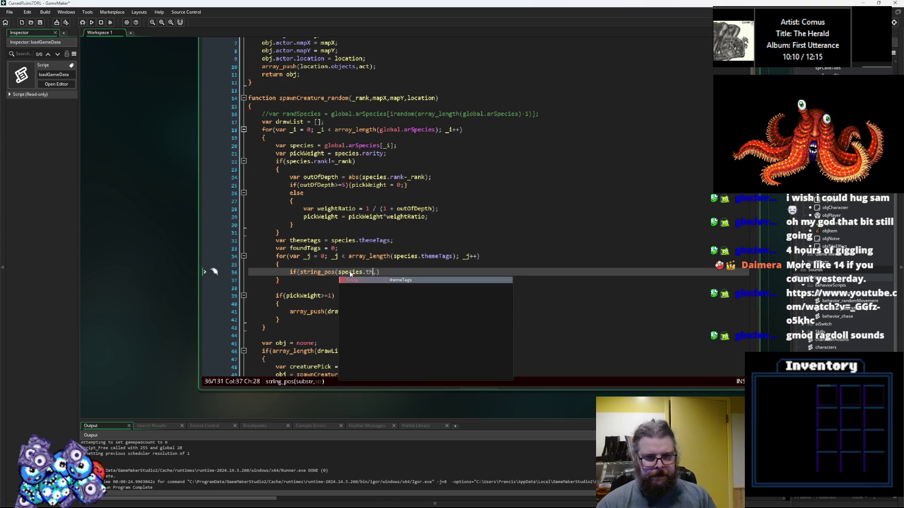
type("ags[_")
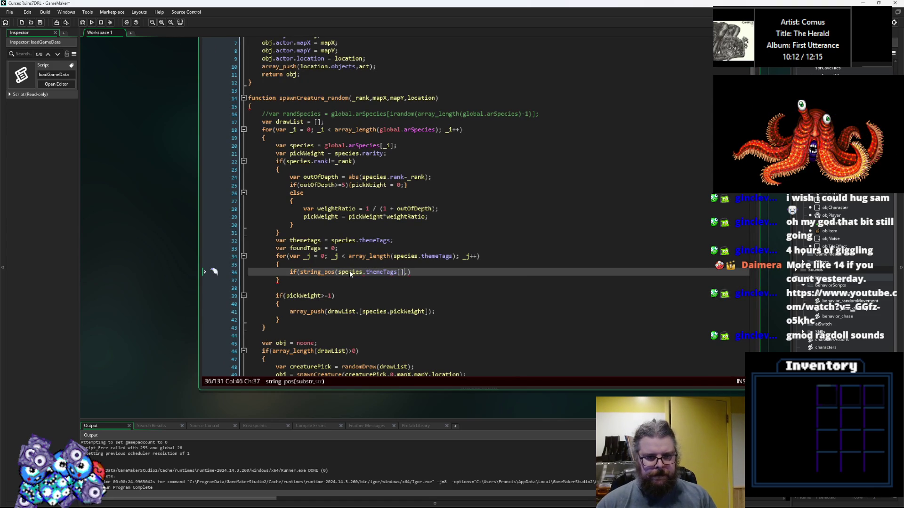
type("j")
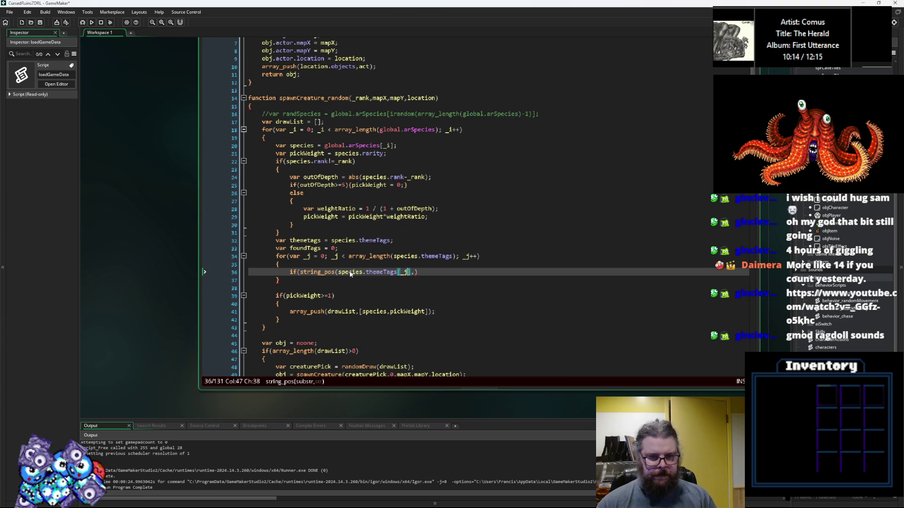
type("],")
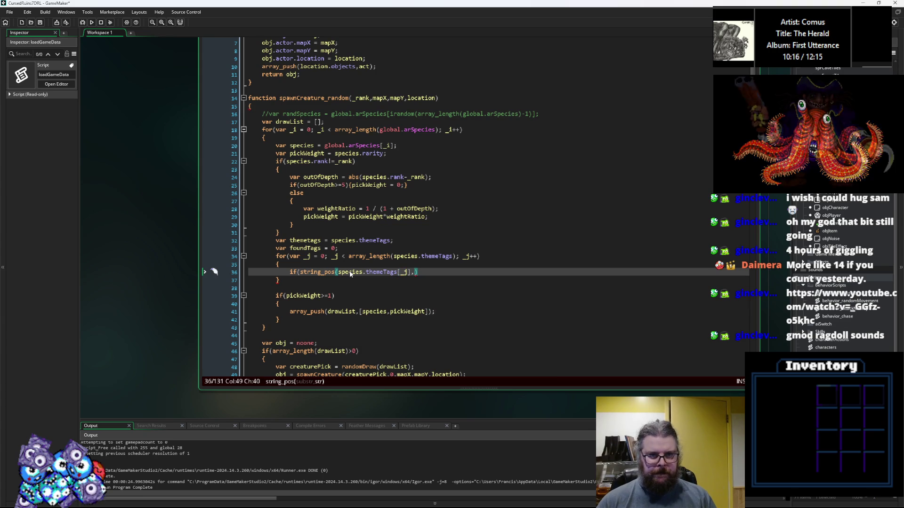
type("location.")
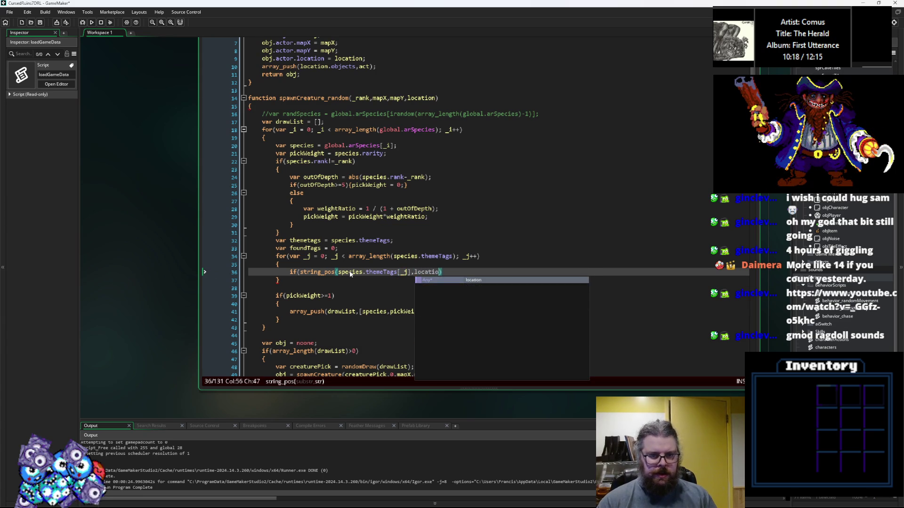
type("theme")
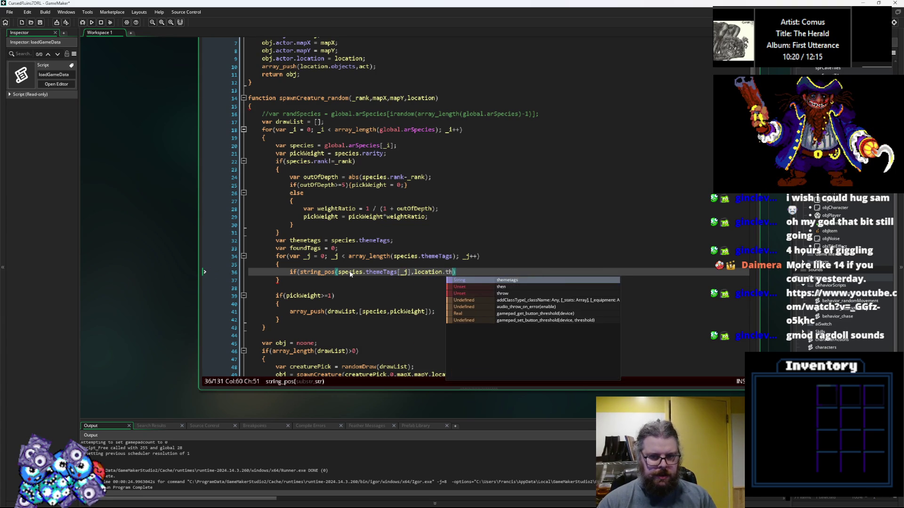
type("tags)){")
key("Left")
key("Left")
type(">0")
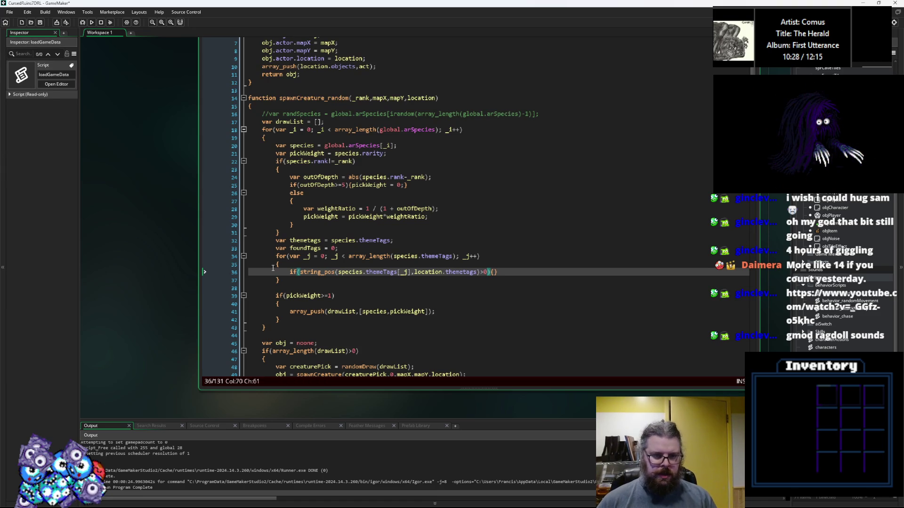
mouse_move(315, 274)
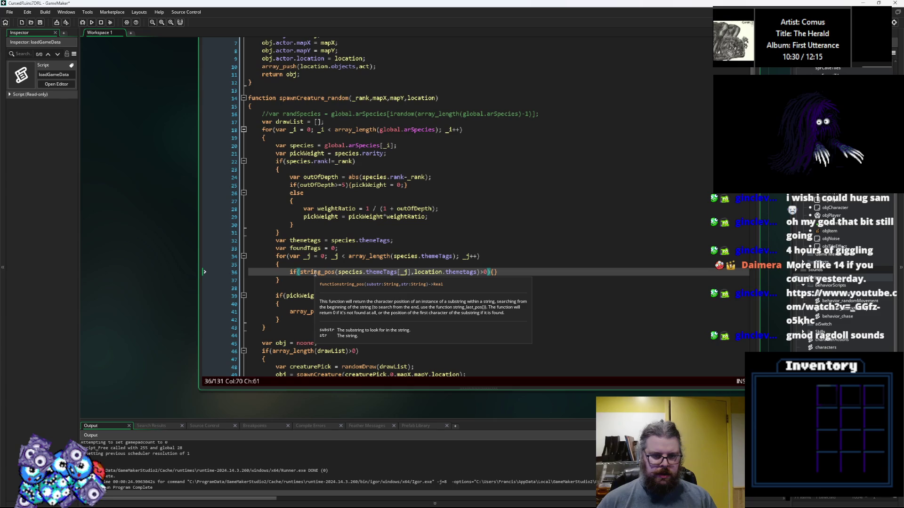
key("BackSpace")
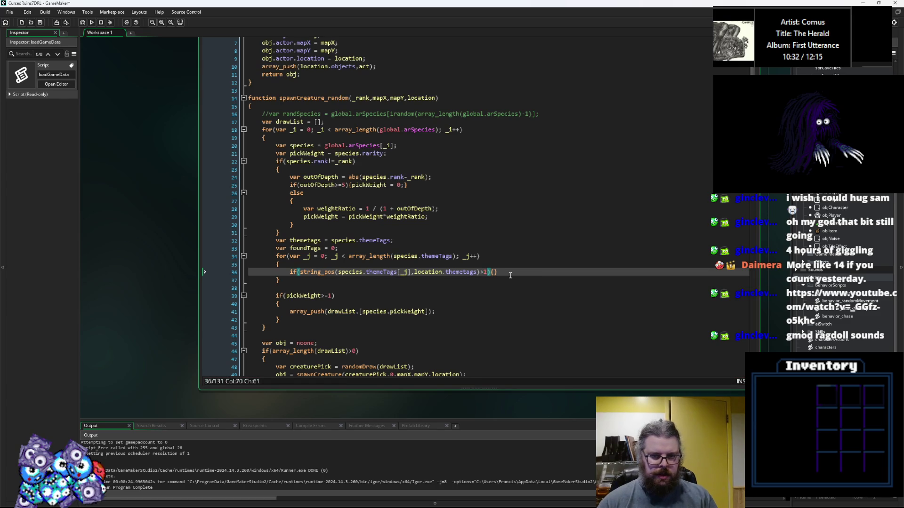
type("=1")
key("Right")
type("foundTag")
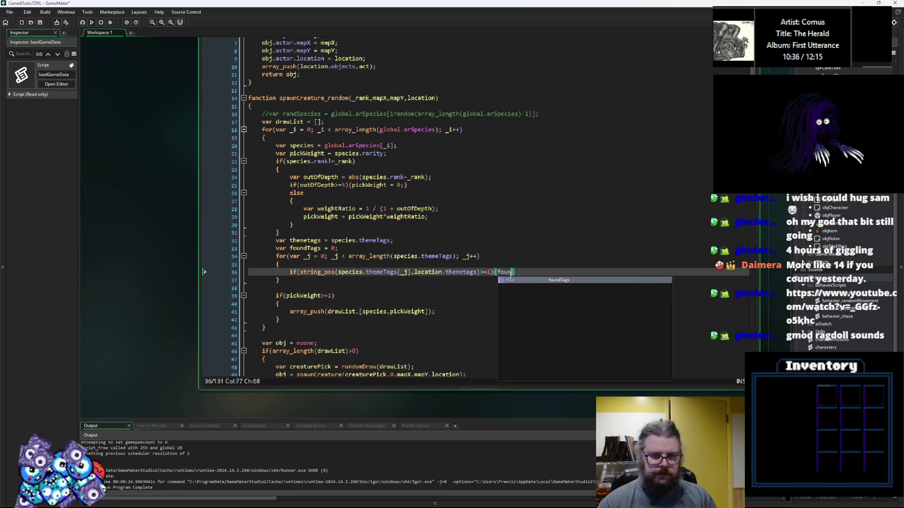
type("s+=")
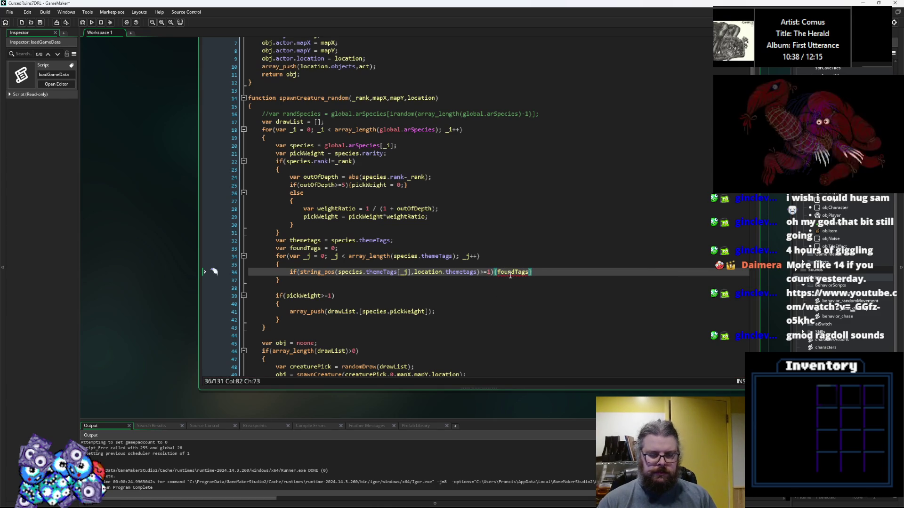
type("1;")
Step: Add if(foundTags==0){pickWeight = pickWeight/4;} to quarter the weight when no tags match
key("Down")
key("Down")
key("Return")
key("Up")
type("if")
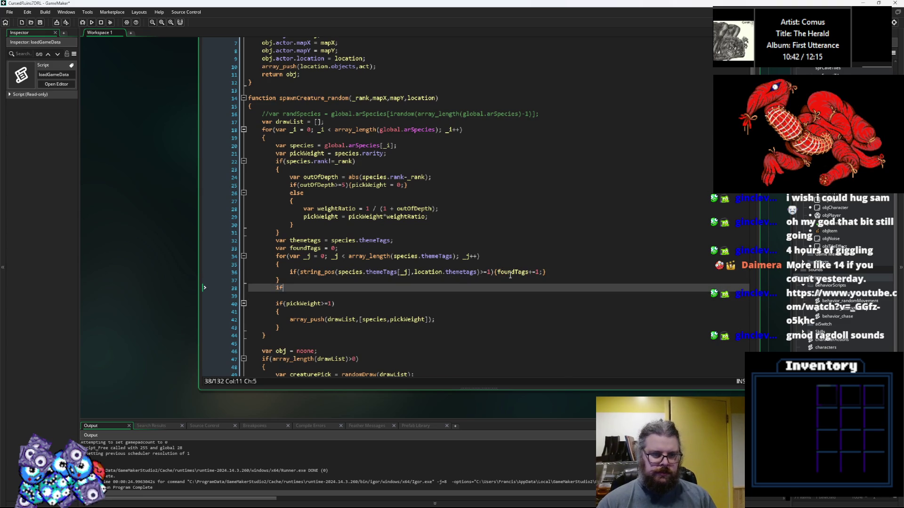
type("(foun")
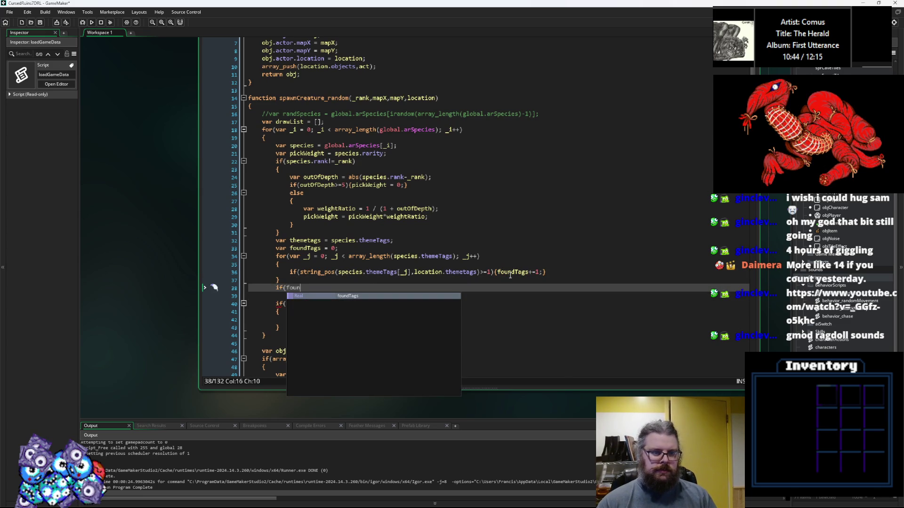
type("dTags")
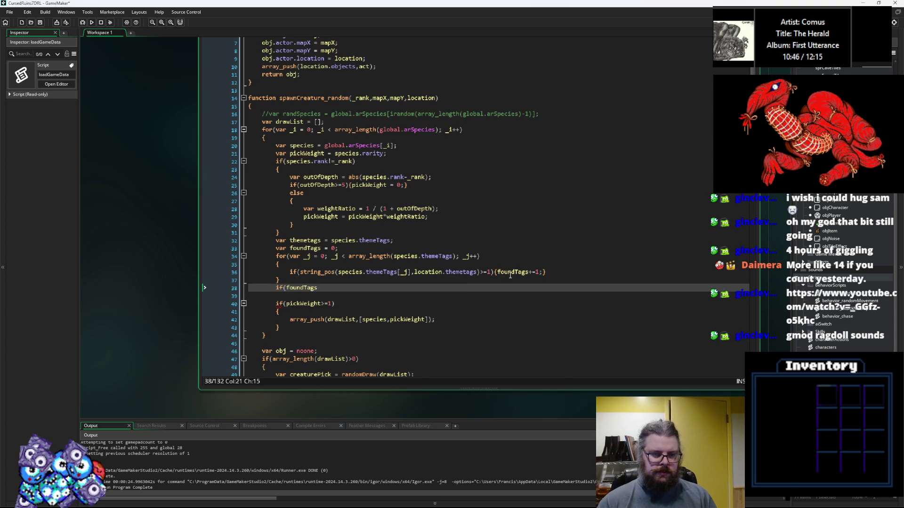
type("==0){")
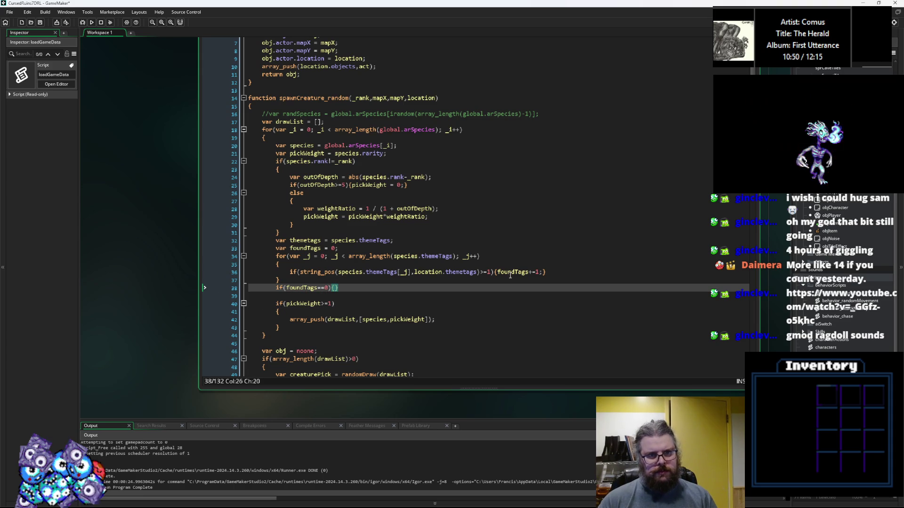
type("pickWeight ")
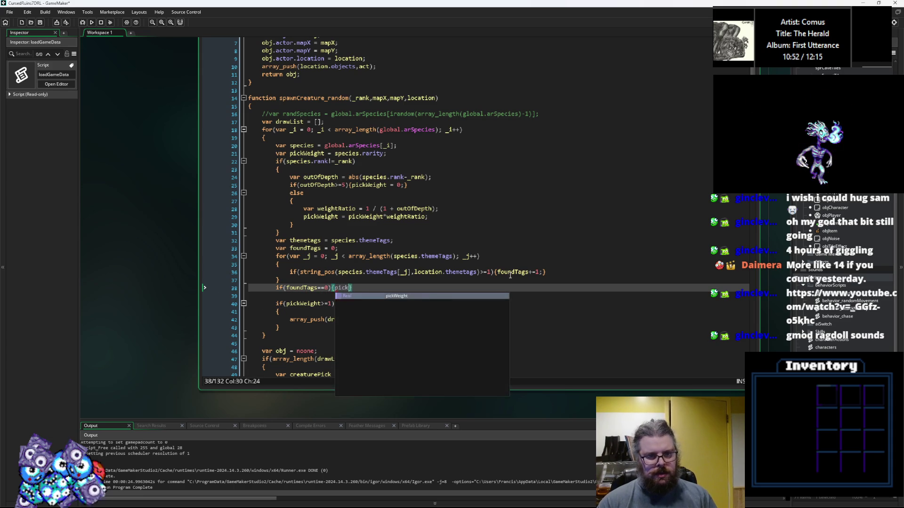
type("= pickWei")
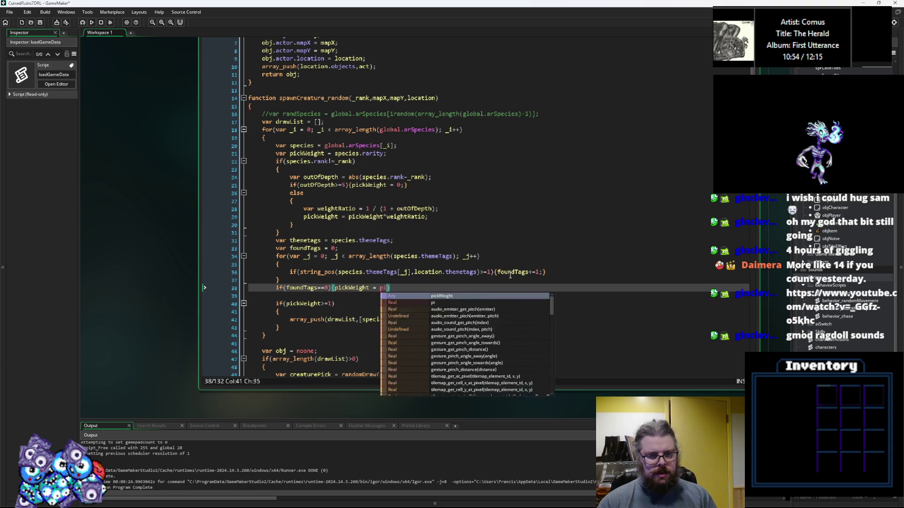
key("Return")
type("/")
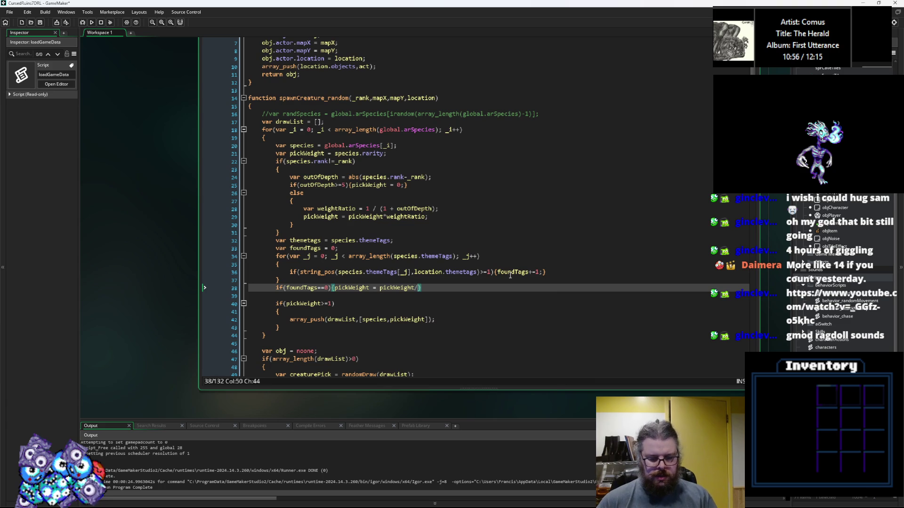
type("4;")
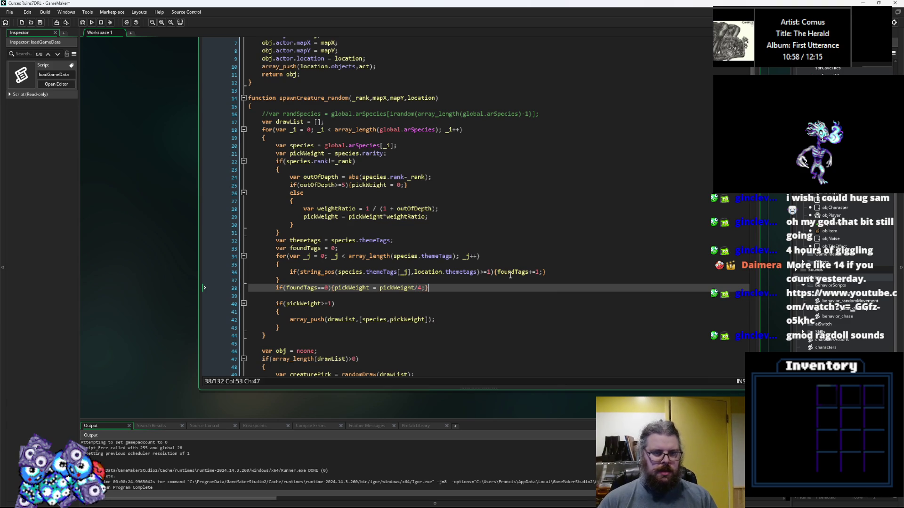
Step: Add if(foundTags>1){pickWeight = pickWeight*foundTags;} and save the spawnCreature script
key("Return")
type("if(foundTags")
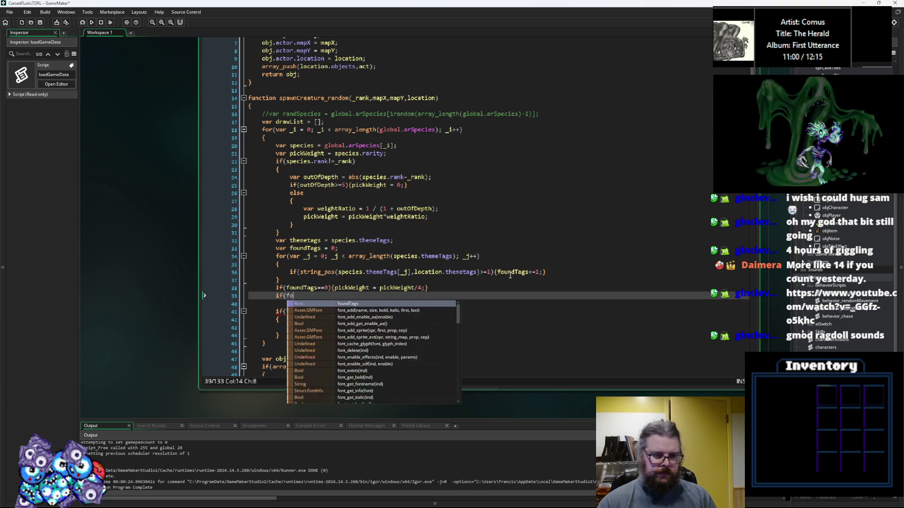
type(">1){}")
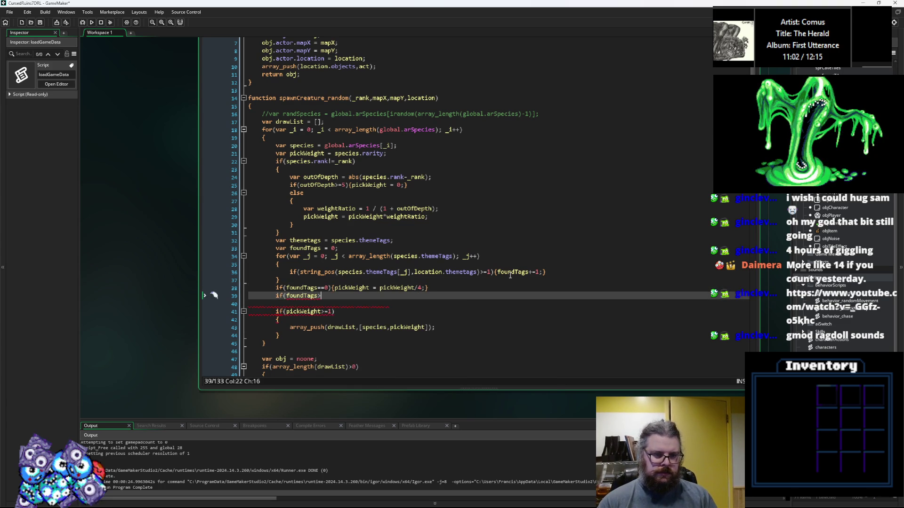
key("Left")
type("pickWeight")
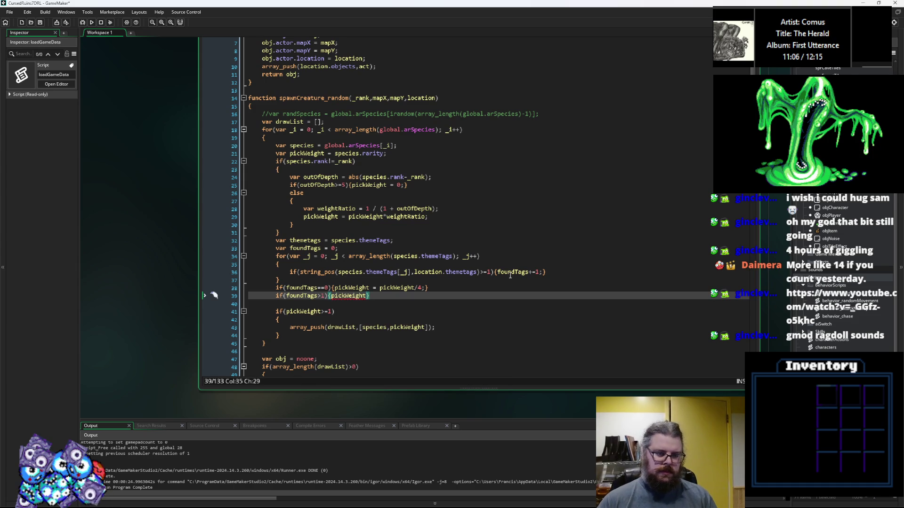
type(" = pick")
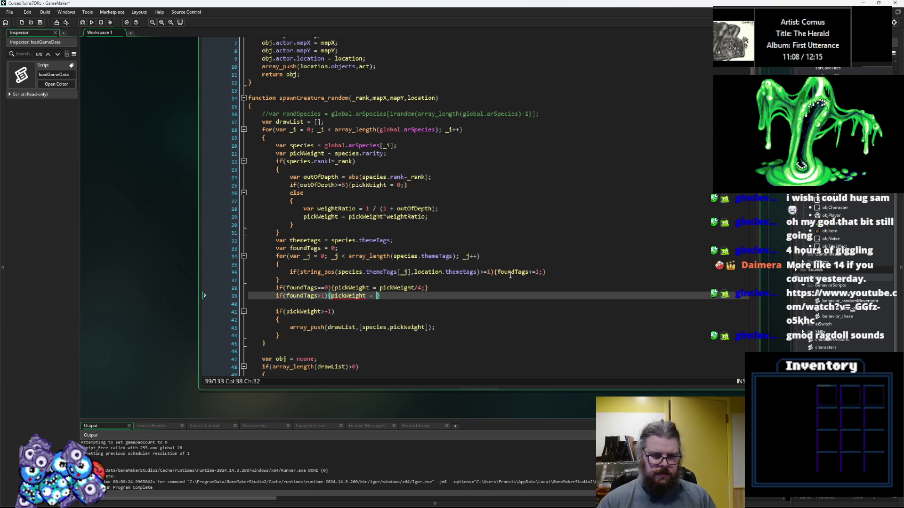
type("Weight")
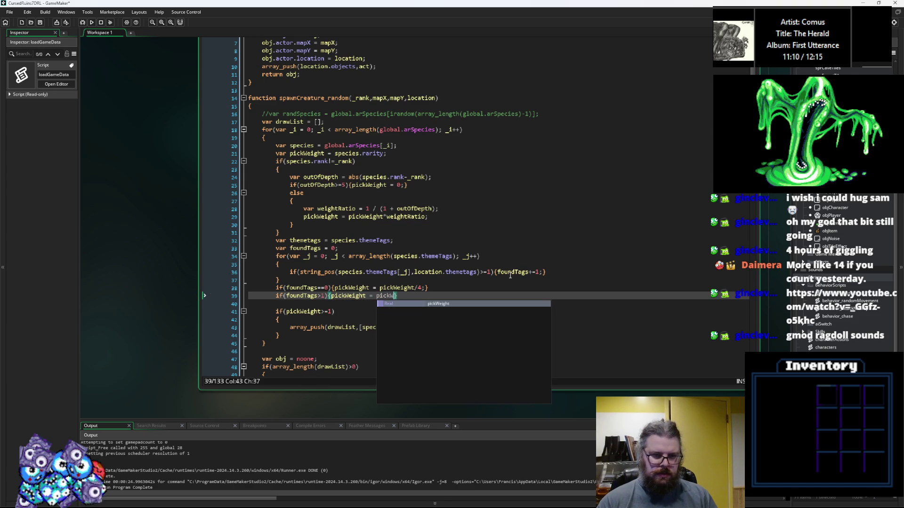
type("*")
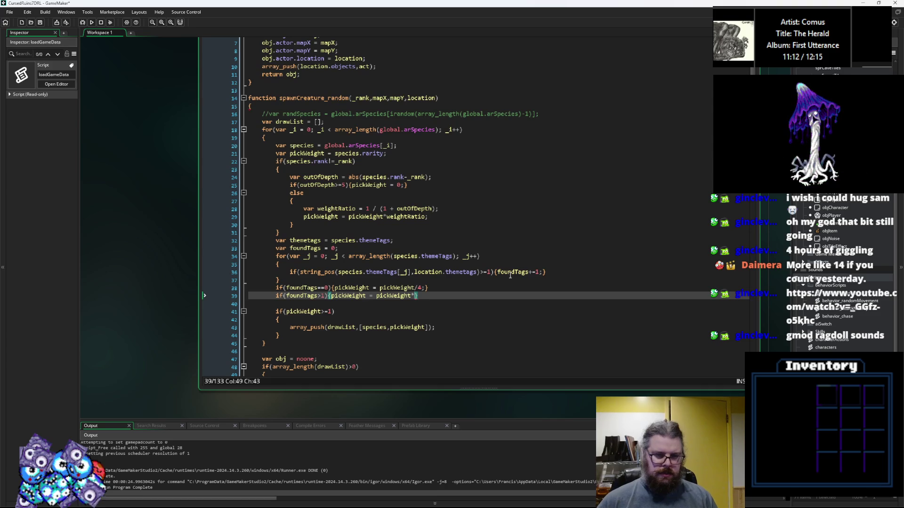
double_click(299, 296)
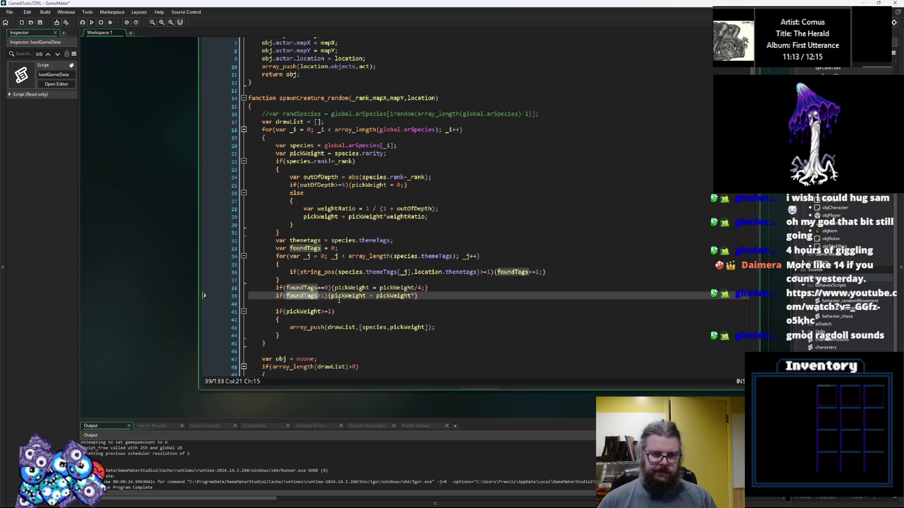
left_click(416, 296)
type("foundTags;")
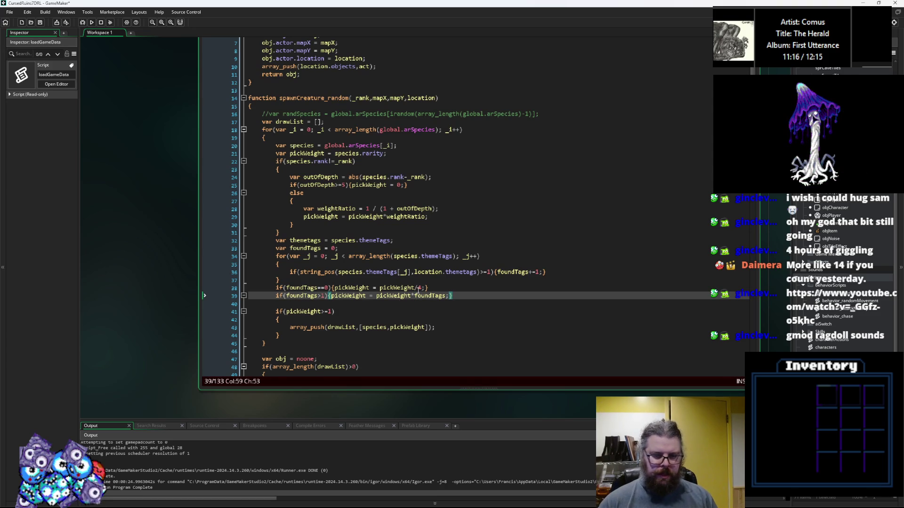
type("}")
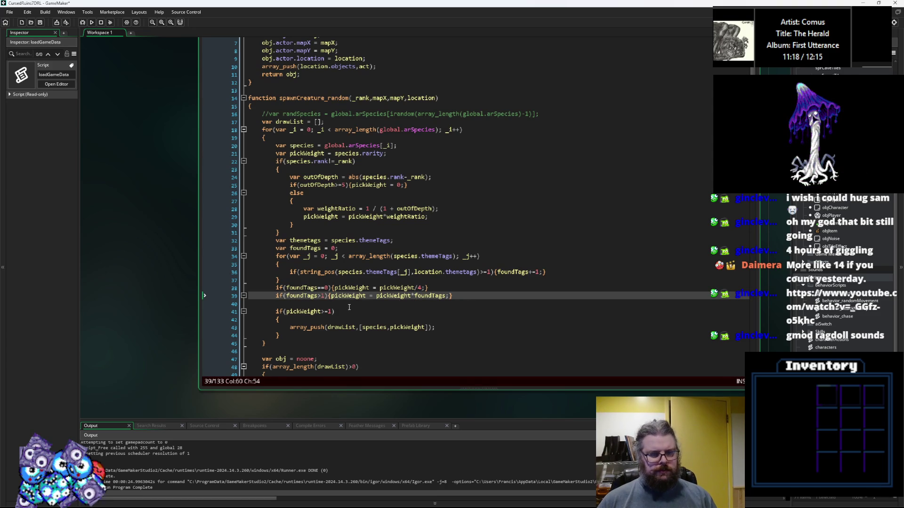
left_click(40, 24)
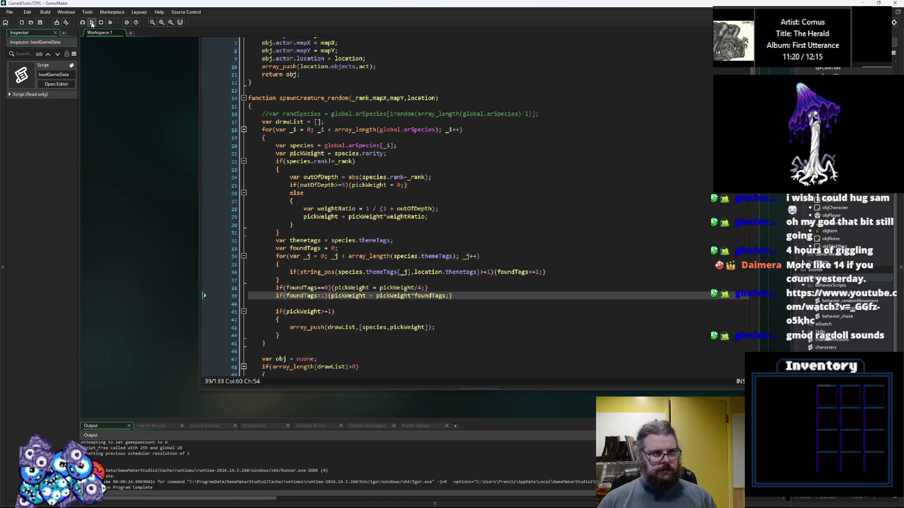
left_click(486, 233)
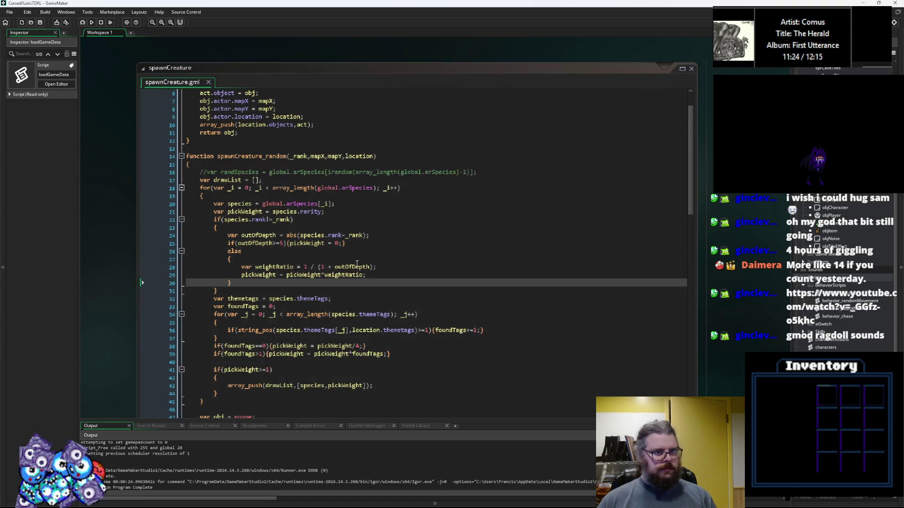
scroll(314, 233, "down", 3)
scroll(314, 232, "up", 2)
scroll(364, 197, "down", 2)
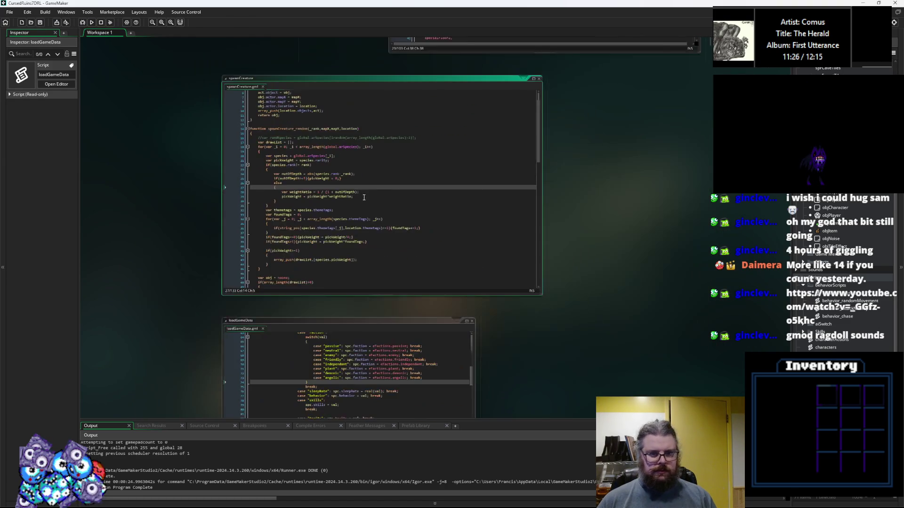
scroll(364, 198, "up", 5)
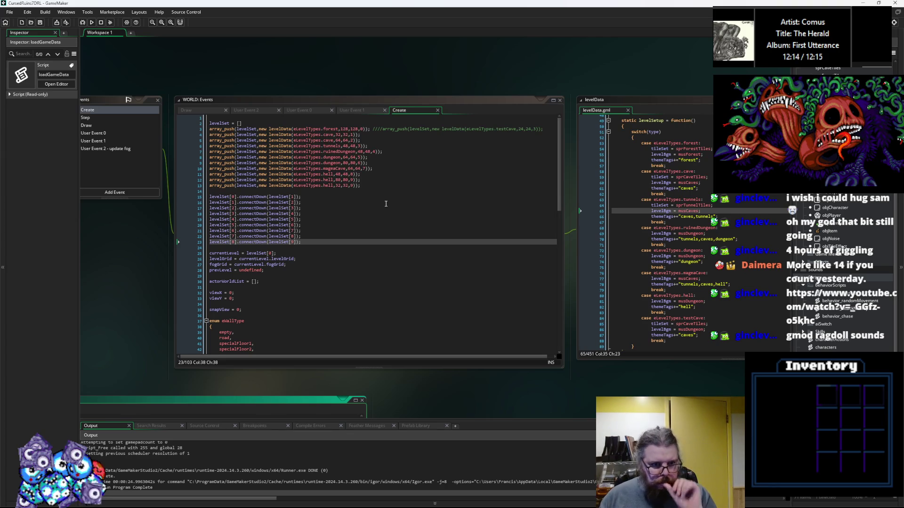
left_click(493, 253)
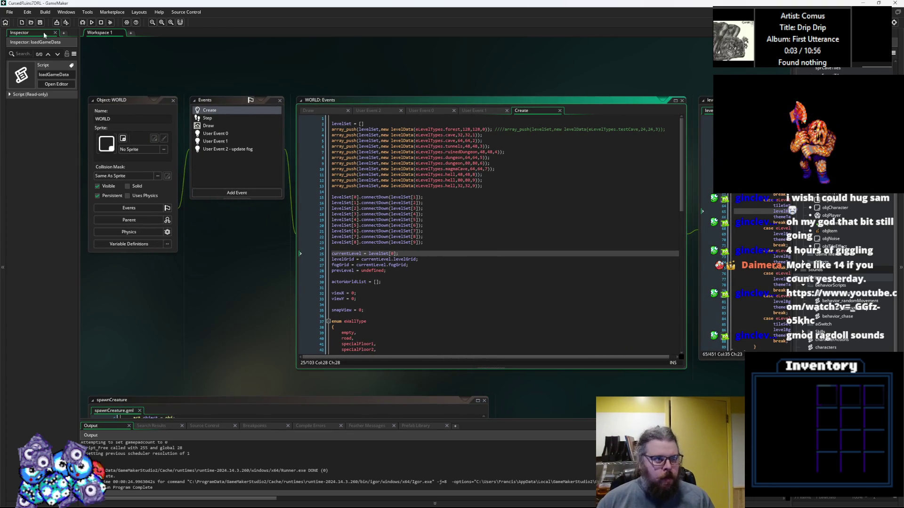
left_click(513, 242)
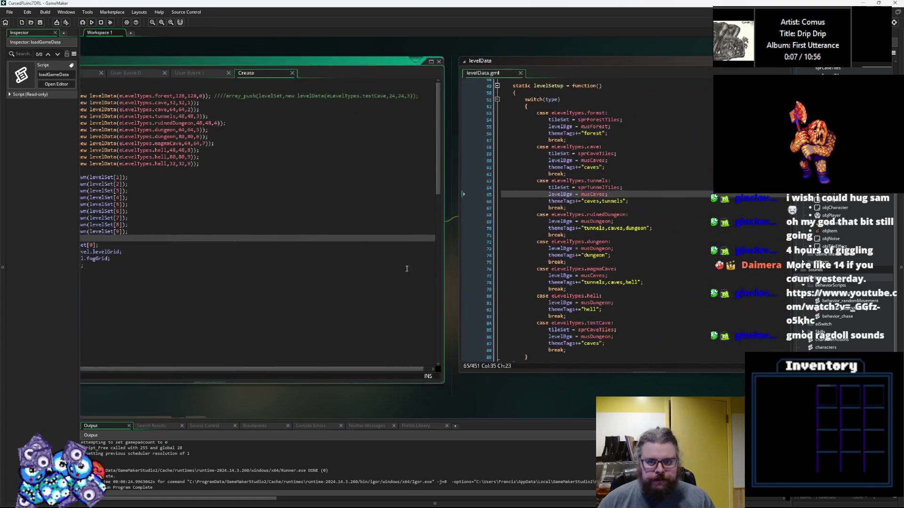
left_click(444, 307)
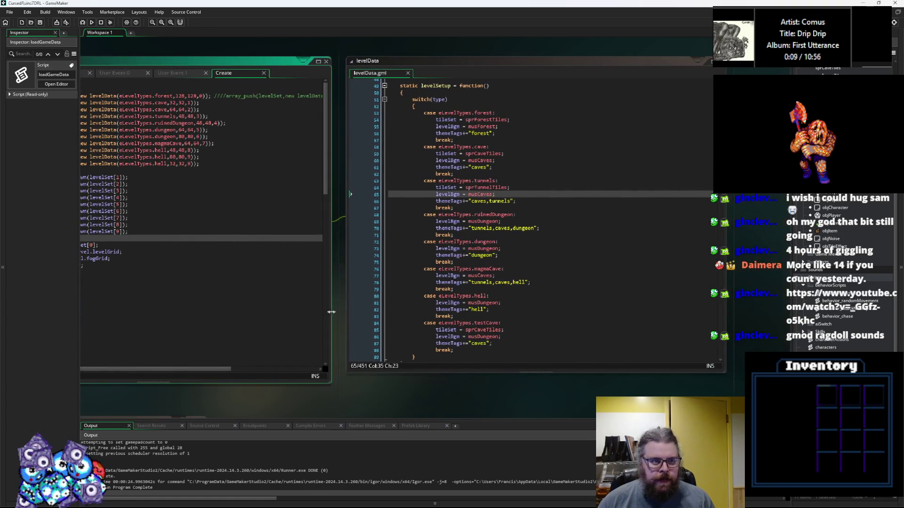
left_click(284, 129)
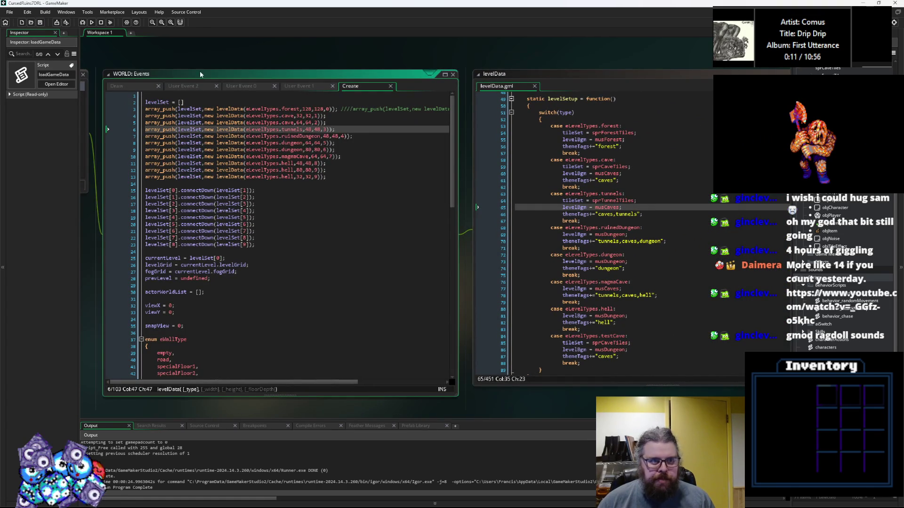
left_click(520, 320)
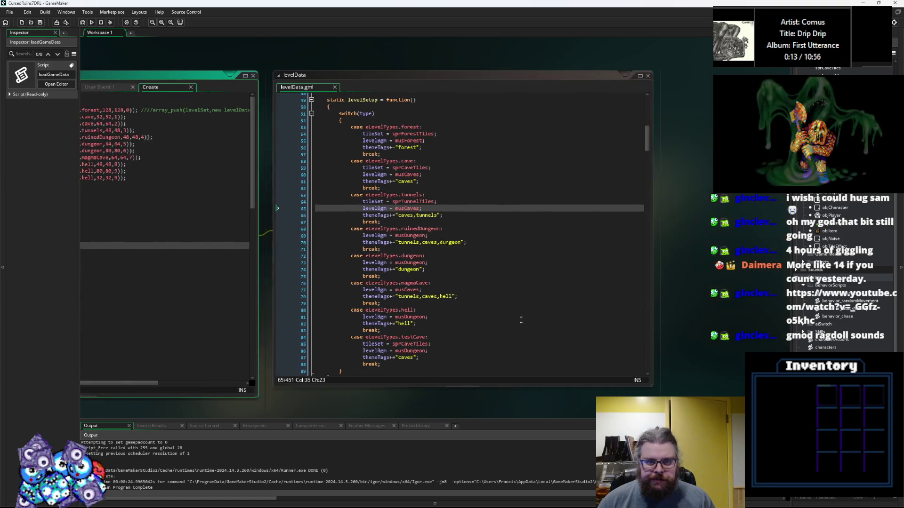
scroll(521, 320, "down", 5)
left_click(335, 200)
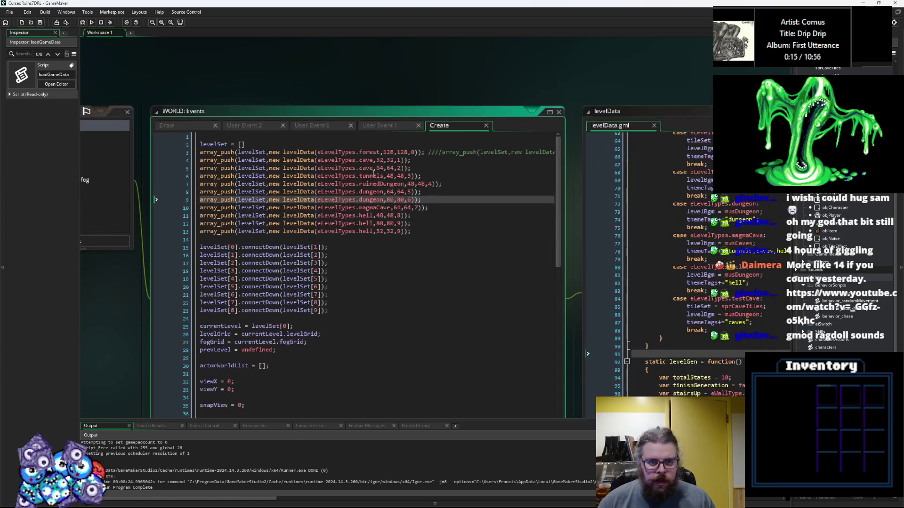
Step: Change line 11's level type to choose(eLevelTypes.magmaCave, eLevelTypes.hell)
left_click(335, 169)
type("c")
key("BackSpace")
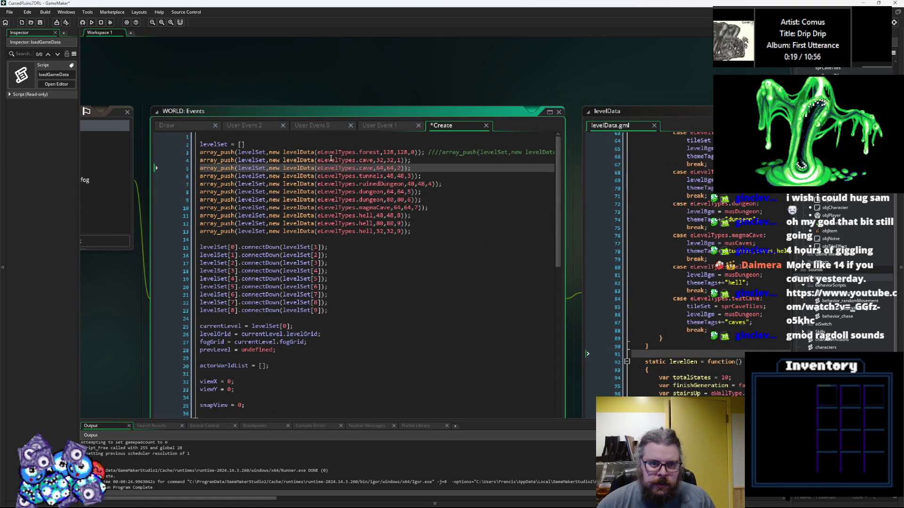
key("Down")
key("Down")
key("Down")
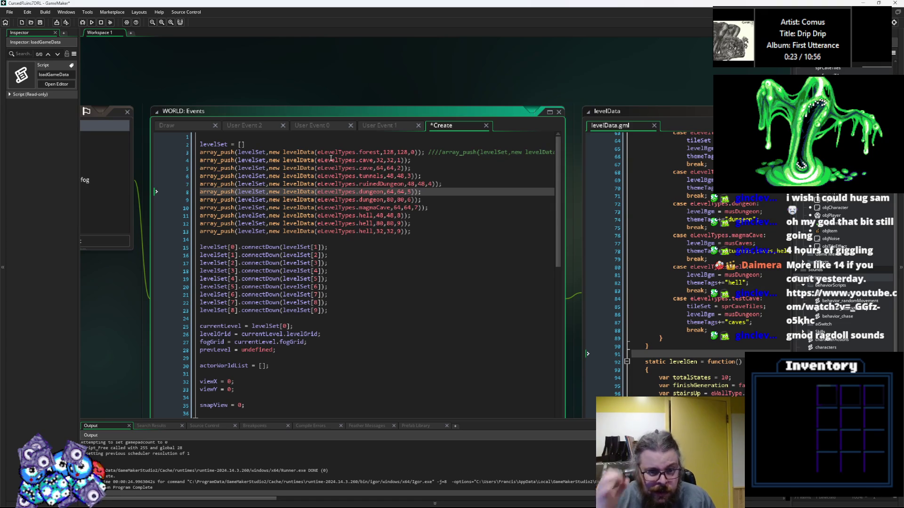
key("Down")
key("Down")
key("Down")
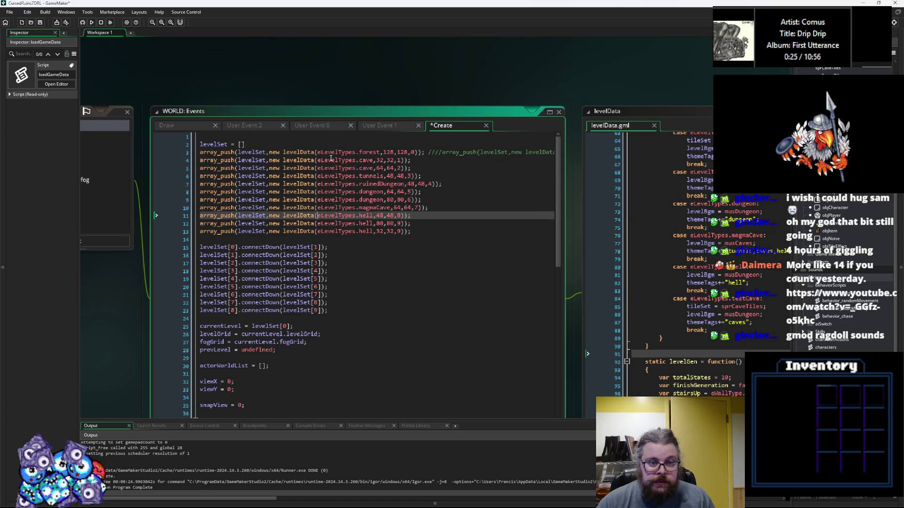
type("choose(")
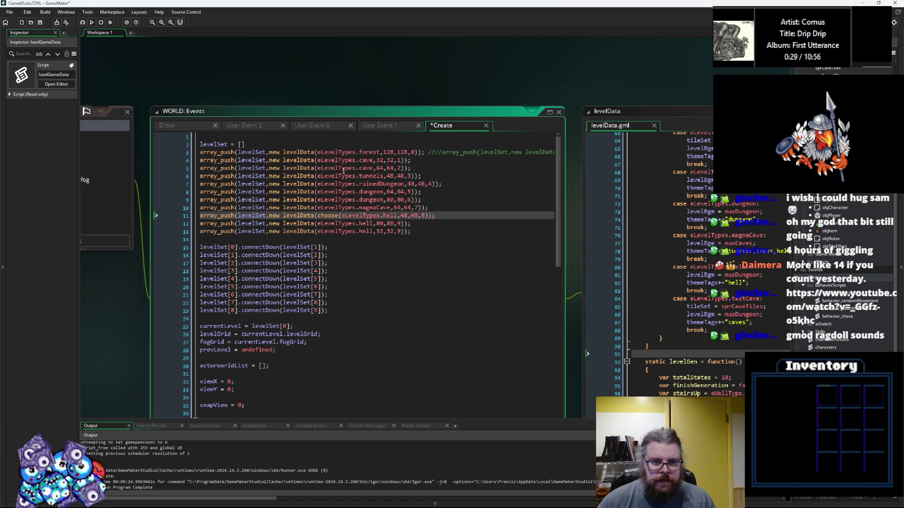
left_click_drag(391, 207, 316, 210)
key("ctrl+c")
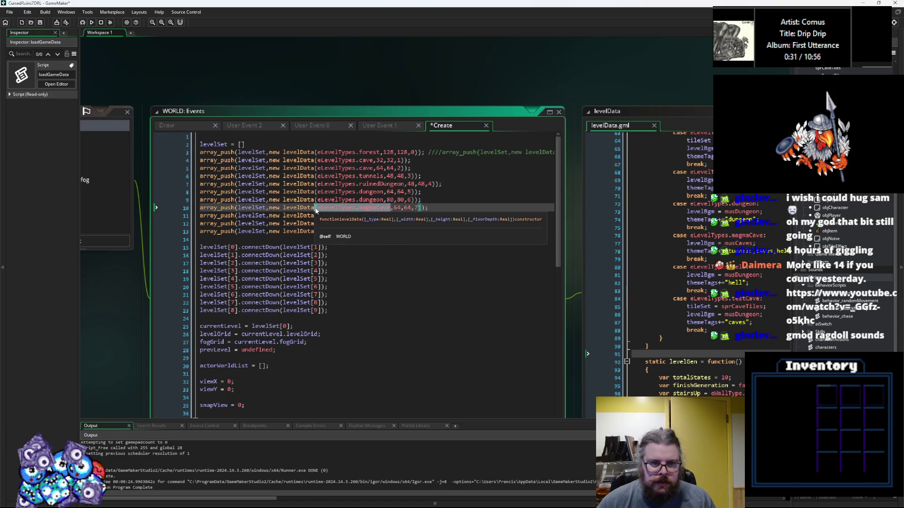
left_click(344, 216)
key("ctrl+v")
type(",")
key("ctrl+Right")
key("ctrl+Right")
key("ctrl+Right")
type(")")
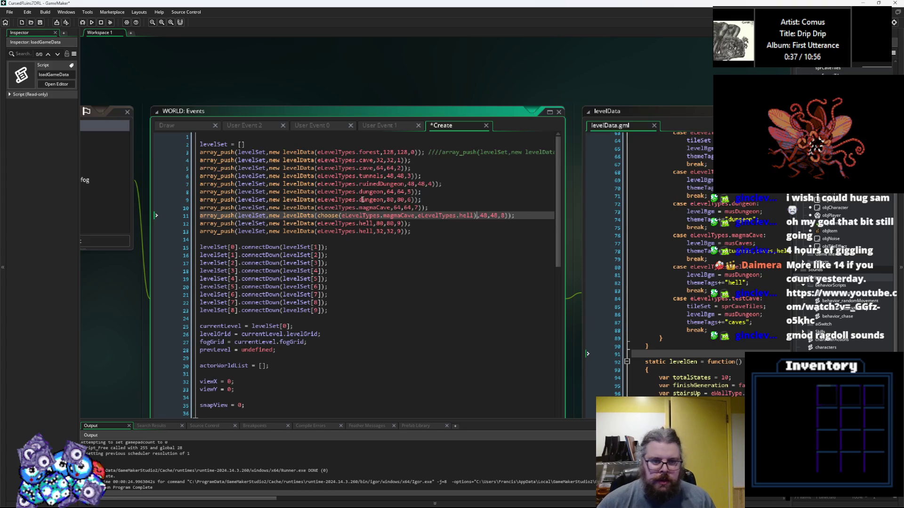
Step: Change line 8's level type to choose(eLevelTypes.ruinedDungeon, eLevelTypes.dungeon)
left_click_drag(419, 218, 319, 223)
key("ctrl+c")
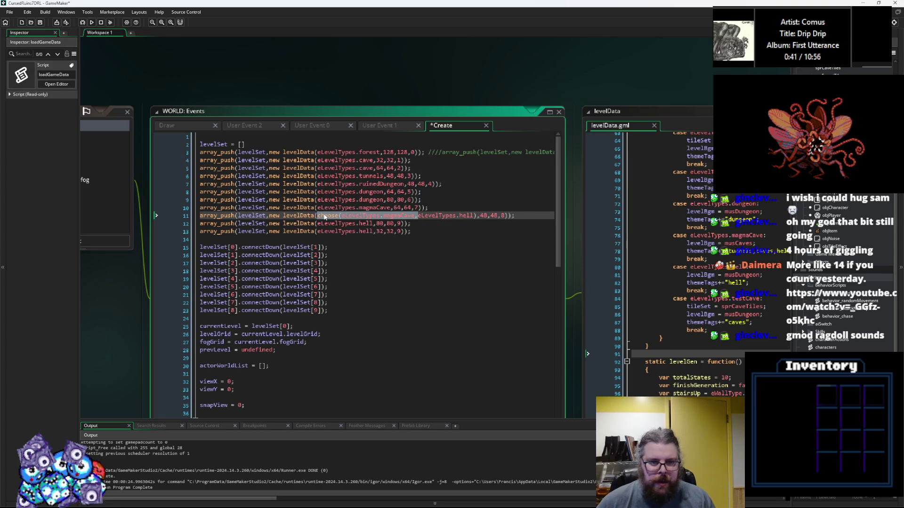
left_click(322, 202)
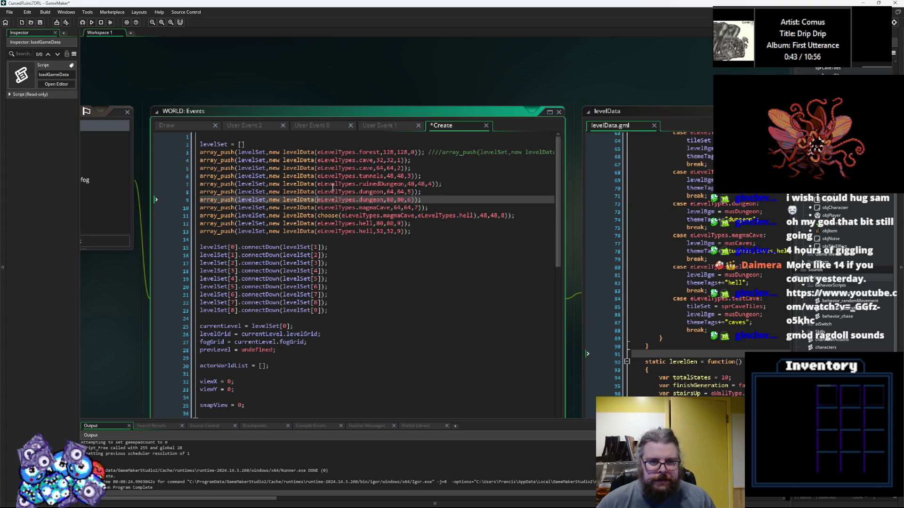
left_click(319, 192)
key("ctrl+v")
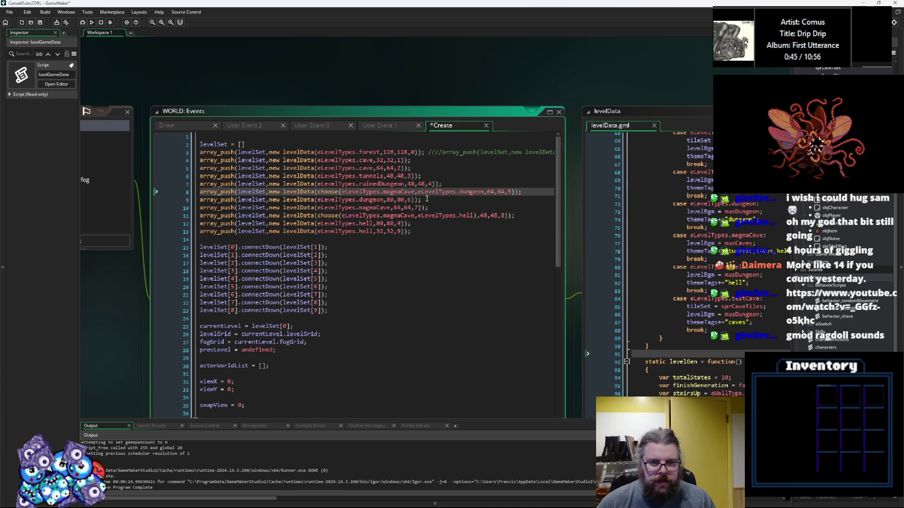
left_click(484, 192)
type(")")
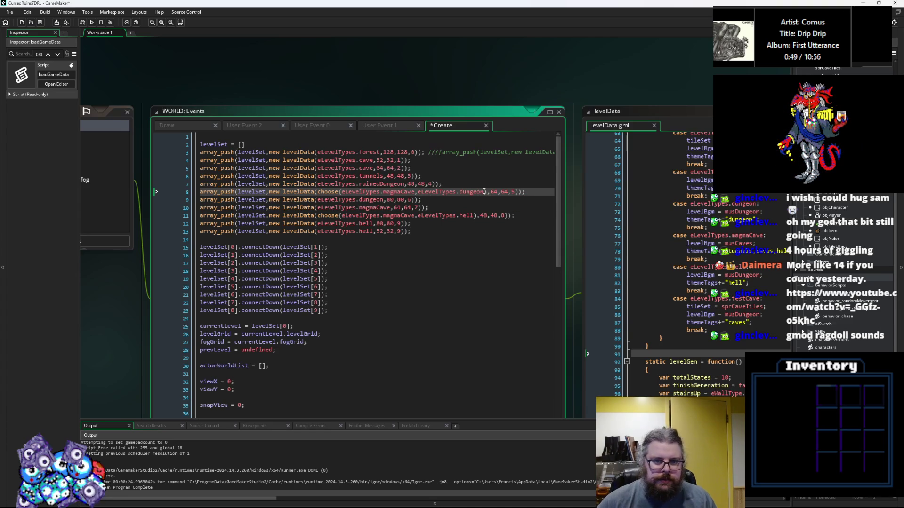
double_click(381, 184)
key("ctrl+c")
double_click(398, 192)
key("ctrl+v")
Step: Review both choose() entries and return the caret to the end of the last hell entry
left_click(403, 230)
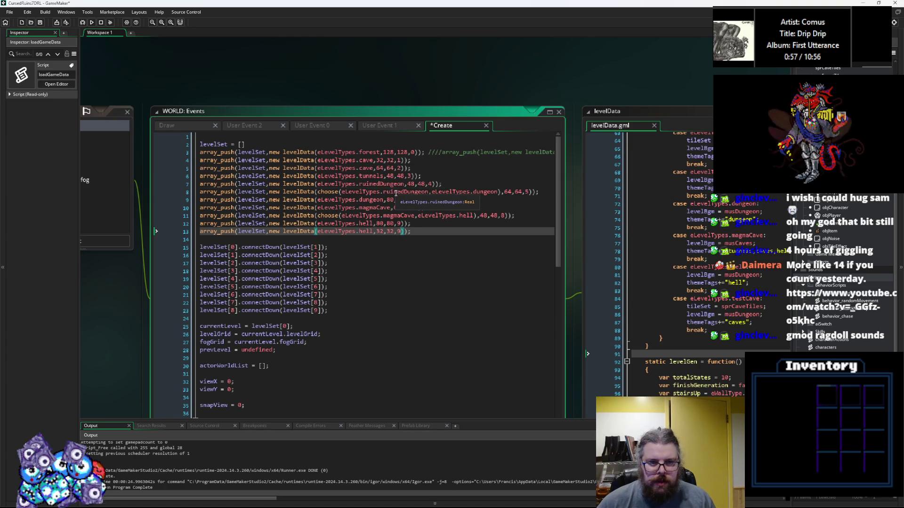
left_click(395, 191)
left_click(402, 208)
left_click(429, 238)
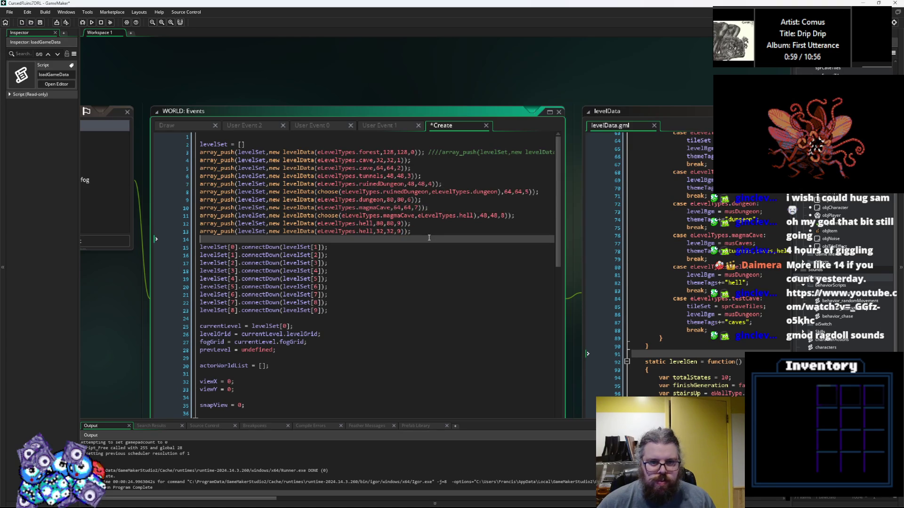
left_click(415, 227)
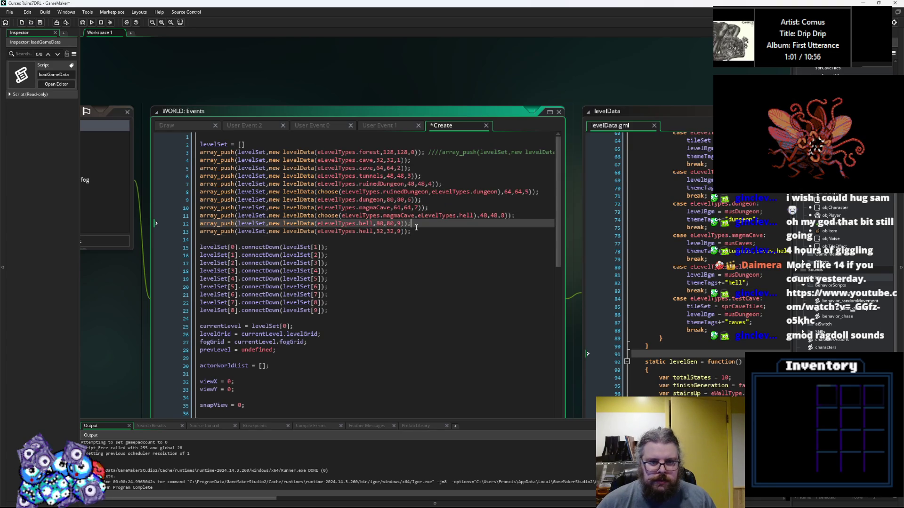
left_click(420, 237)
left_click(431, 232)
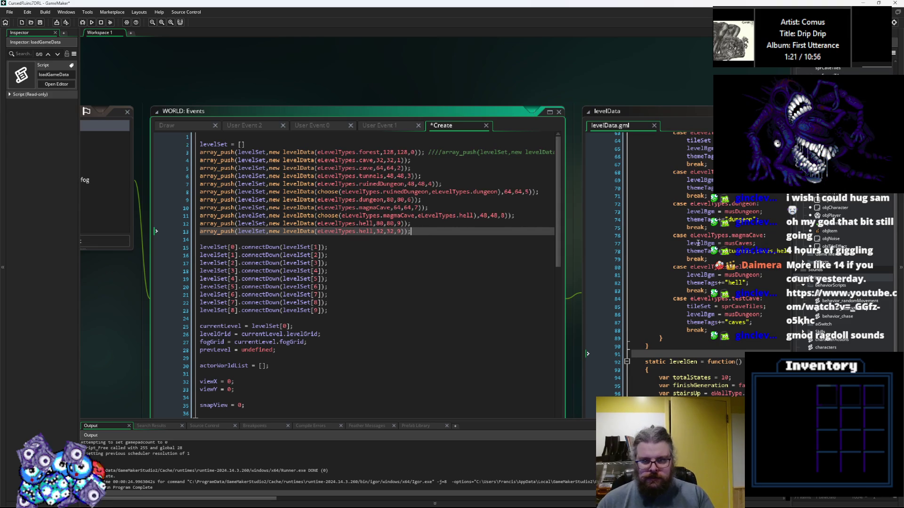
Step: Paste a duplicate case eLevelTypes.hell block below the original in levelSetup
left_click(708, 290)
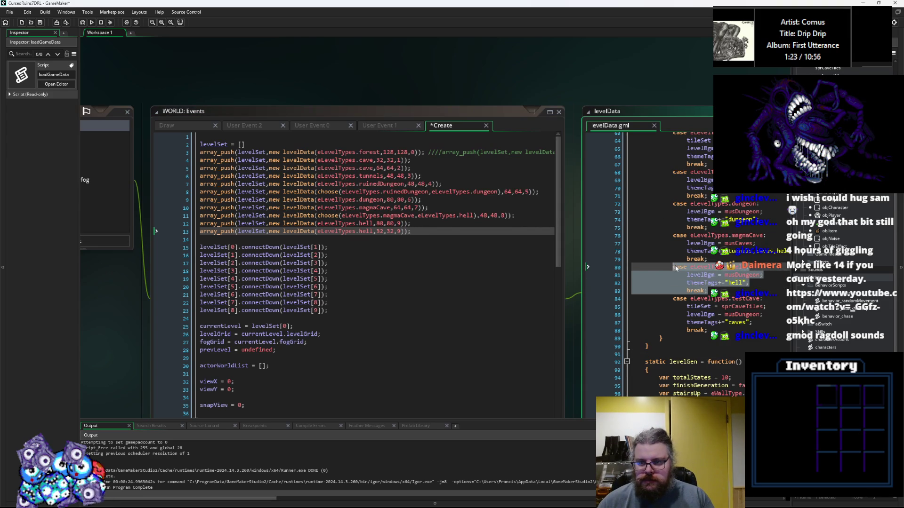
key("ctrl+v")
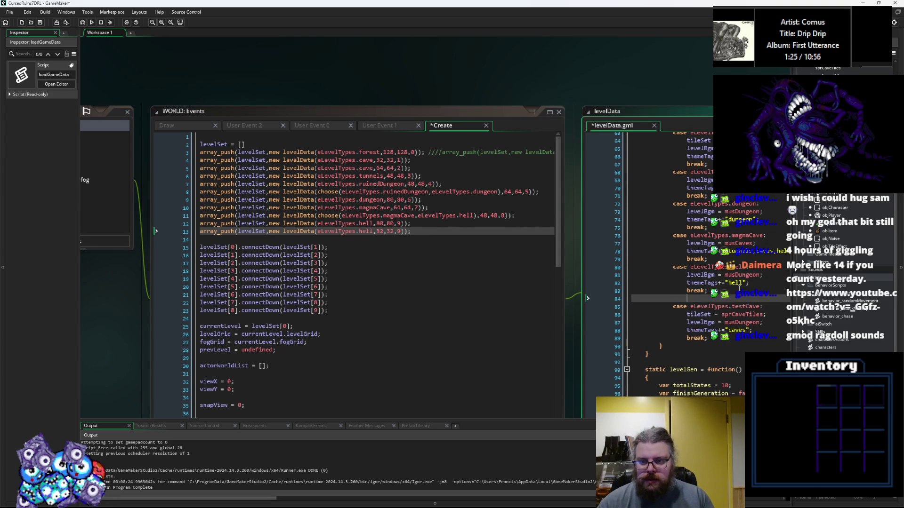
Step: Rename the duplicated case label from eLevelTypes.hell to eLevelTypes.finalFloor
double_click(739, 299)
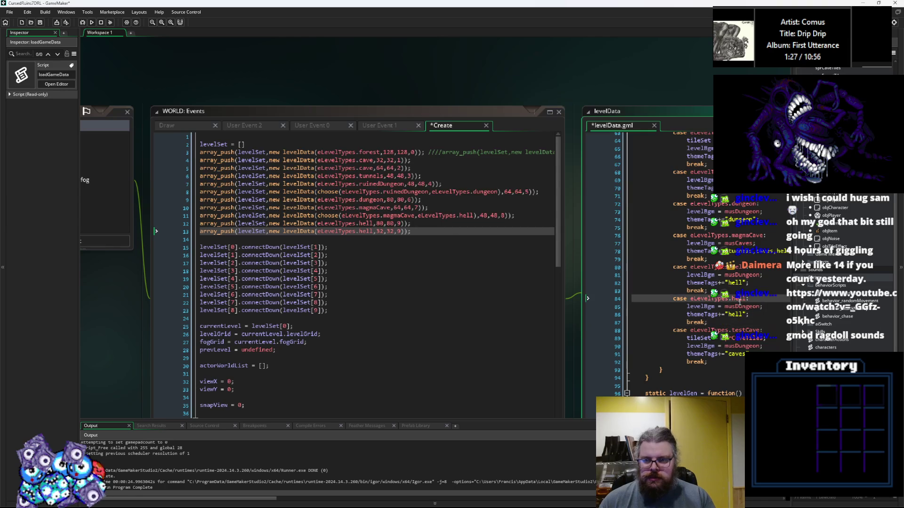
type("final")
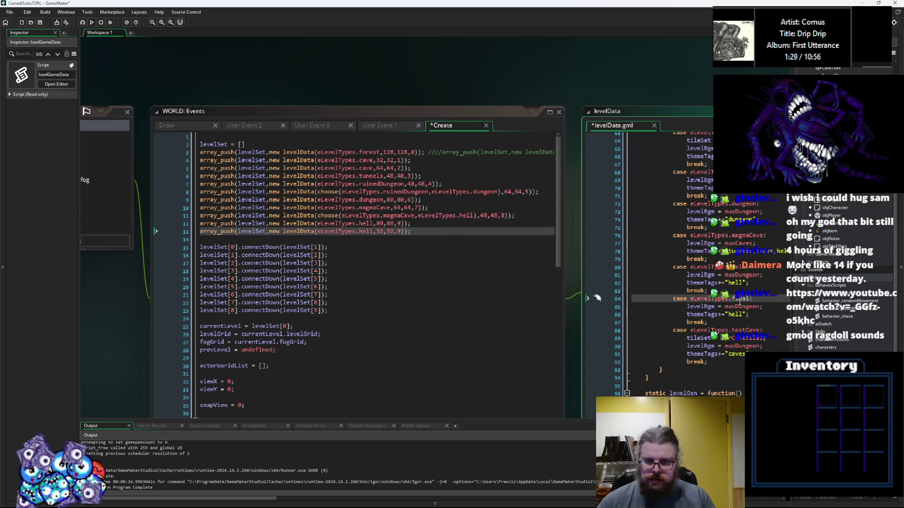
left_click_drag(597, 298, 424, 298)
scroll(536, 198, "up", 12)
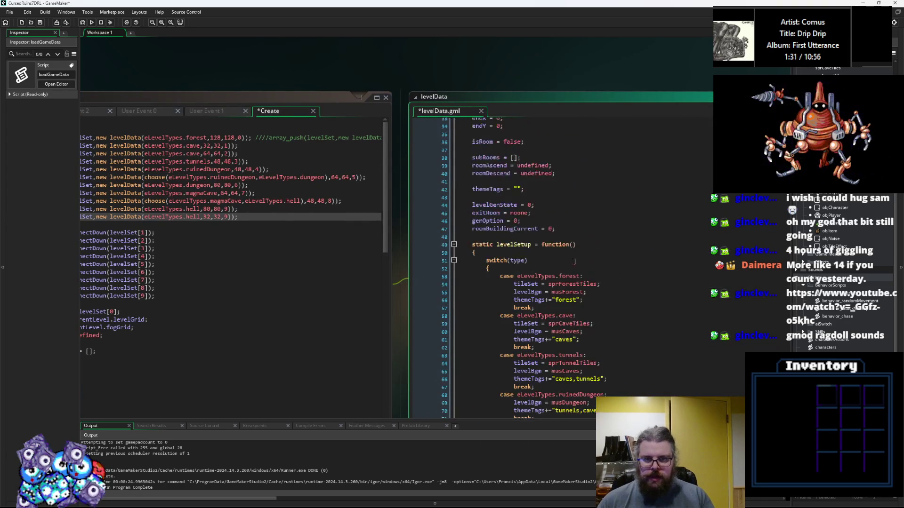
scroll(536, 199, "up", 3)
scroll(561, 260, "down", 7)
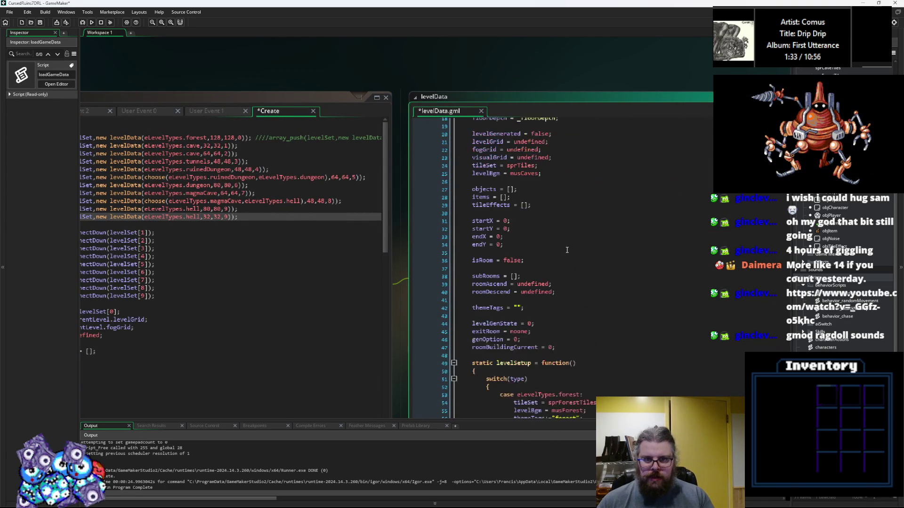
scroll(561, 260, "down", 7)
left_click(576, 269)
left_click_drag(586, 319, 499, 266)
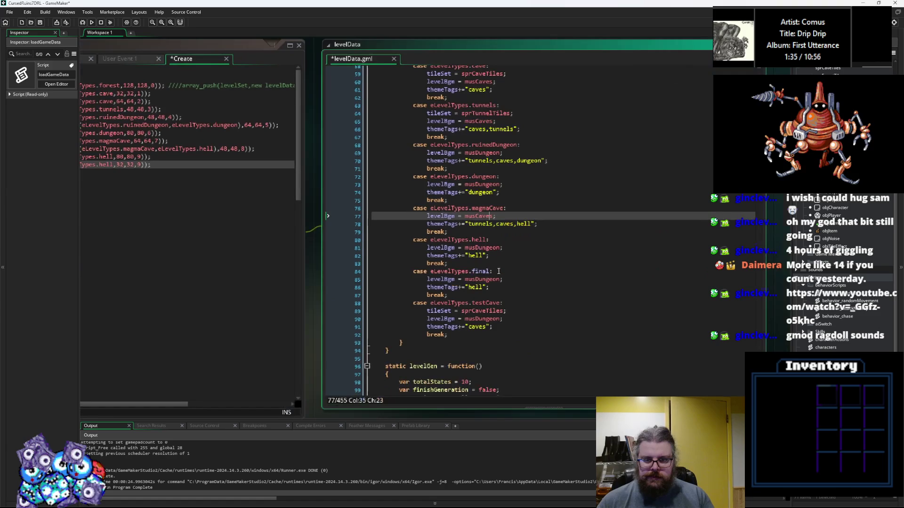
left_click(488, 271)
type("Floor")
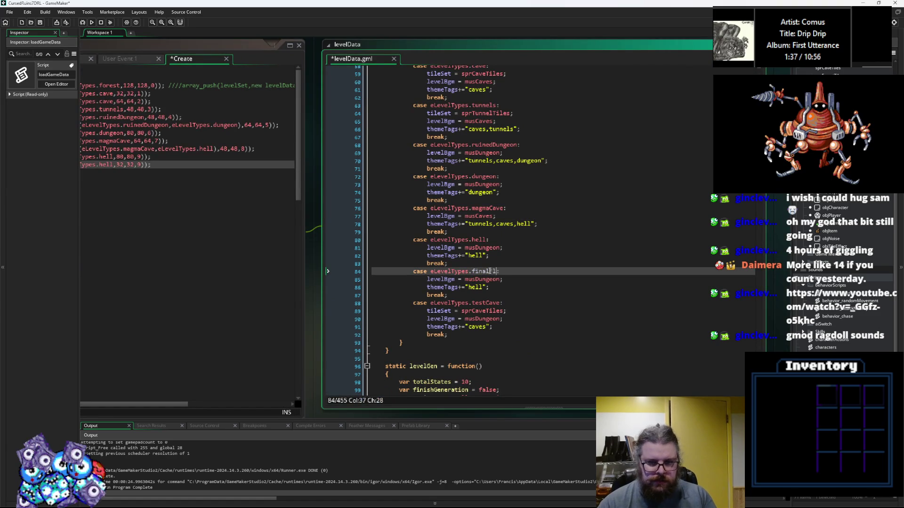
Step: Add finalFloor after hell in the eLevelTypes enum and save both scripts
scroll(490, 271, "up", 19)
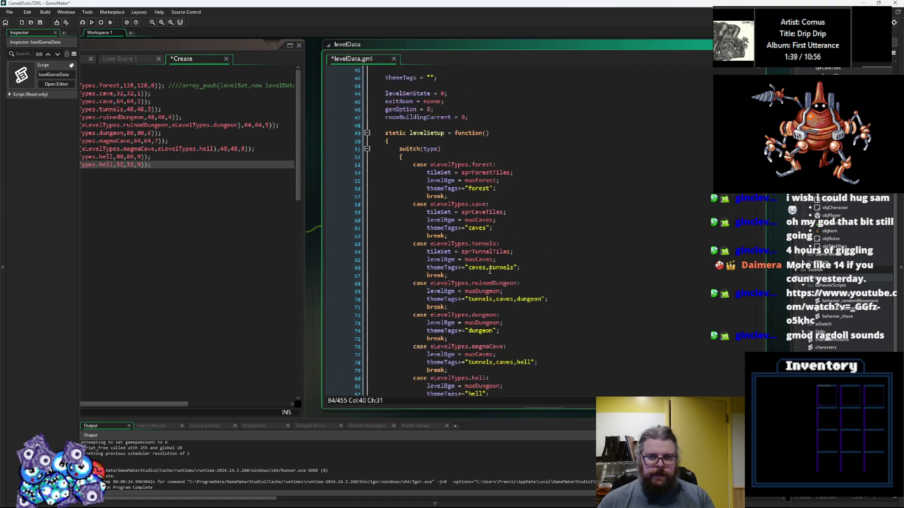
left_click(413, 134)
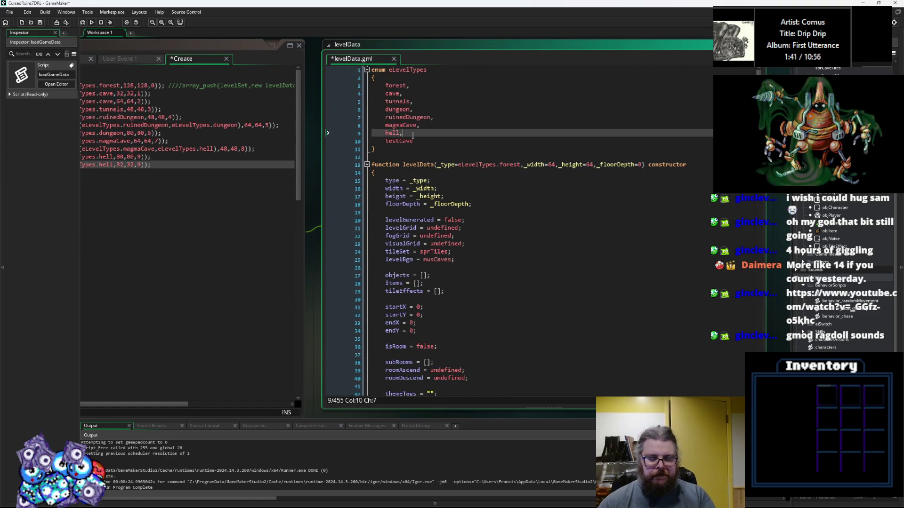
key("Return")
type("finalFloor,")
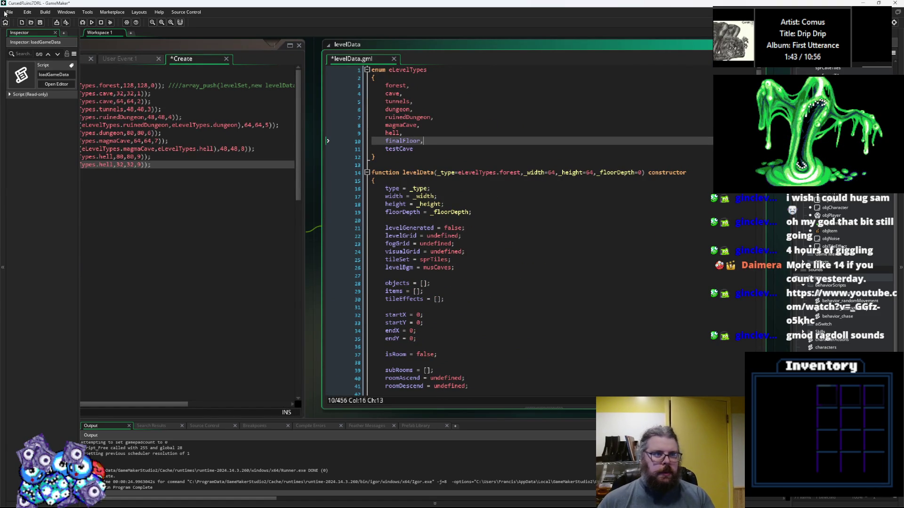
left_click(40, 22)
left_click_drag(149, 223, 490, 214)
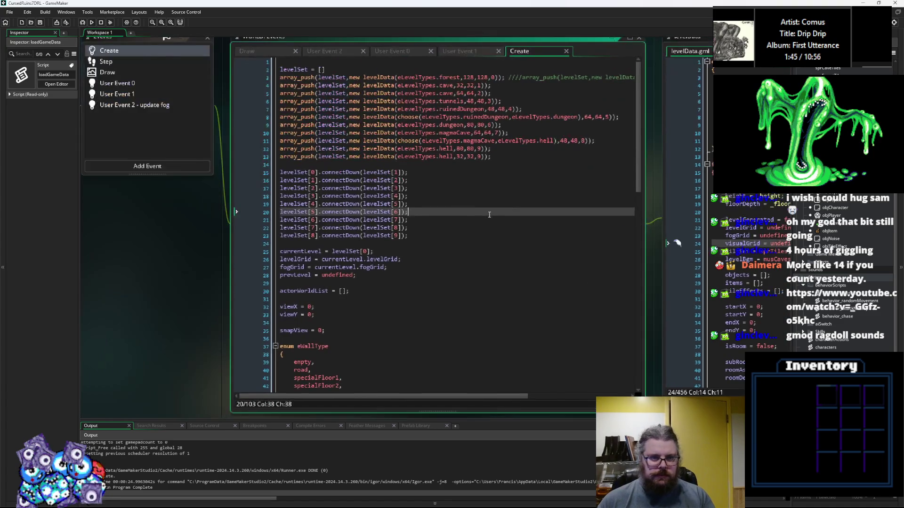
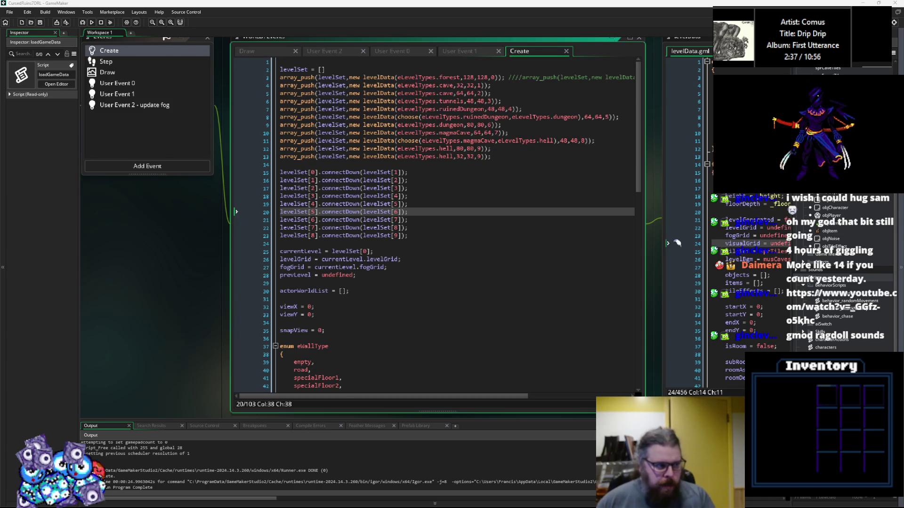
Step: Review the level setup, level connection and view position lines in the WORLD Create code
left_click(513, 274)
left_click(408, 213)
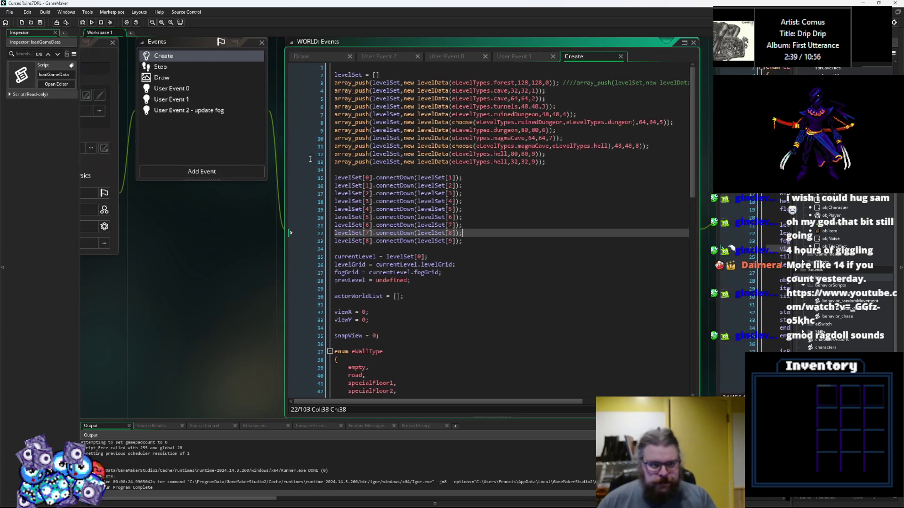
scroll(433, 225, "up", 3)
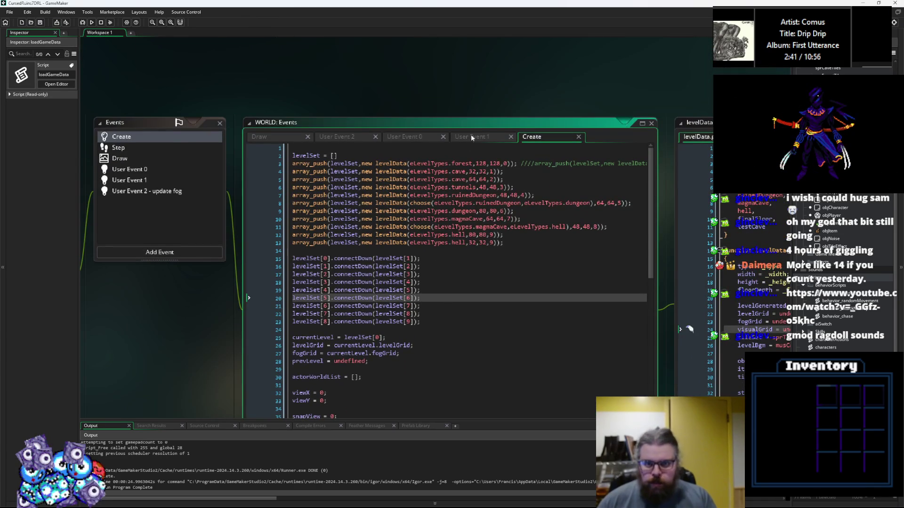
left_click(420, 306)
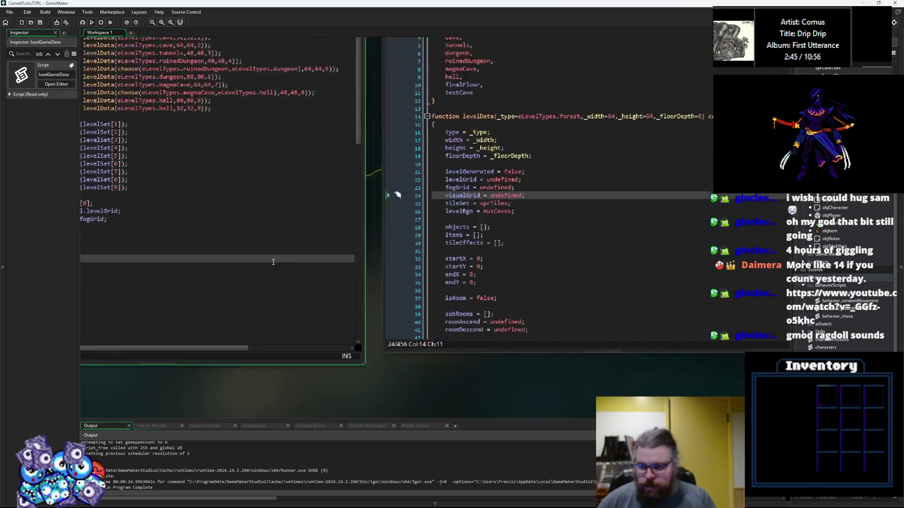
left_click(545, 299)
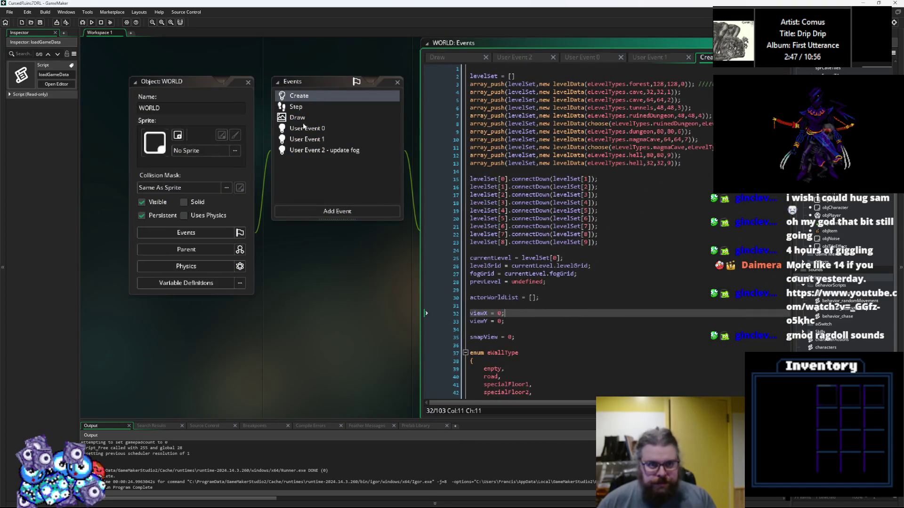
Step: Look over the WORLD object's User Event 1 turn-tick code and its User Event 0 code
left_click(321, 149)
left_click(307, 139)
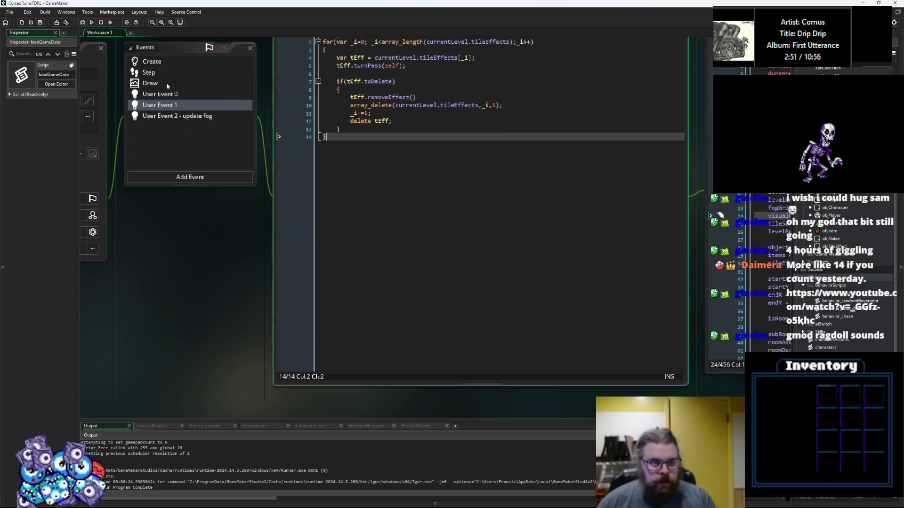
left_click(160, 94)
Step: Browse the spawnCreature and loadGameData scripts, enlarge the loadGameData window, then return to WORLD's events
left_click(466, 302)
scroll(430, 237, "down", 10)
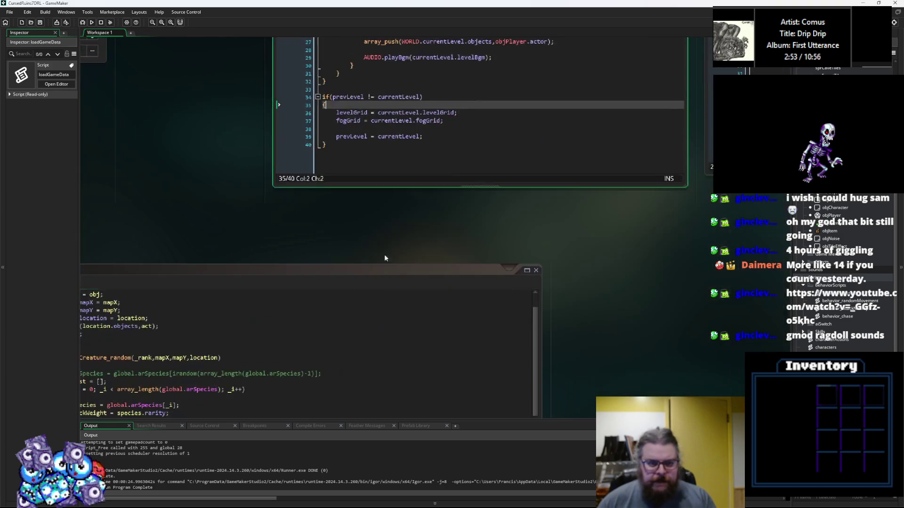
left_click(581, 266)
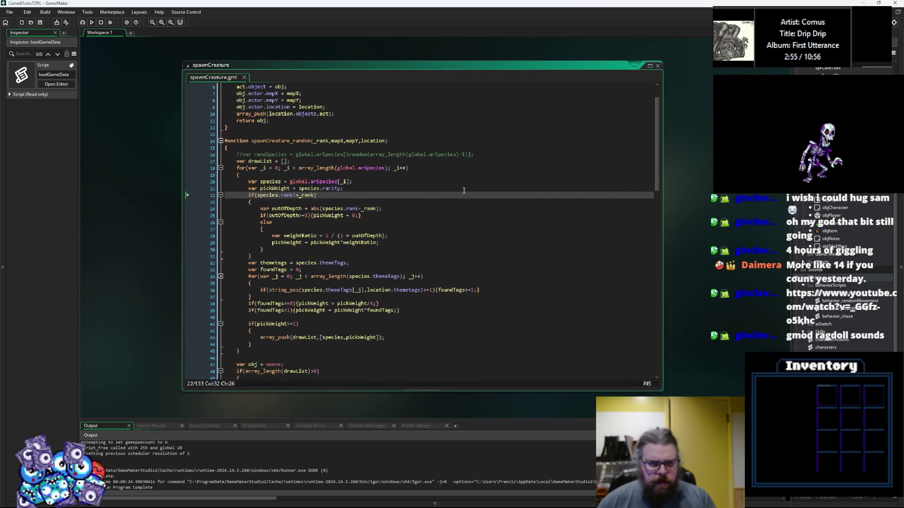
scroll(445, 205, "down", 10)
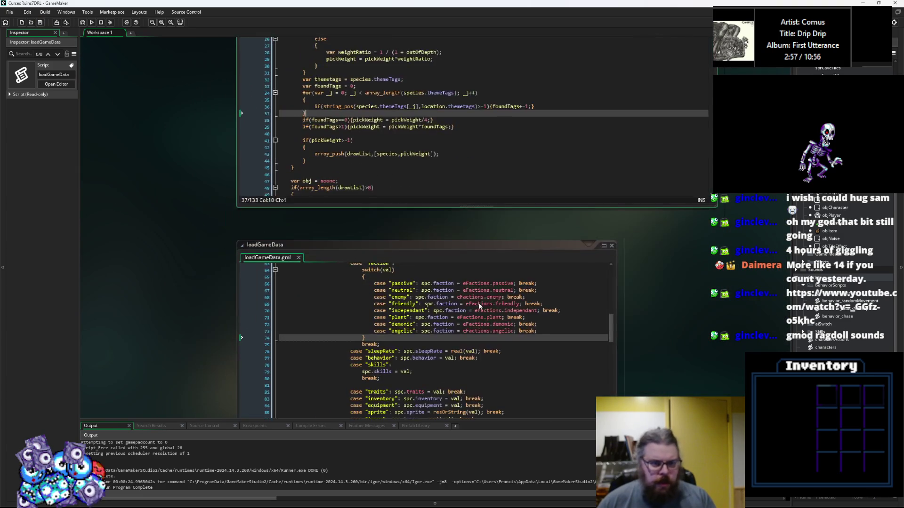
left_click(445, 206)
left_click(517, 323)
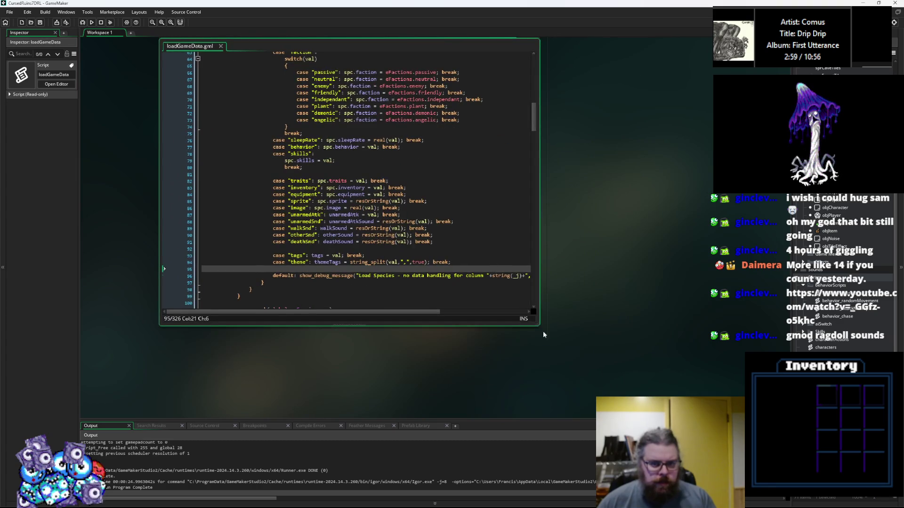
left_click_drag(539, 325, 716, 379)
left_click(464, 263)
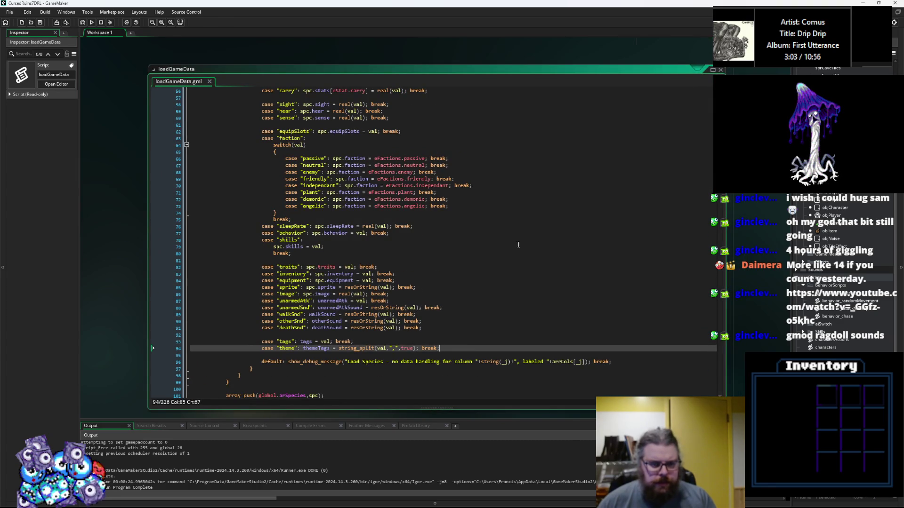
scroll(509, 256, "up", 10)
left_click(483, 278)
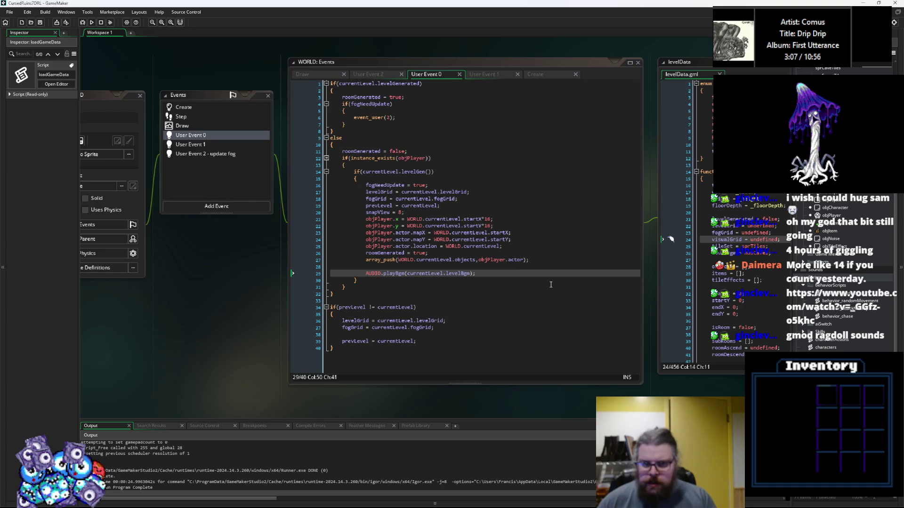
Step: Back in Aseprite, show the CaveTiles layer again and step to frame 4
key("alt+Tab")
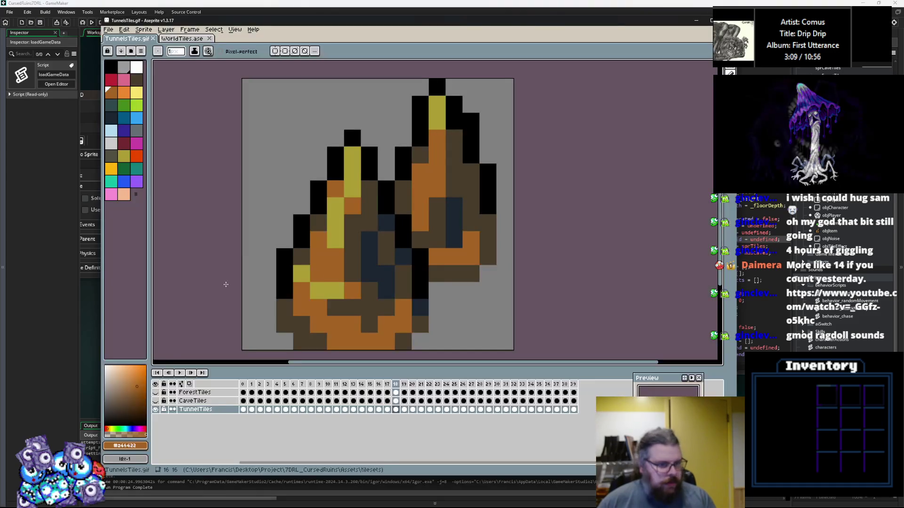
key("Left")
key("Left")
key("Left")
key("Left")
key("Left")
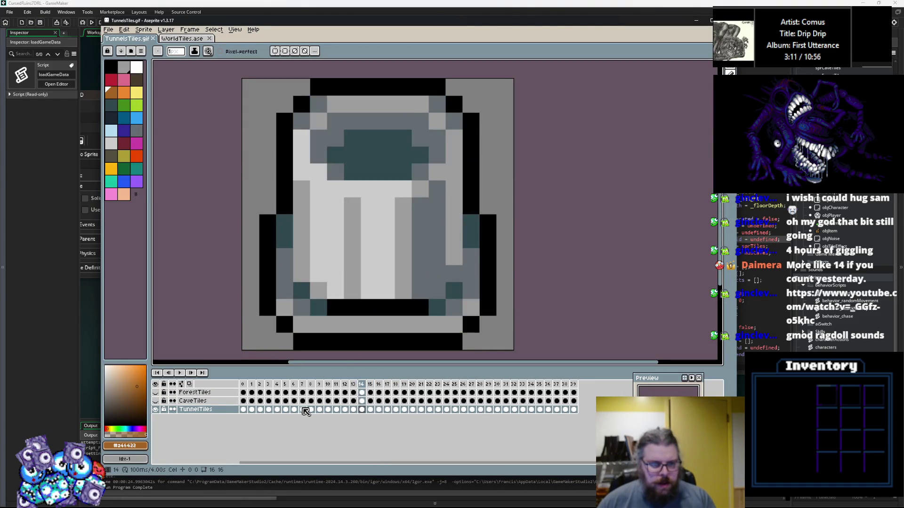
left_click(160, 402)
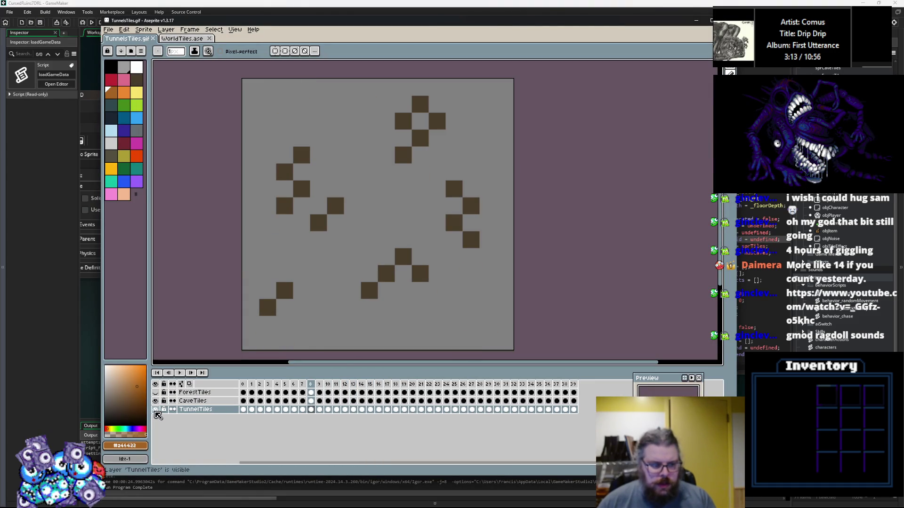
key("Left")
key("Left")
key("Left")
key("Left")
key("Left")
key("Left")
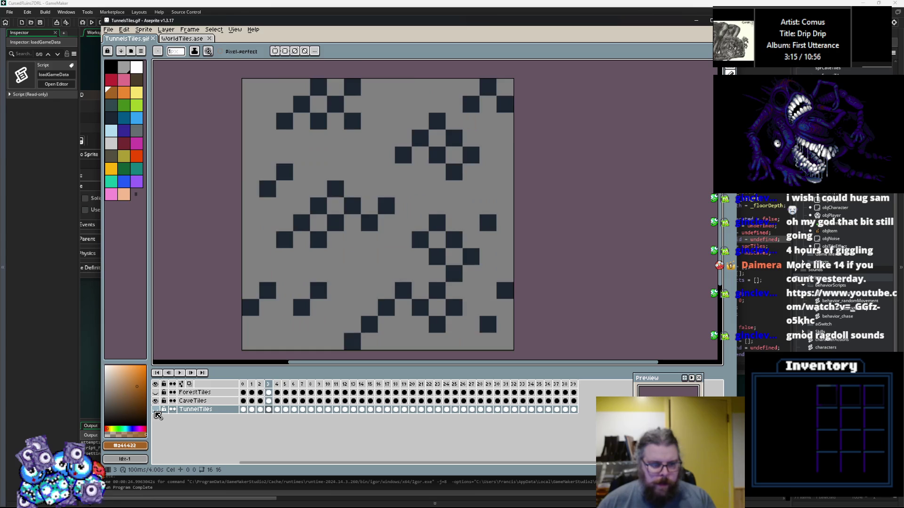
key("Right")
key("Right")
key("Right")
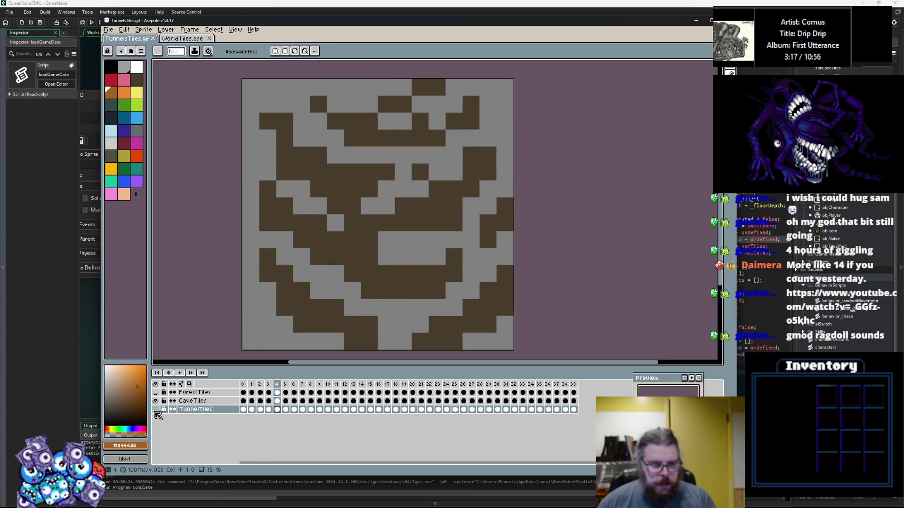
Step: Paint-bucket the brown tiles in CaveTiles frames 4 and 5 with dark navy #1b2632
key("g")
key("Left")
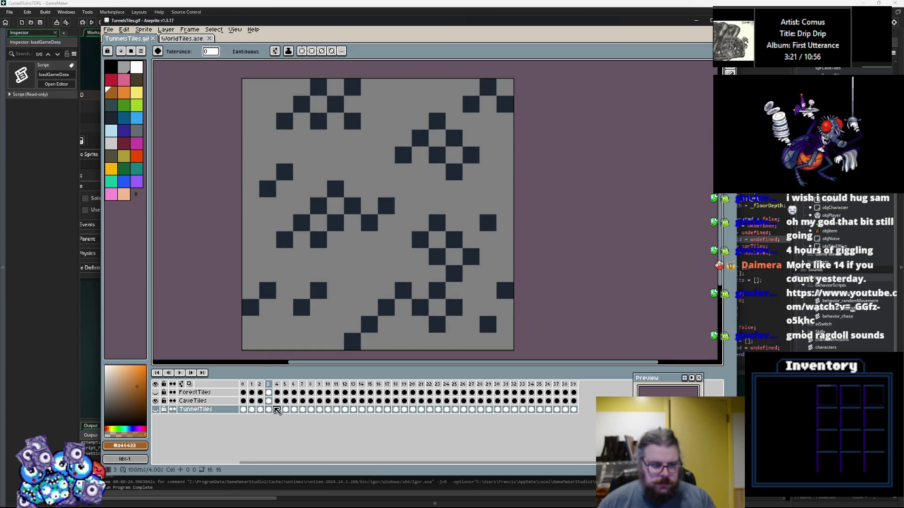
left_click(268, 401)
key("Right")
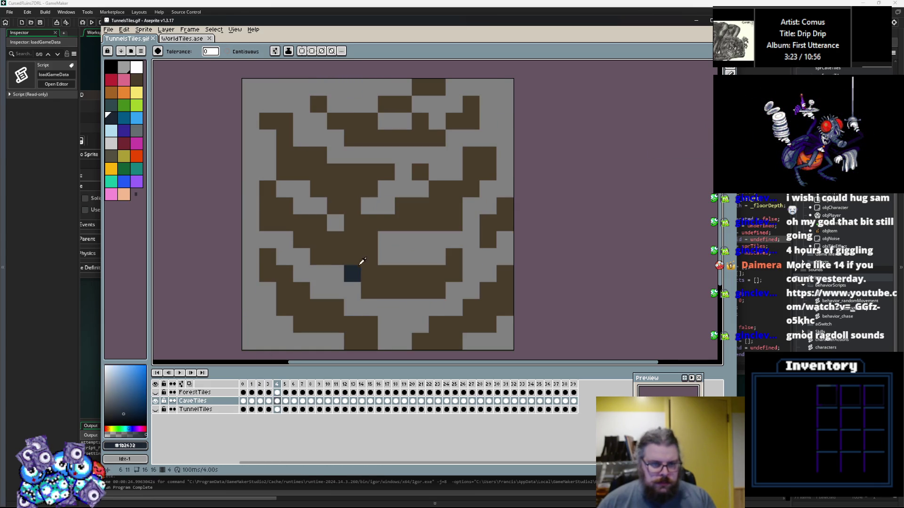
left_click(353, 273, "alt")
key("Left")
left_click(316, 289, "alt")
key("Right")
left_click(352, 275)
key("Right")
left_click(358, 255)
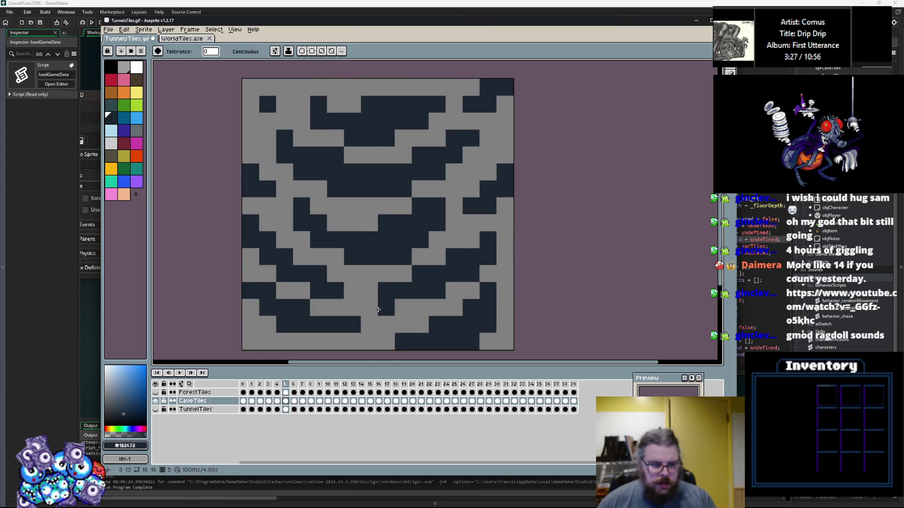
Step: Undo a stray dark cell, touch up a rock spike tile with black, and review the remaining frames
key("Right")
key("Right")
key("ctrl+z")
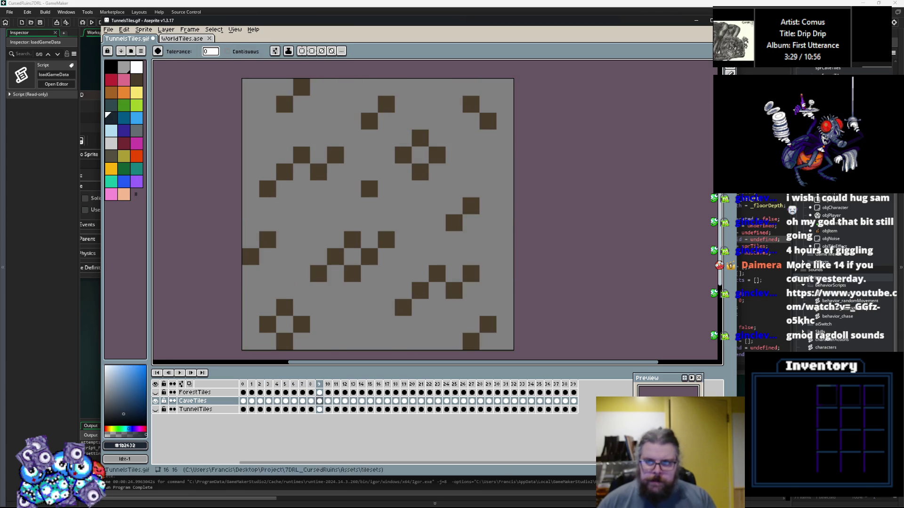
key("Right")
key("b")
key("Right")
key("Right")
key("Right")
key("Right")
key("Right")
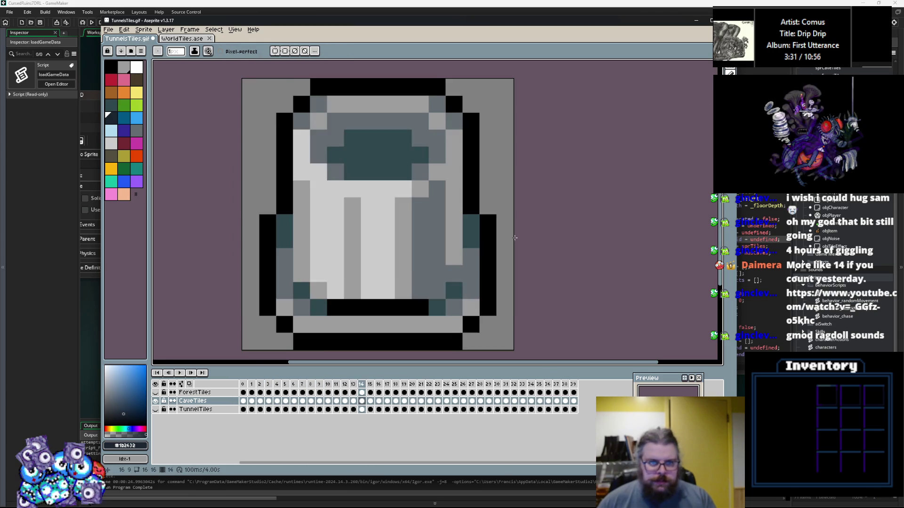
key("Right")
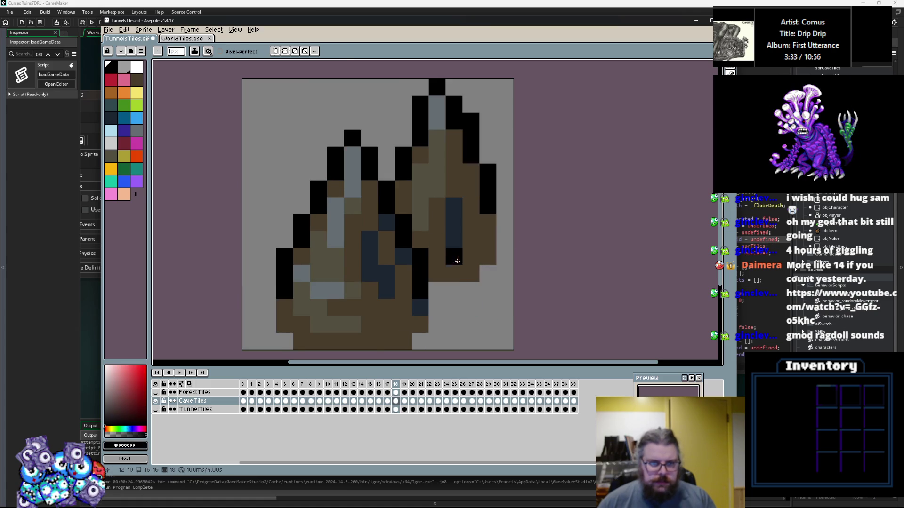
left_click(454, 273)
key("Right")
key("Right")
key("Right")
key("Right")
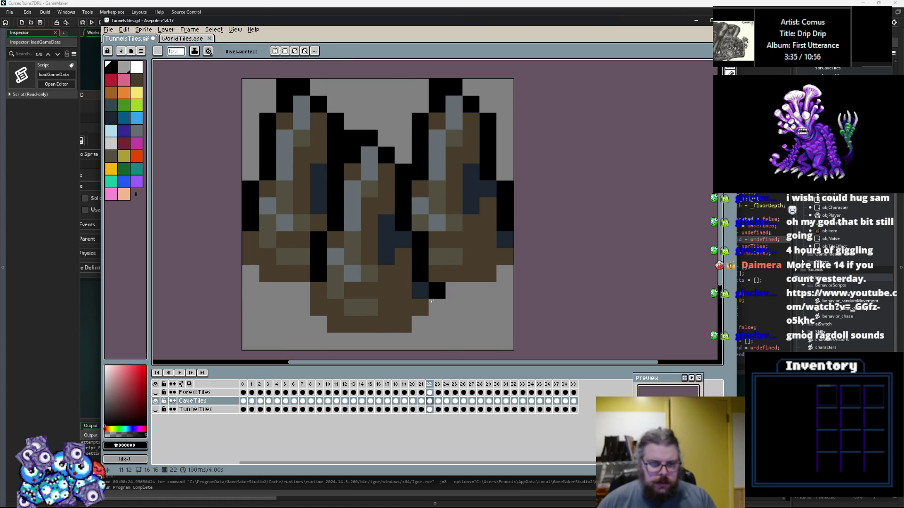
key("Left")
left_click(260, 408)
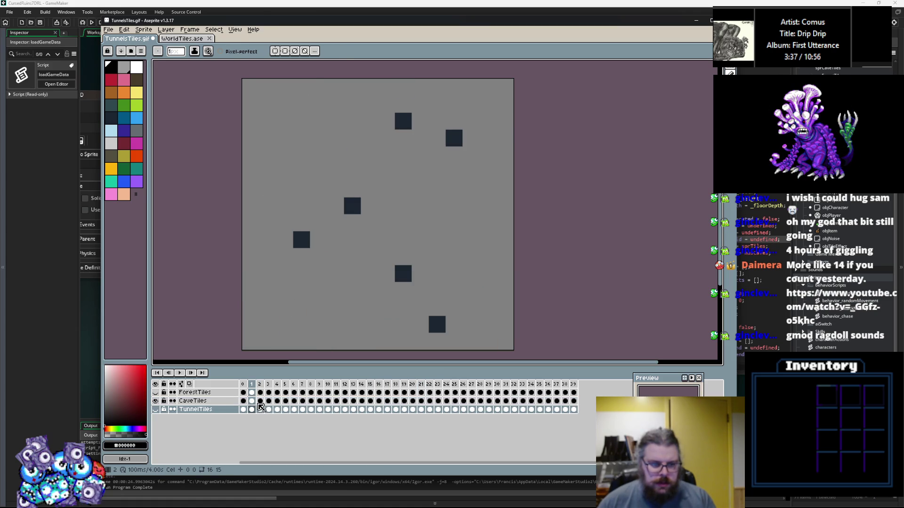
left_click(260, 401)
Step: Hide CaveTiles, show and select the TunnelTiles layer, and switch to the Paint Bucket
left_click(157, 401)
left_click(155, 409)
key("Right")
key("Right")
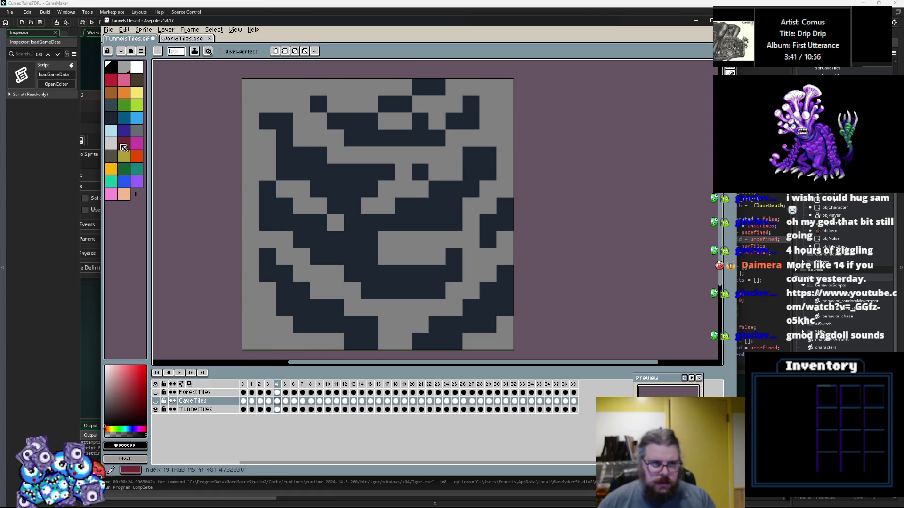
left_click(137, 80)
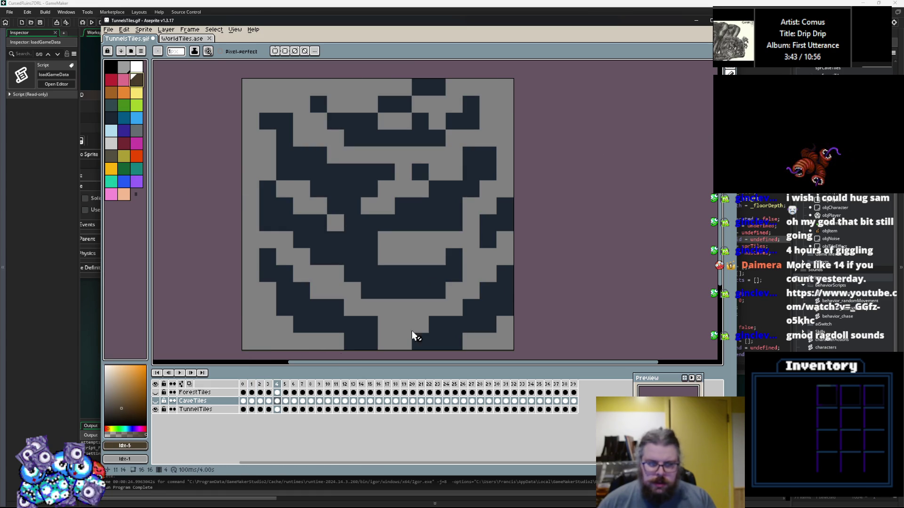
left_click(277, 409)
key("Right")
key("Right")
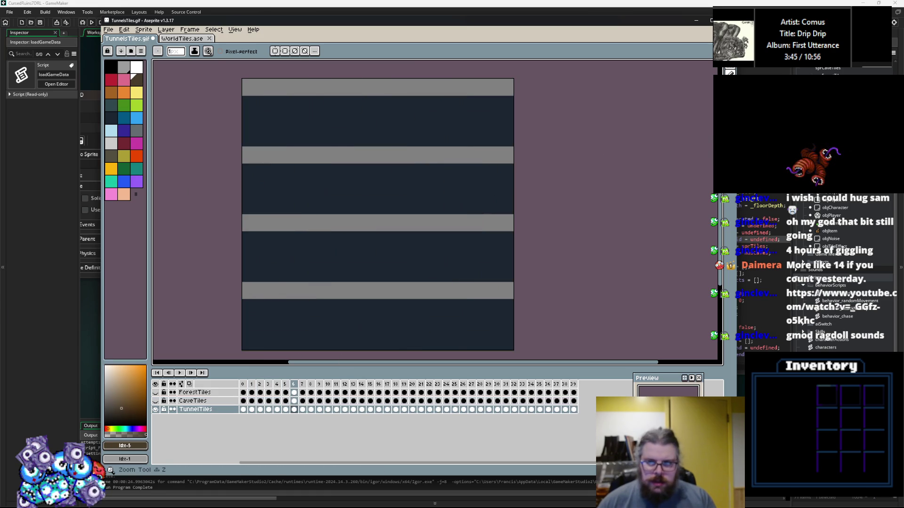
left_click(729, 141)
Step: Step through the TunnelTiles frames to locate the brown diamond tiles on frames 8 and 9
key("Right")
key("Left")
key("Left")
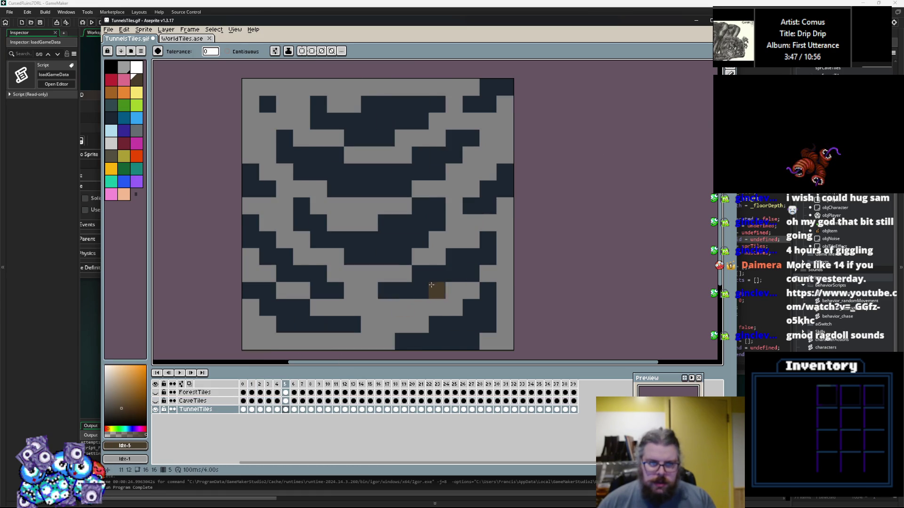
key("Left")
key("Right")
key("Left")
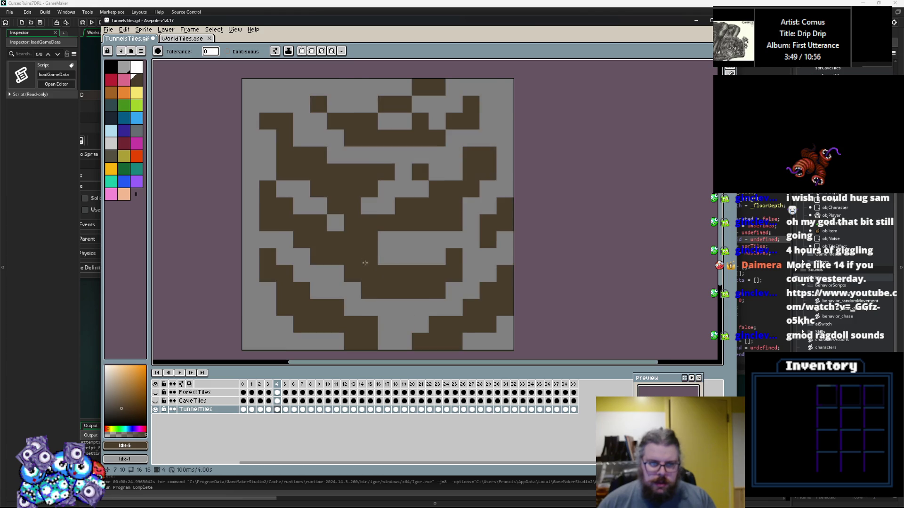
key("Left")
key("Right")
key("Left")
key("Left")
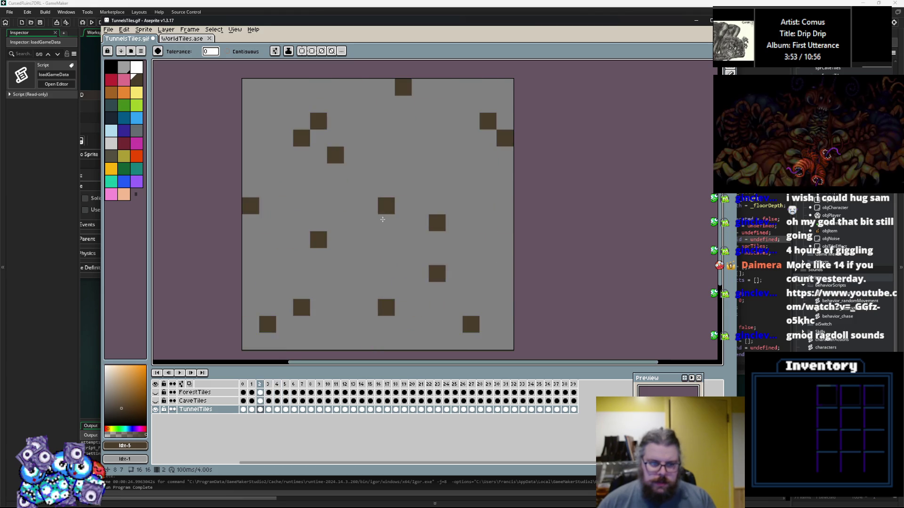
key("Left")
key("Right")
key("Right")
key("Right")
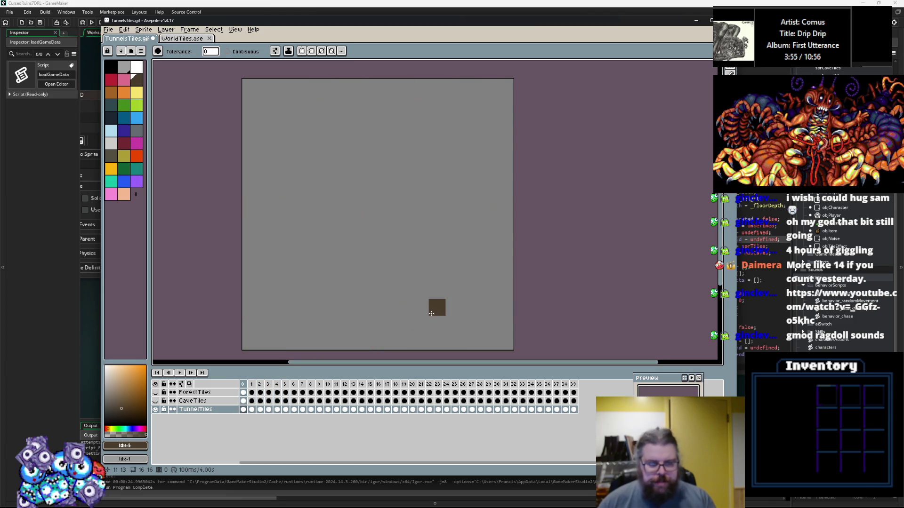
key("Right")
key("Right")
key("Right")
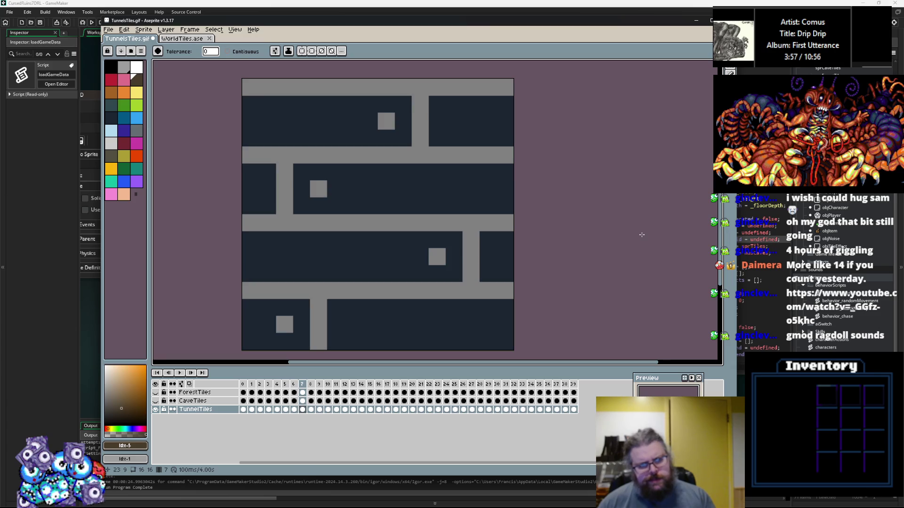
key("Left")
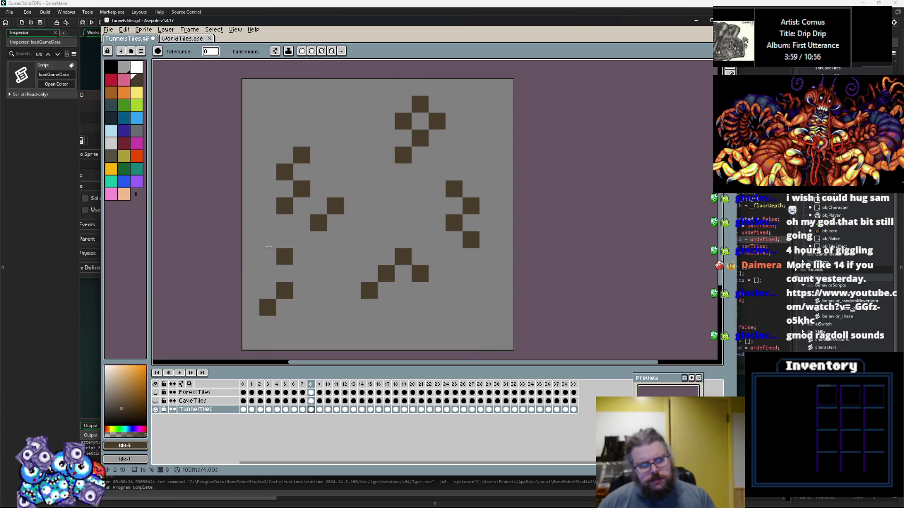
Step: Fill the brown diamond tiles on TunnelTiles frames 8 and 9 with dark navy
left_click(114, 121)
left_click(335, 206)
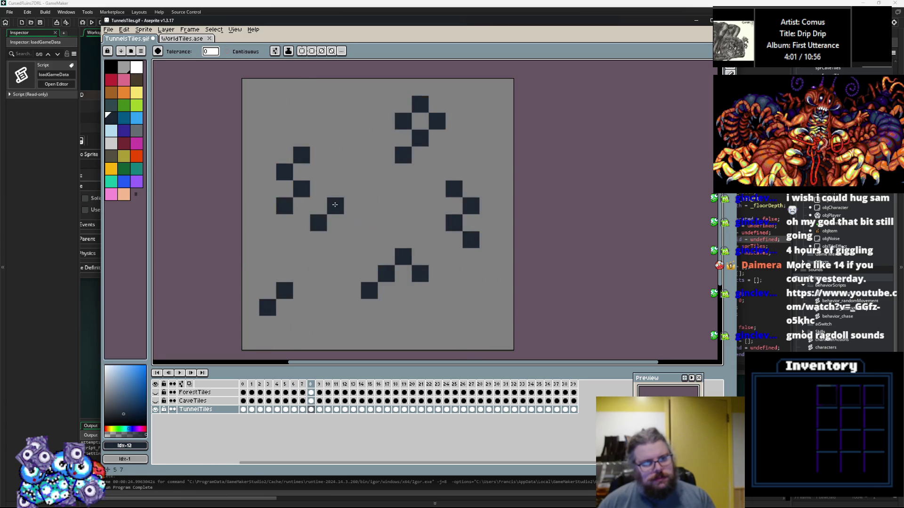
key("Right")
left_click(387, 239)
key("Right")
key("Right")
key("Right")
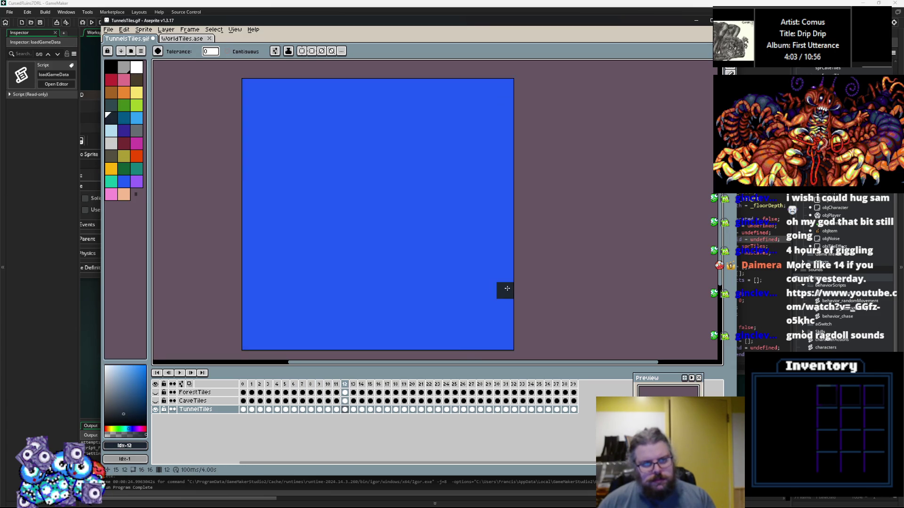
key("Right")
key("Right")
key("Right")
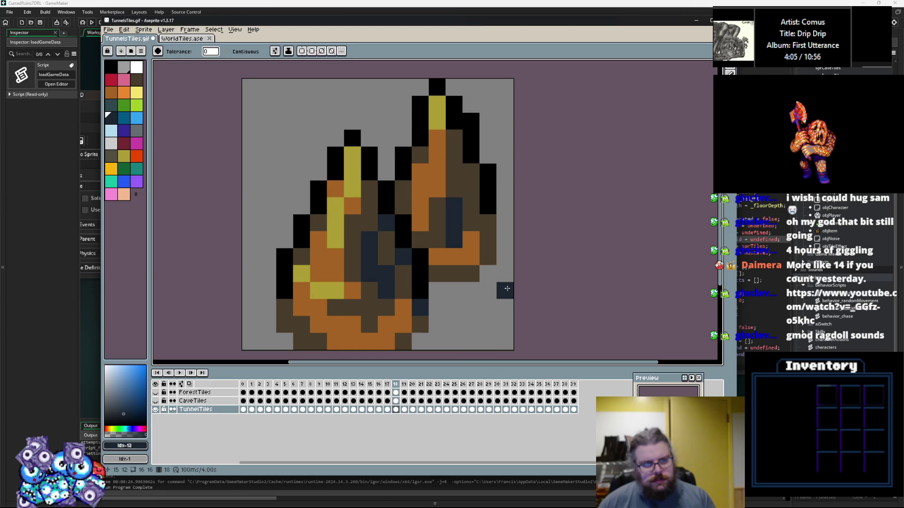
key("Right")
key("b")
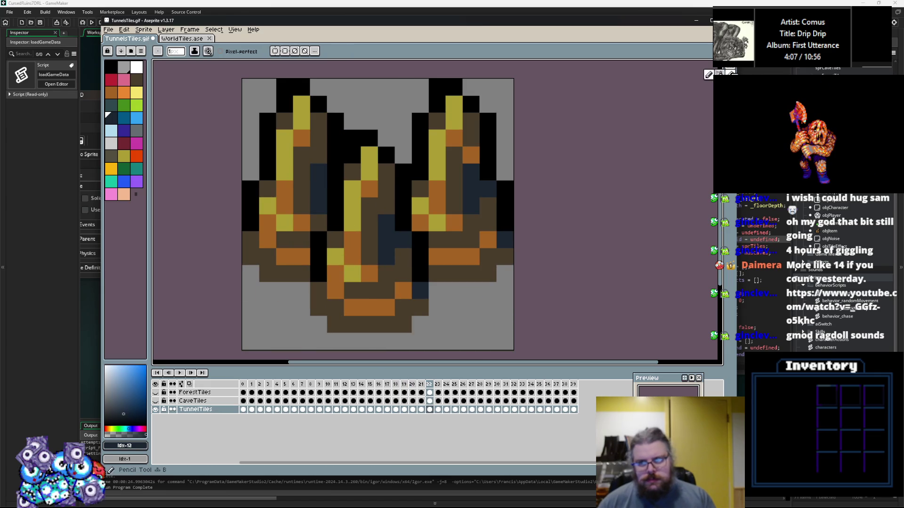
key("Right")
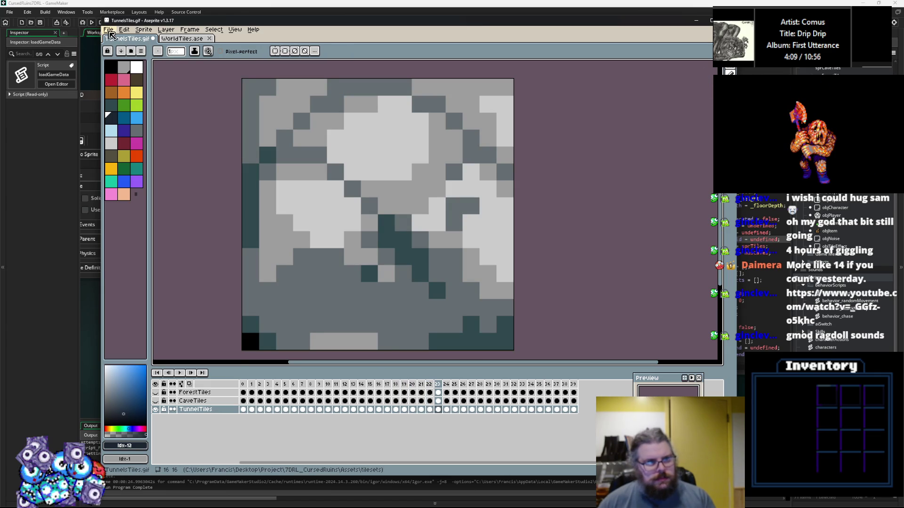
Step: Save TunnelTiles.gif, then hide TunnelTiles and show the CaveTiles layer
left_click(110, 31)
left_click(114, 65)
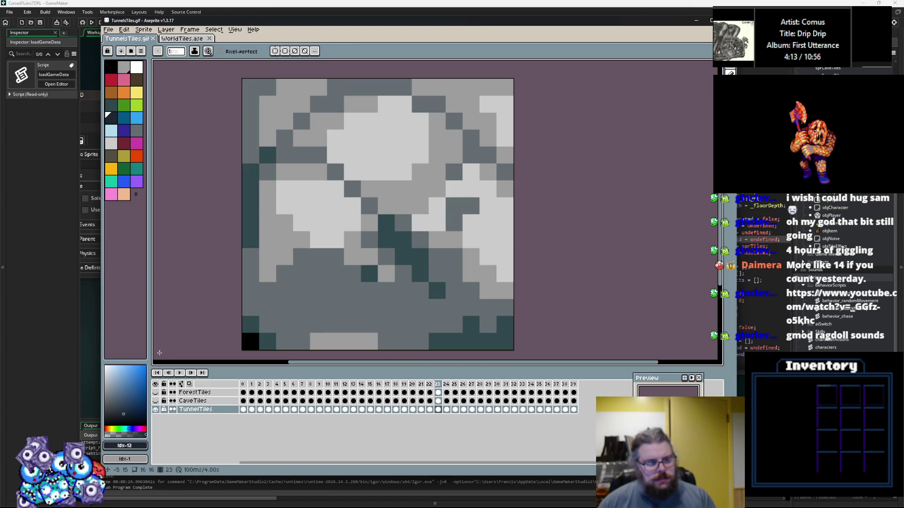
left_click(155, 409)
left_click(156, 400)
Step: Save the sprite over CaveTiles.gif, then open the sprCaveTiles sprite editor in GameMaker
left_click(108, 30)
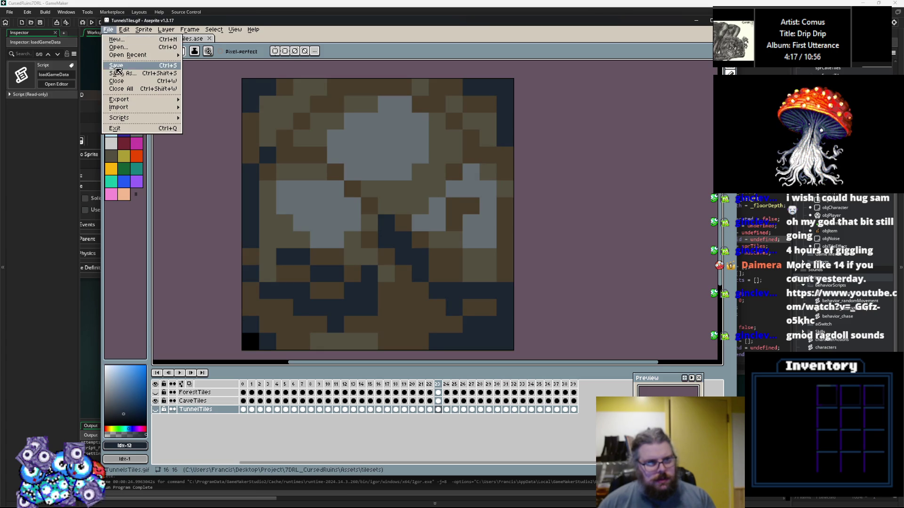
left_click(122, 76)
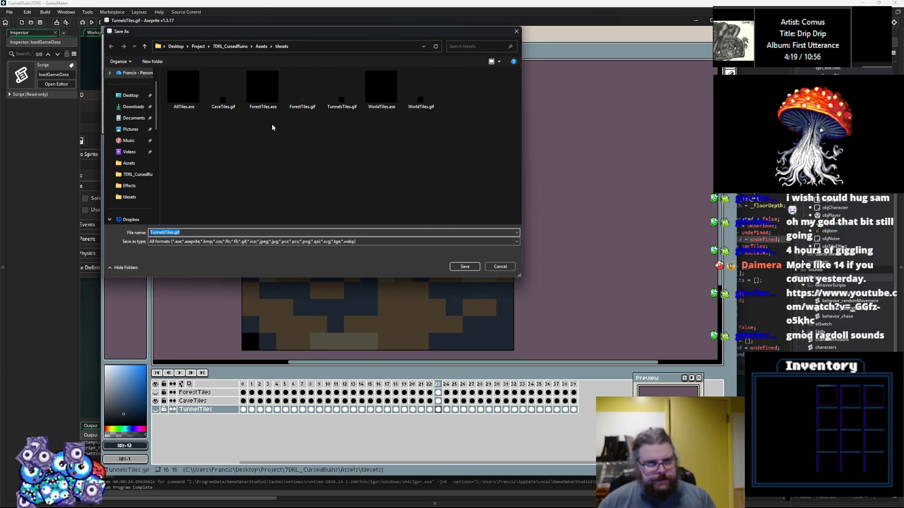
left_click(220, 96)
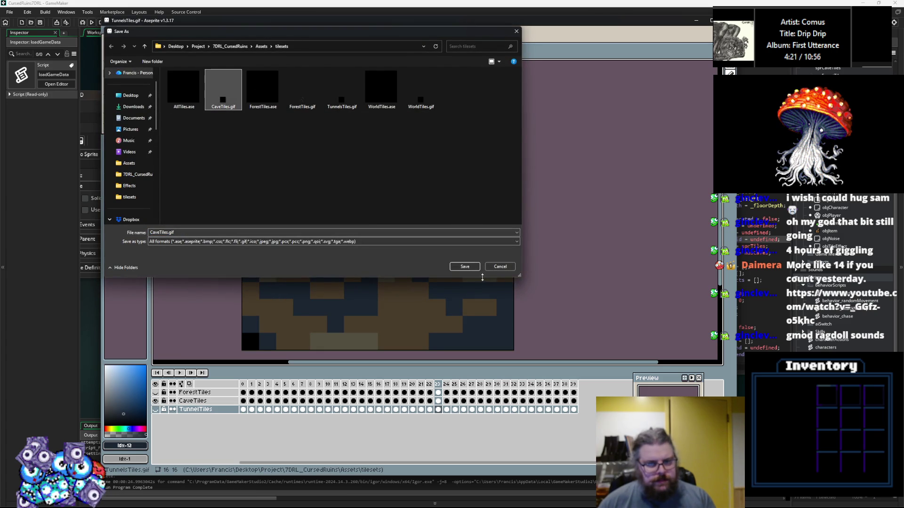
left_click(476, 268)
left_click(465, 259)
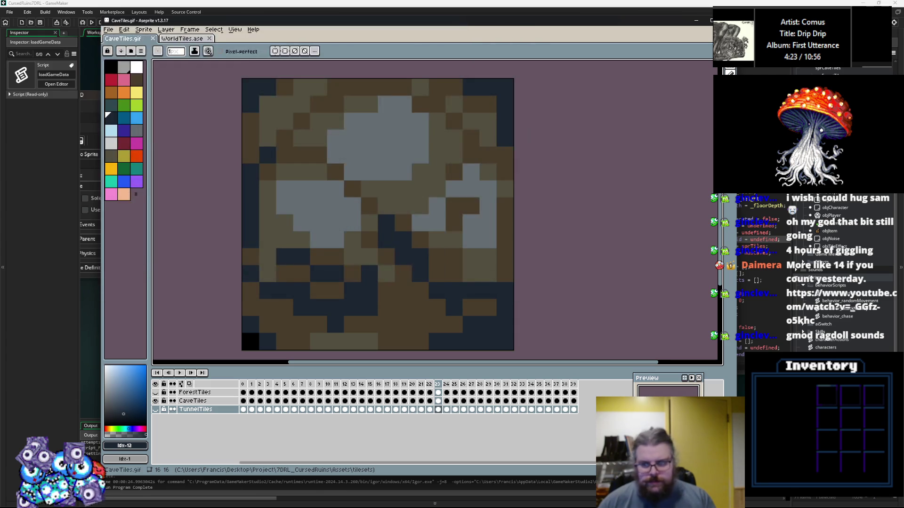
left_click(865, 245)
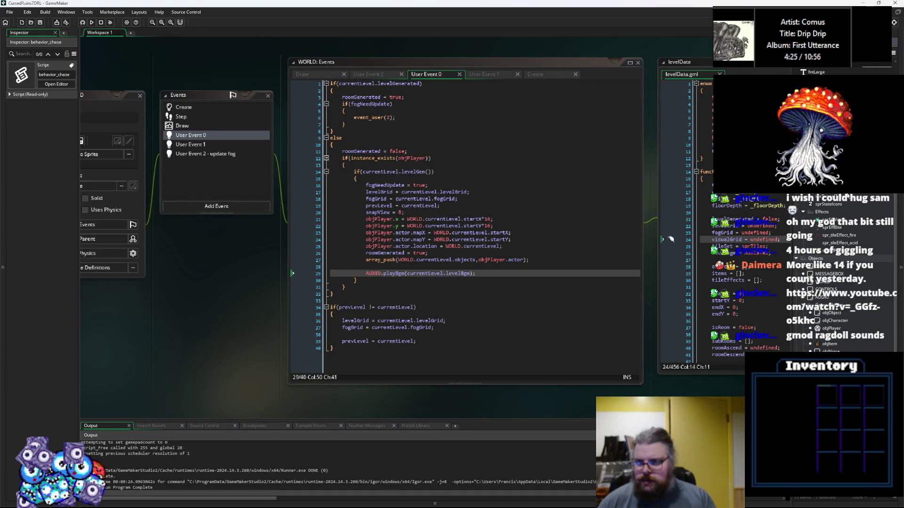
double_click(671, 239)
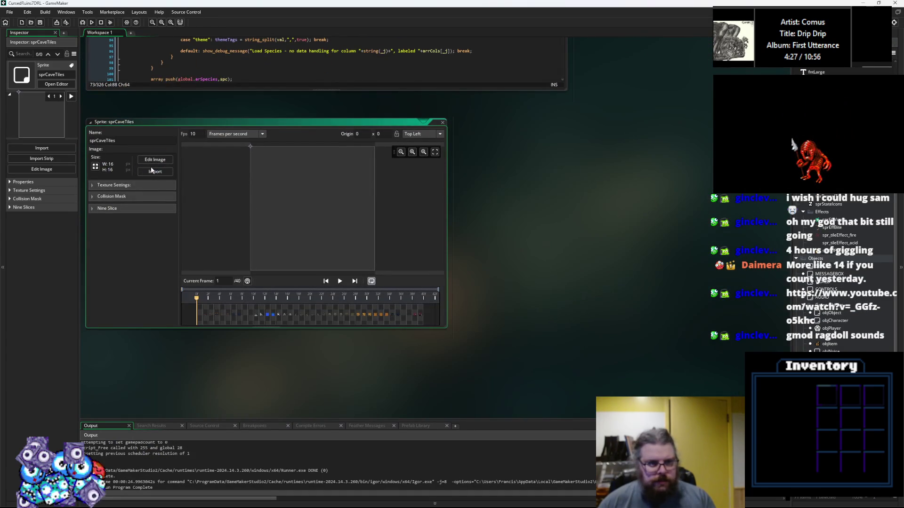
Step: Import CaveTiles.gif into the sprCaveTiles sprite and close its editor
left_click(155, 172)
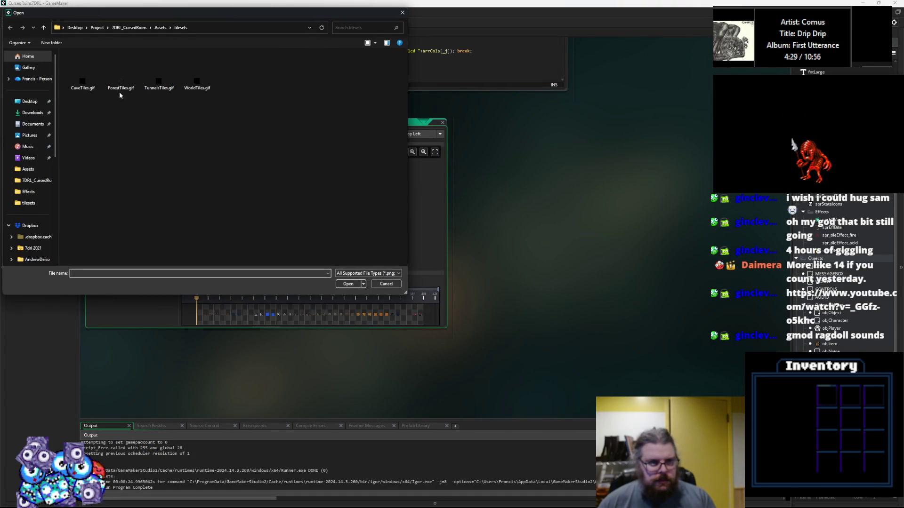
left_click(77, 82)
left_click(348, 284)
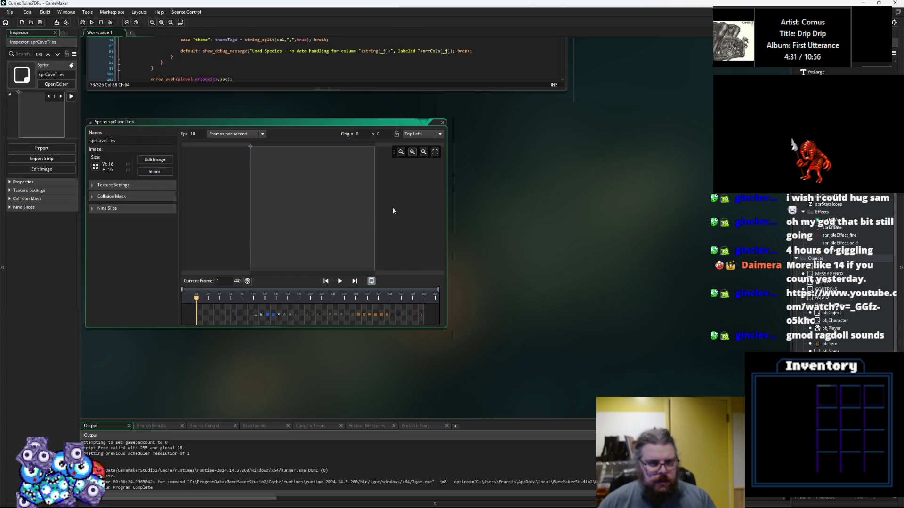
left_click(443, 122)
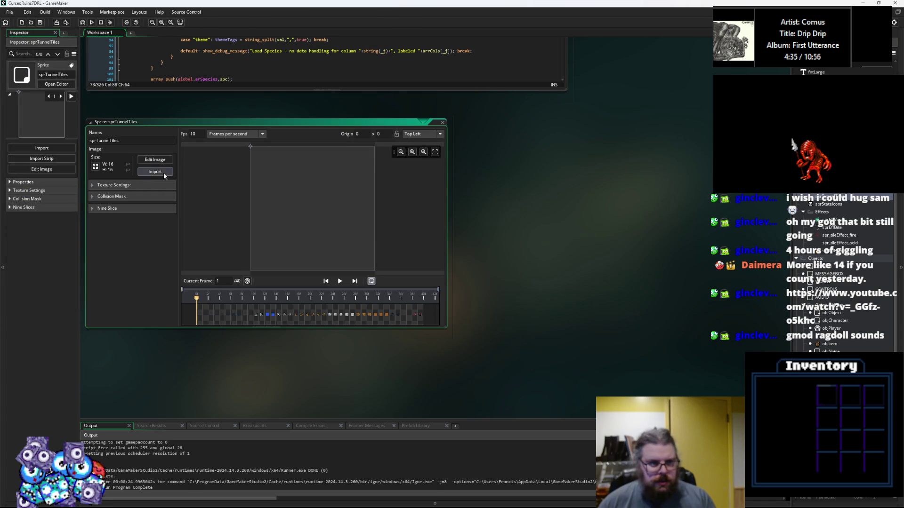
Step: Import TunnelsTiles.gif into the sprTunnelTiles sprite, close its editor, and return to Aseprite
left_click(145, 172)
left_click(159, 76)
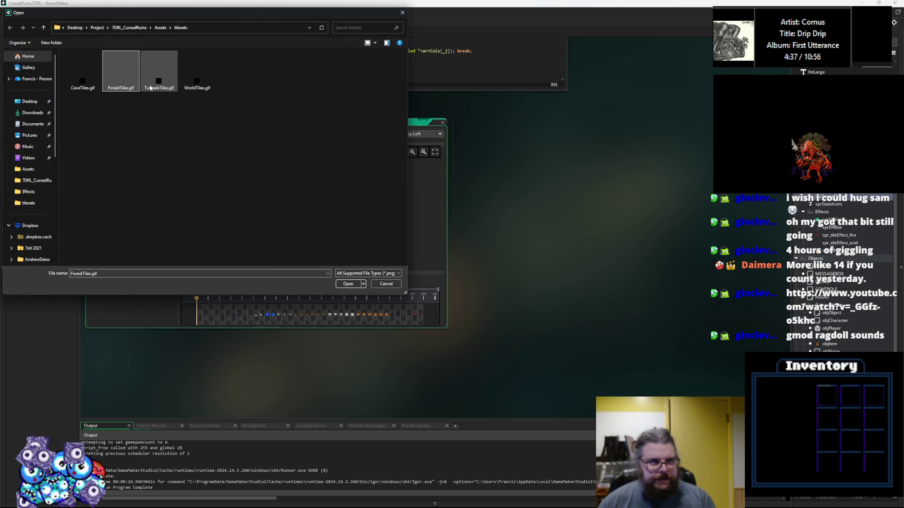
left_click(348, 284)
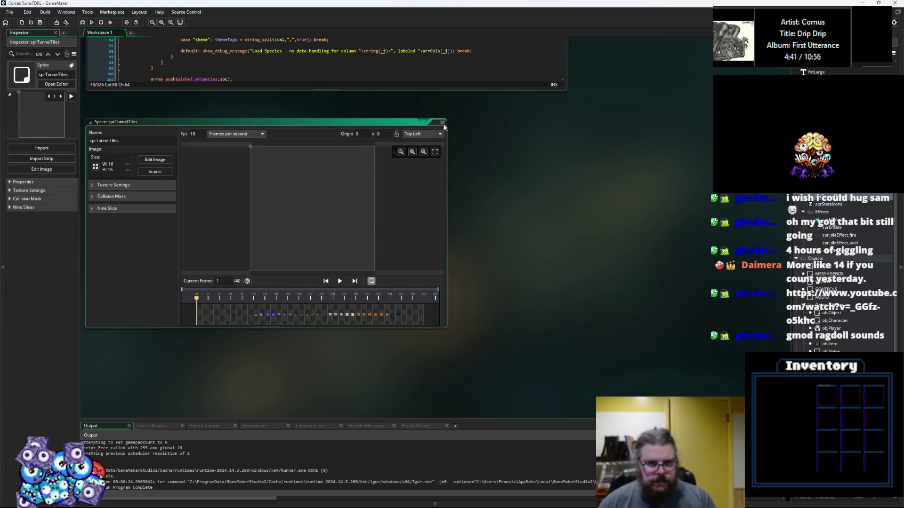
left_click(443, 123)
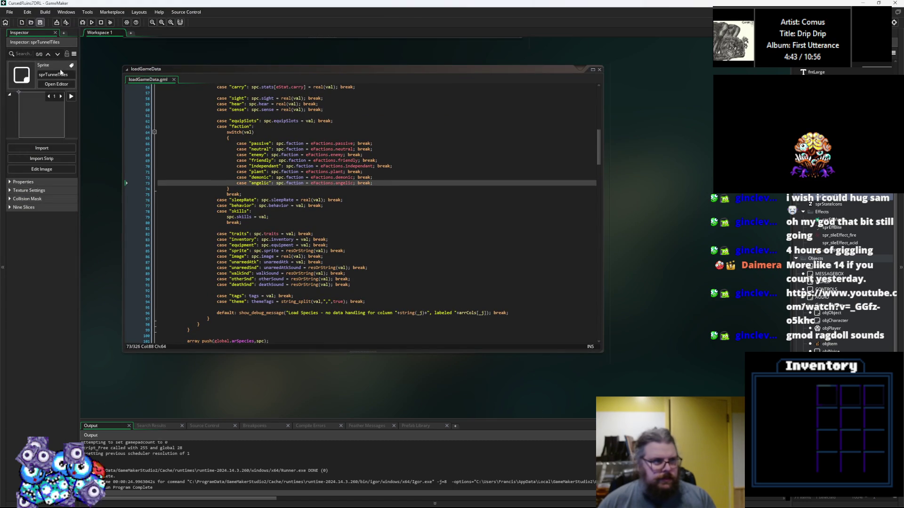
key("alt+Tab")
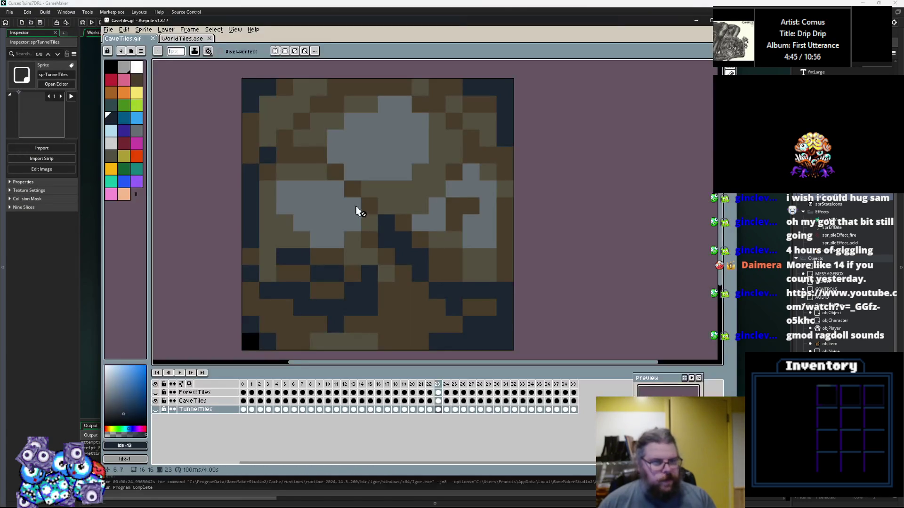
Step: Hide CaveTiles, add a new empty layer, and move it below TunnelTiles
key("Right")
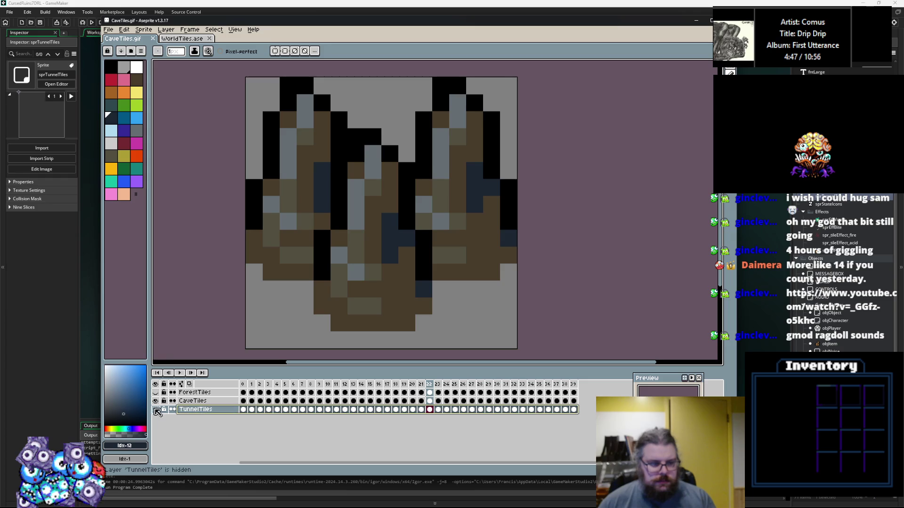
left_click(155, 400)
right_click(195, 408)
mouse_move(214, 423)
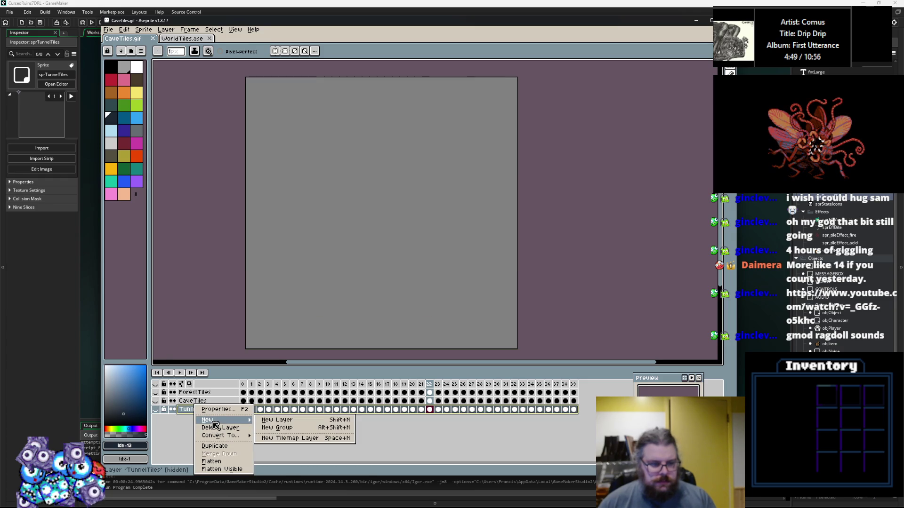
left_click(277, 419)
left_click_drag(186, 410, 187, 423)
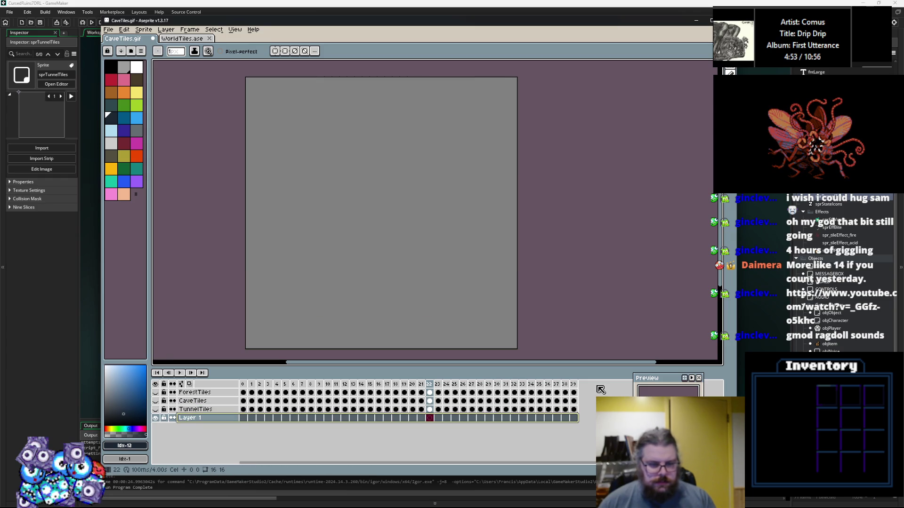
Step: Select frames 0–39, rename the new layer DungeonTiles, and select its first frame
left_click(573, 410)
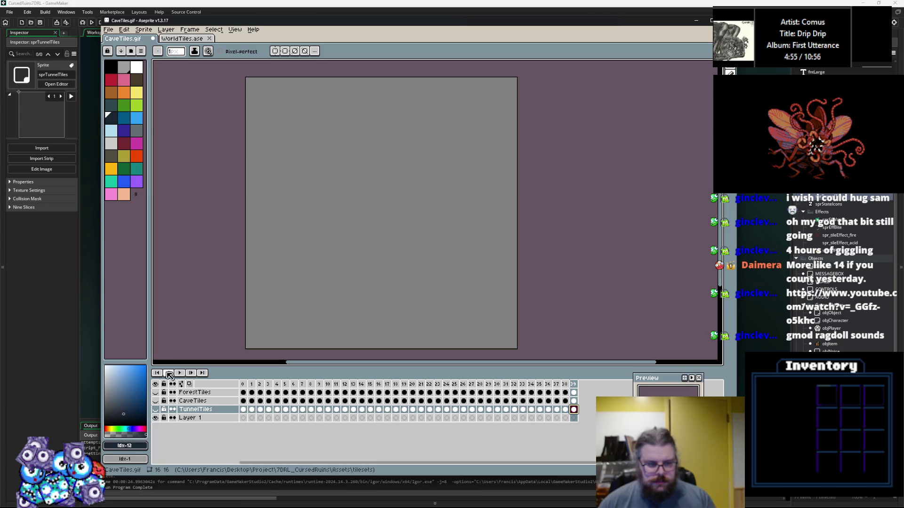
left_click_drag(573, 393, 242, 393)
left_click(249, 420)
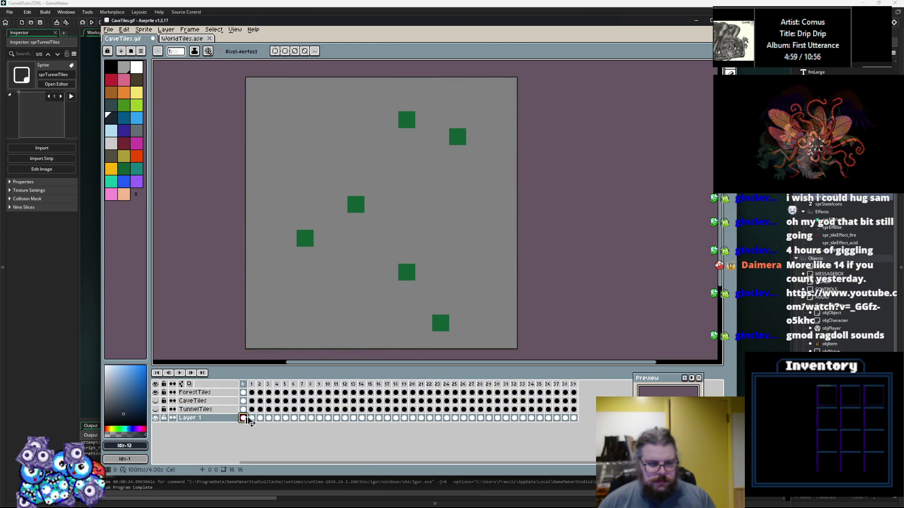
right_click(194, 419)
left_click(215, 409)
type("DungeonTil")
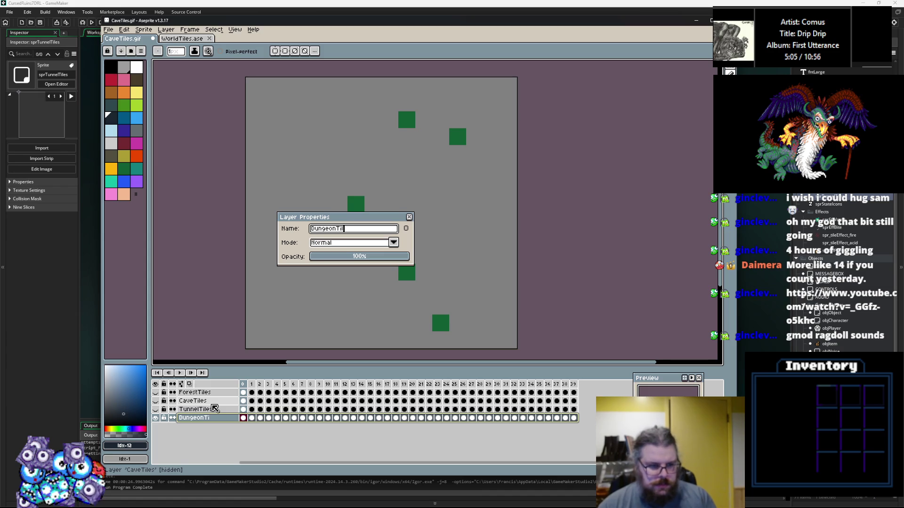
type("es")
key("Return")
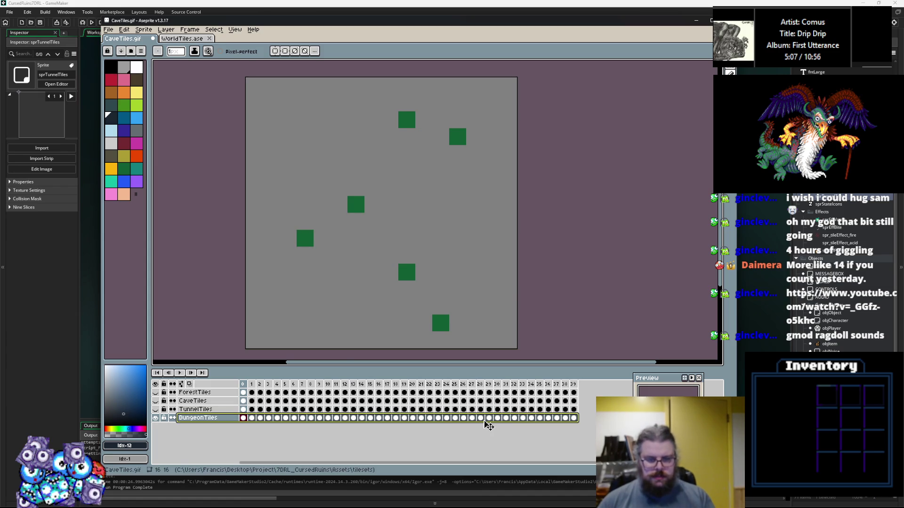
left_click(243, 420)
key("Right")
left_click(243, 419)
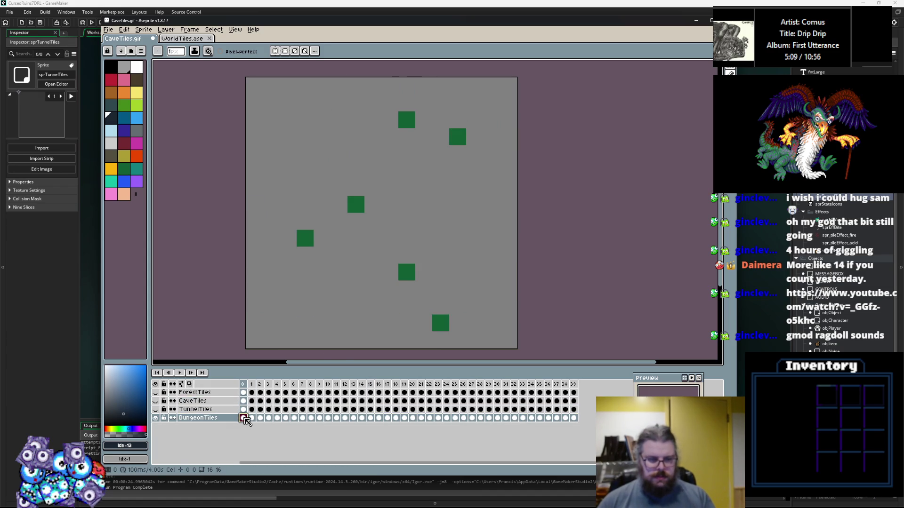
Step: Try a filled navy rectangle on the first DungeonTiles tile, then undo it
mouse_move(405, 304)
left_mouse_down()
mouse_move(391, 316)
mouse_move(403, 302)
left_mouse_up()
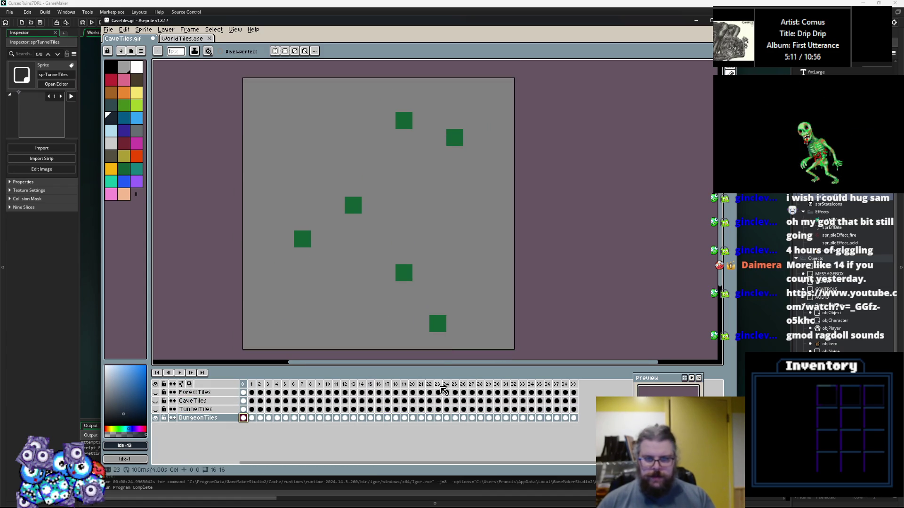
left_click_drag(444, 368, 441, 378)
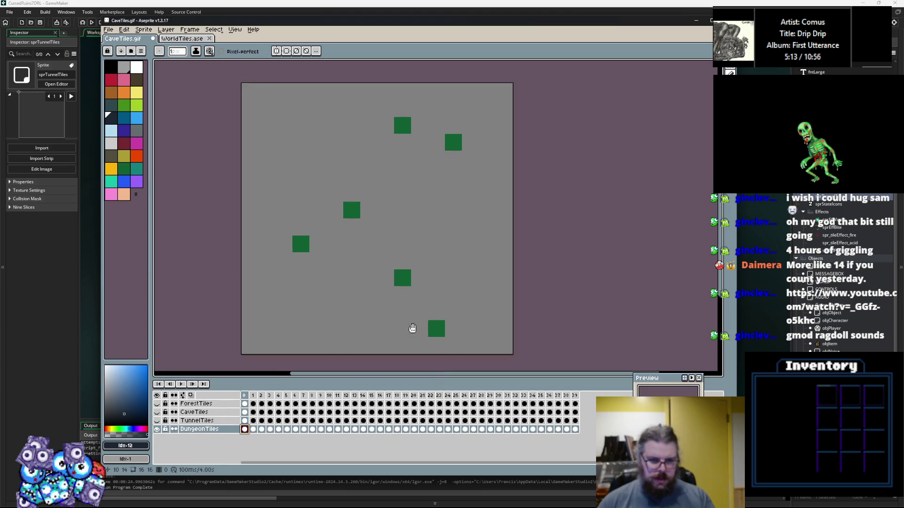
left_click(710, 150)
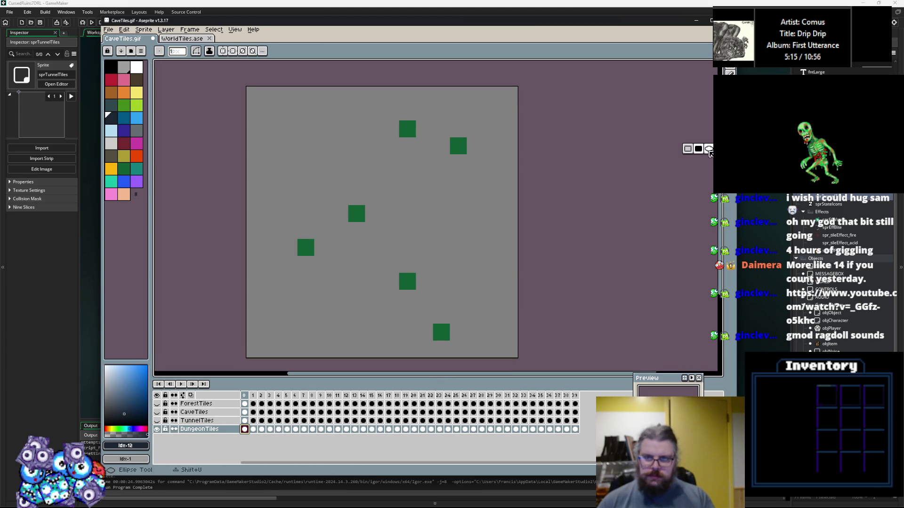
left_click(108, 122)
left_click(276, 128)
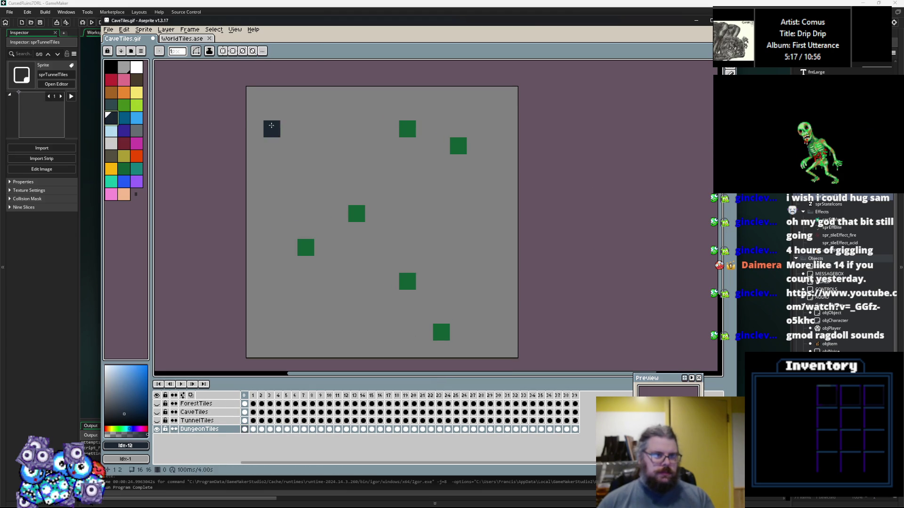
left_click_drag(272, 115, 542, 363)
key("ctrl+z")
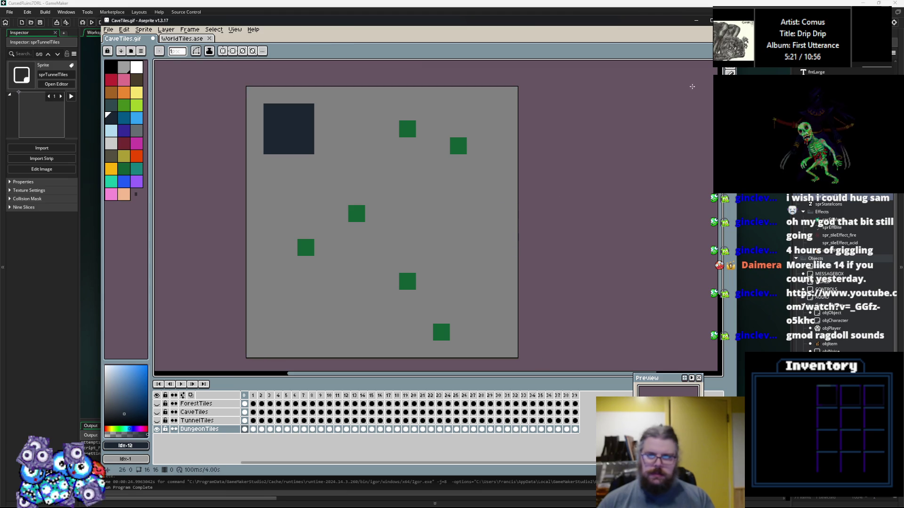
key("ctrl+z")
key("ctrl+z")
key("ctrl+z")
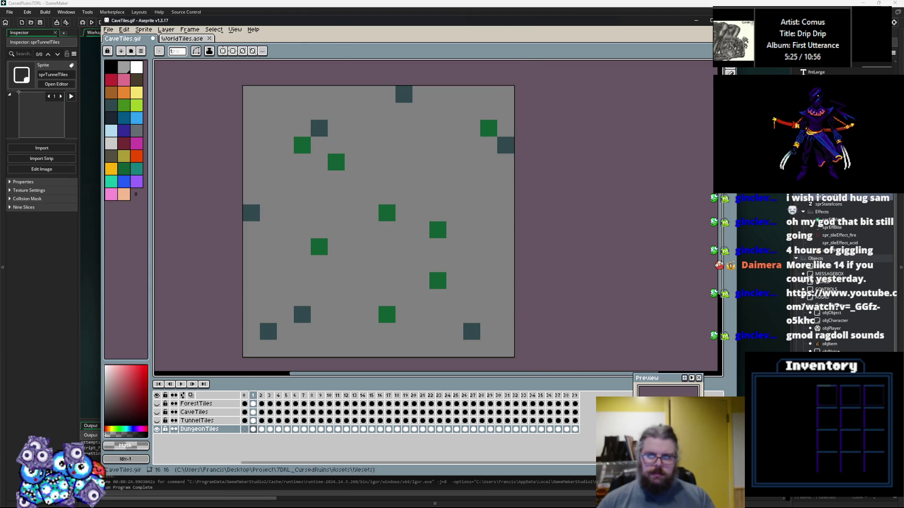
Step: With the Pencil, paint a navy block top-left and erase the green and teal tiles with Mask
key("b")
left_click(110, 118)
left_click_drag(302, 146, 282, 135)
left_click(280, 170, "alt")
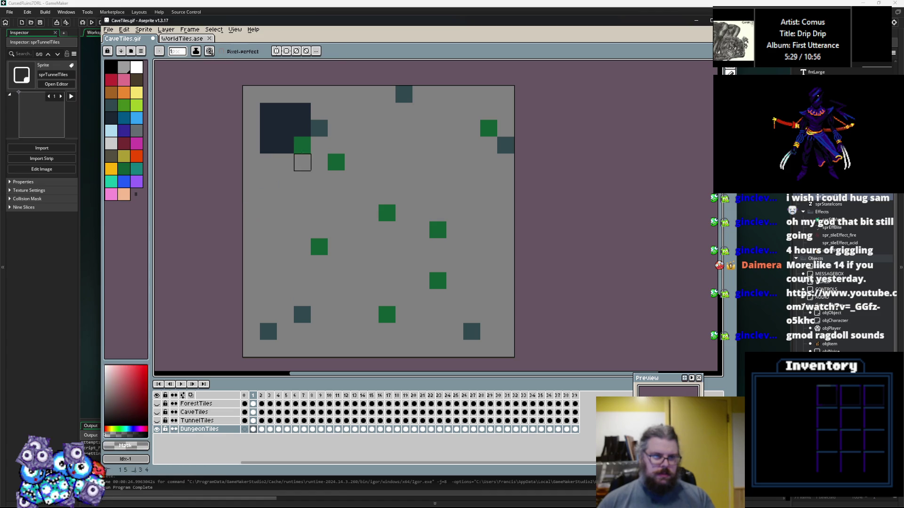
left_click_drag(319, 196, 320, 298)
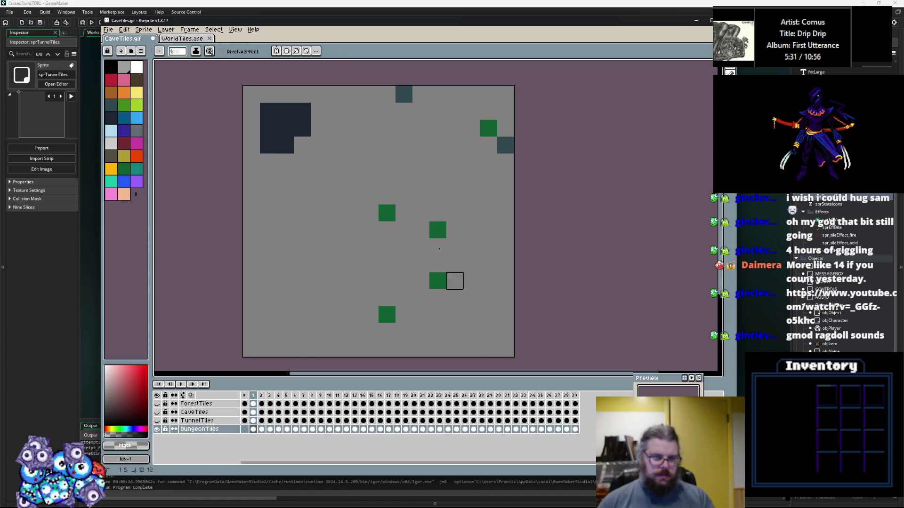
mouse_move(421, 297)
left_mouse_down()
mouse_move(386, 246)
mouse_move(471, 108)
mouse_move(386, 94)
left_mouse_up()
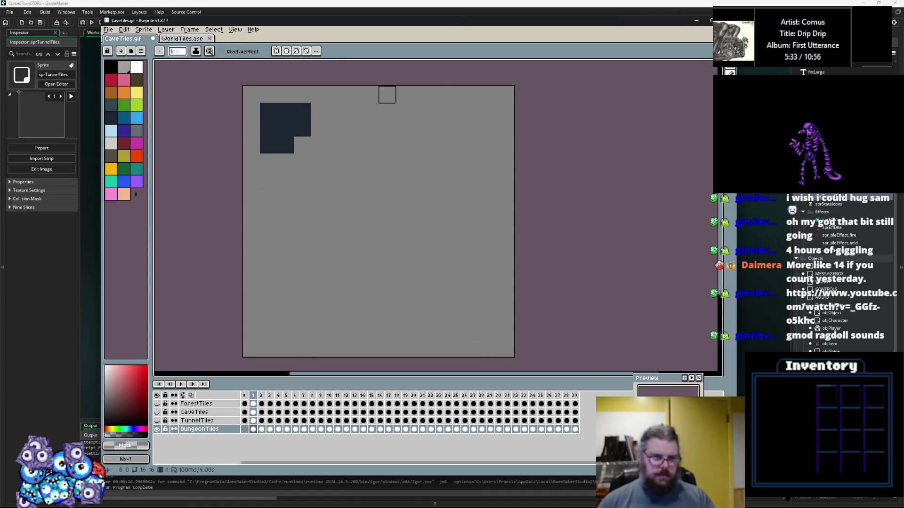
Step: Paint chunky navy #1b2632 blocks across the upper half of the tile, including a ring and right-edge run
left_click(279, 135, "alt")
left_click_drag(251, 131, 293, 142)
left_click_drag(285, 184, 303, 182)
mouse_move(370, 163)
left_mouse_down()
mouse_move(365, 135)
mouse_move(348, 142)
left_mouse_up()
left_click_drag(418, 129, 438, 112)
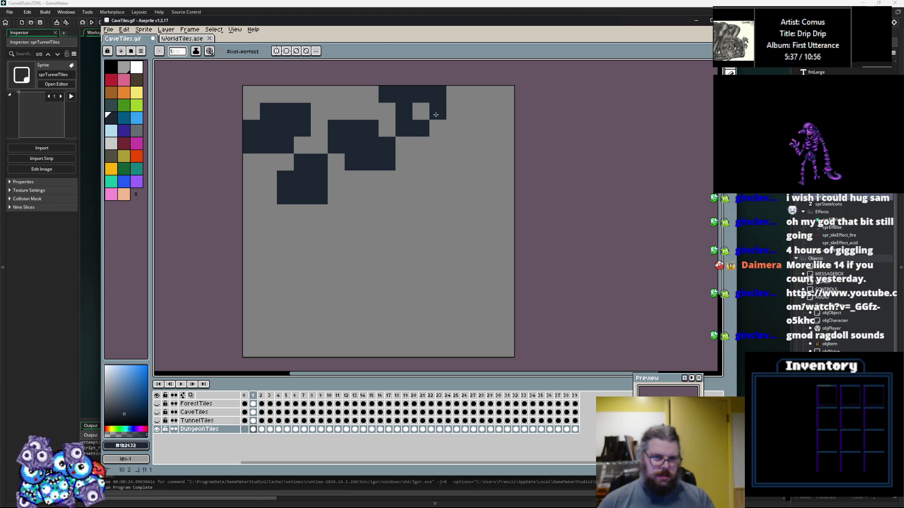
mouse_move(455, 161)
left_mouse_down()
mouse_move(455, 179)
mouse_move(489, 144)
mouse_move(459, 150)
left_mouse_up()
key("ctrl+z")
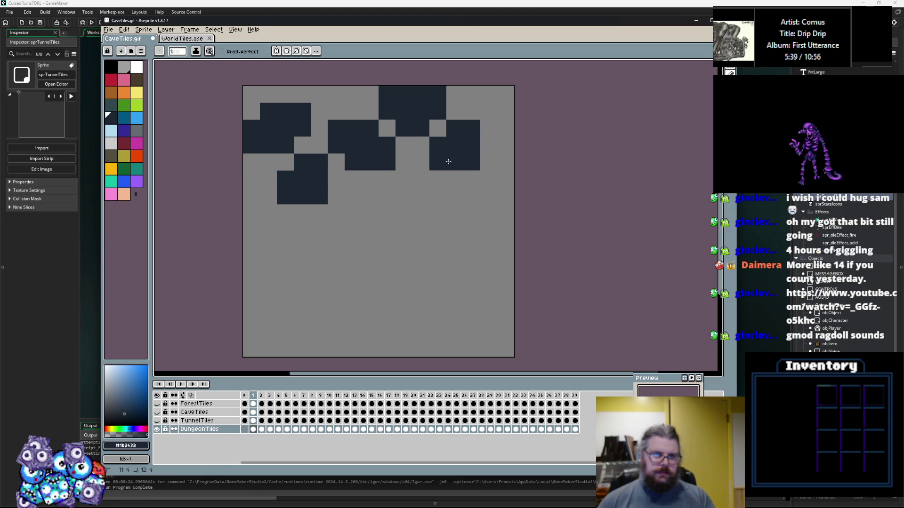
left_click_drag(504, 111, 472, 90)
mouse_move(489, 190)
left_mouse_down()
mouse_move(506, 178)
mouse_move(455, 213)
mouse_move(468, 194)
left_mouse_up()
Step: Add navy blocks in the lower half: a lower-left L-shape, bottom block and right-side staircases
left_click_drag(252, 212, 279, 255)
key("ctrl+z")
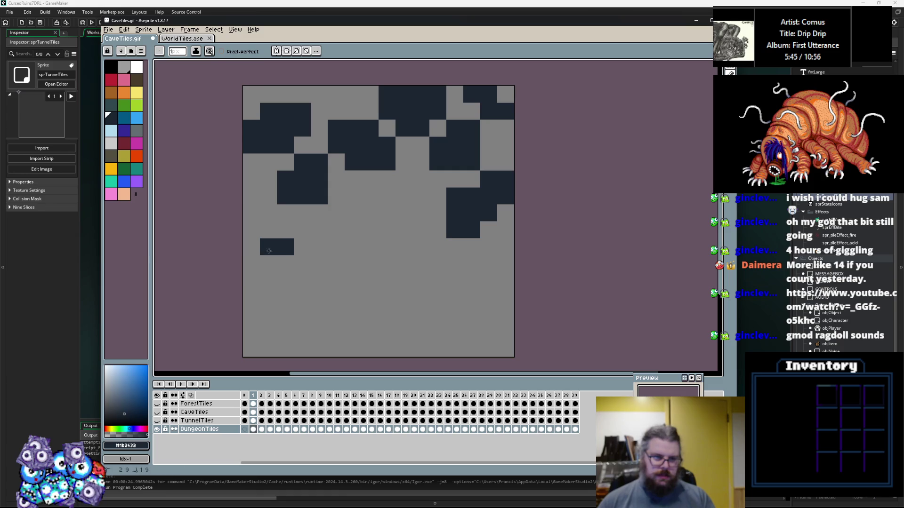
left_click_drag(304, 314, 260, 289)
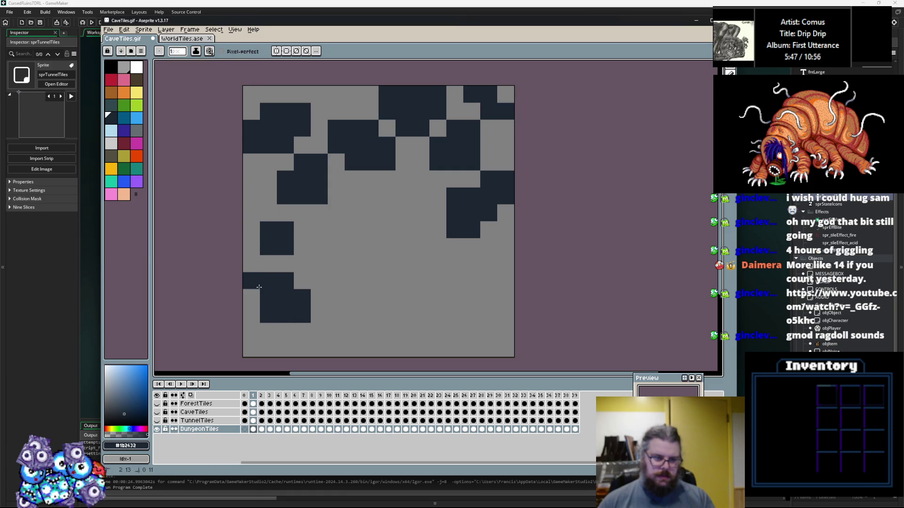
left_click_drag(355, 338, 381, 340)
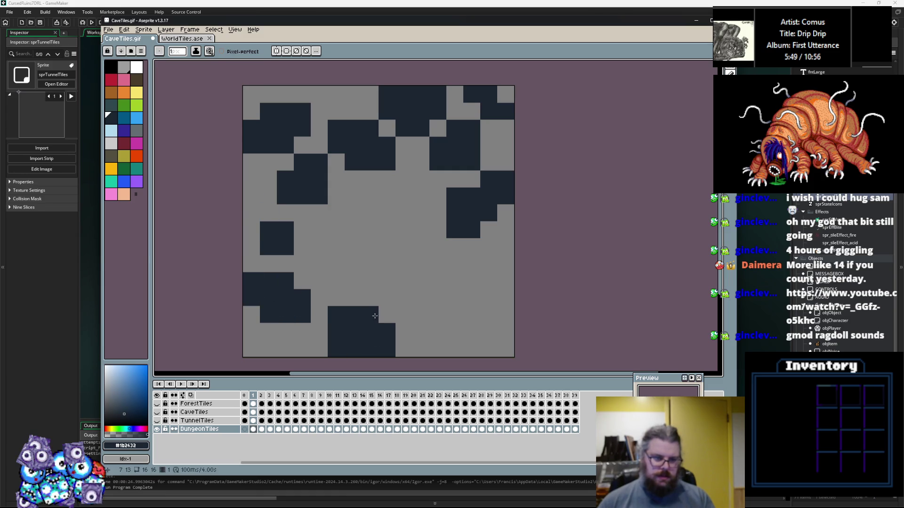
left_click_drag(420, 280, 466, 321)
mouse_move(364, 235)
left_mouse_down()
mouse_move(392, 232)
mouse_move(347, 258)
mouse_move(360, 224)
mouse_move(400, 189)
mouse_move(416, 204)
left_mouse_up()
key("ctrl+z")
mouse_move(489, 281)
left_mouse_down()
mouse_move(497, 281)
mouse_move(482, 250)
left_mouse_up()
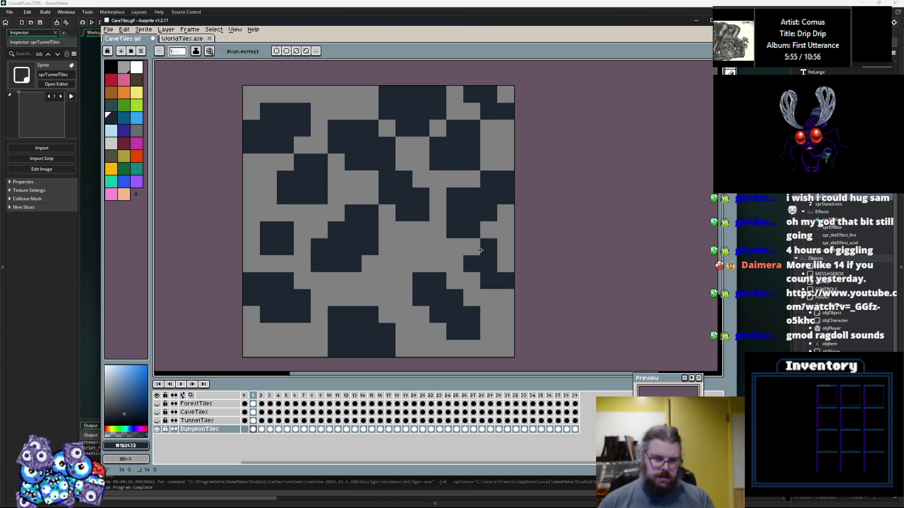
Step: Touch up the middle navy blocks, erasing a diagonal and extending a column downward
left_click(450, 231)
key("x")
left_click(455, 216)
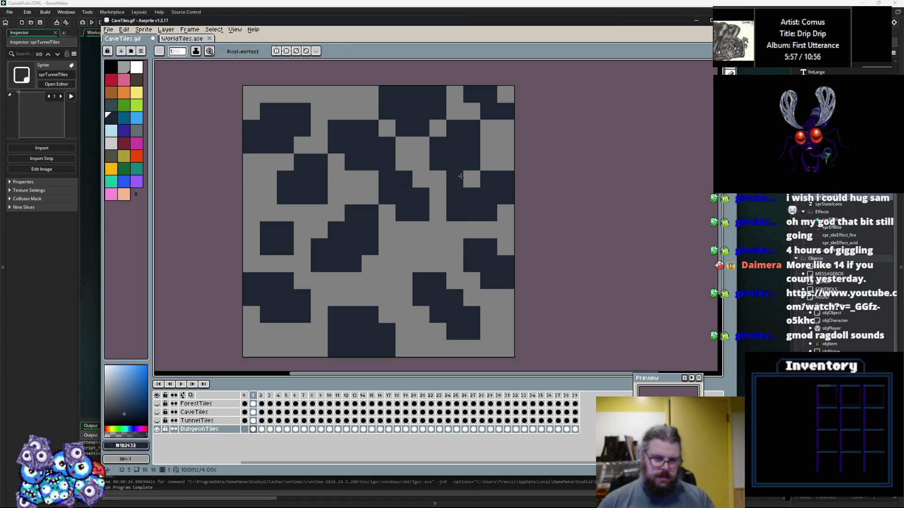
left_click(413, 248)
key("x")
left_click_drag(442, 262, 405, 299)
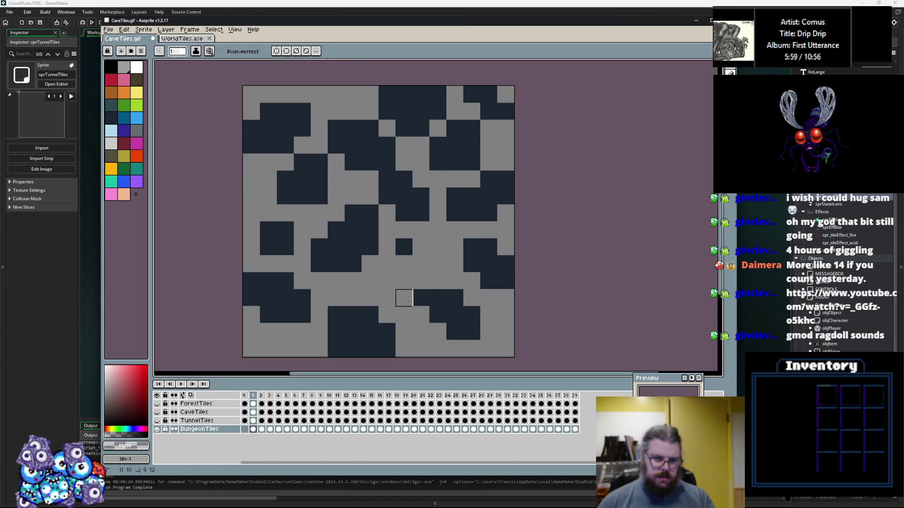
key("x")
left_click_drag(404, 264, 404, 281)
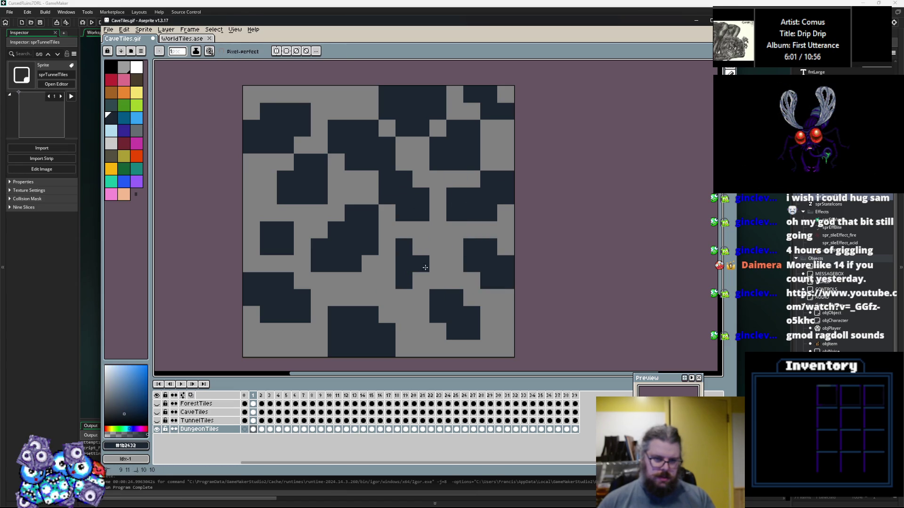
key("x")
left_click(400, 246)
key("x")
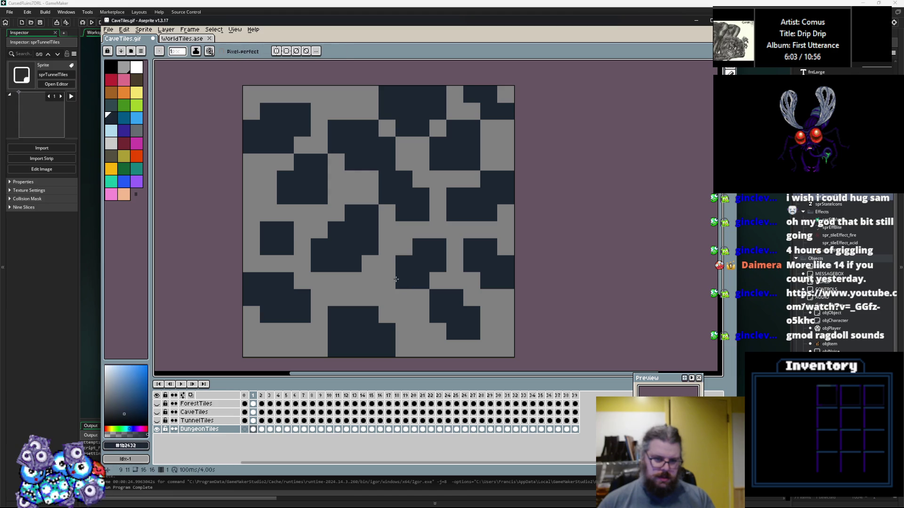
Step: Erase stray navy cells at the bottom and top edges, add one, and advance to the next frame
key("x")
left_click(336, 349)
key("x")
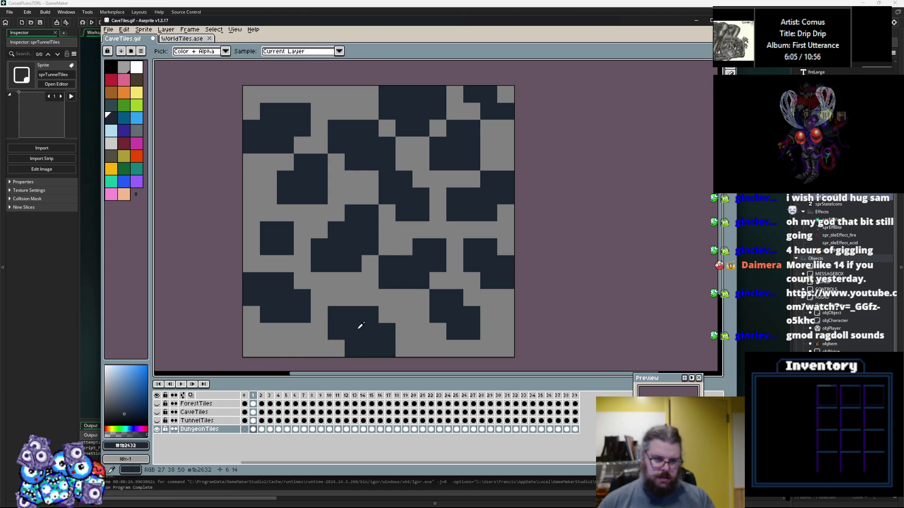
key("x")
left_click_drag(256, 221, 271, 217)
key("x")
left_click(306, 345)
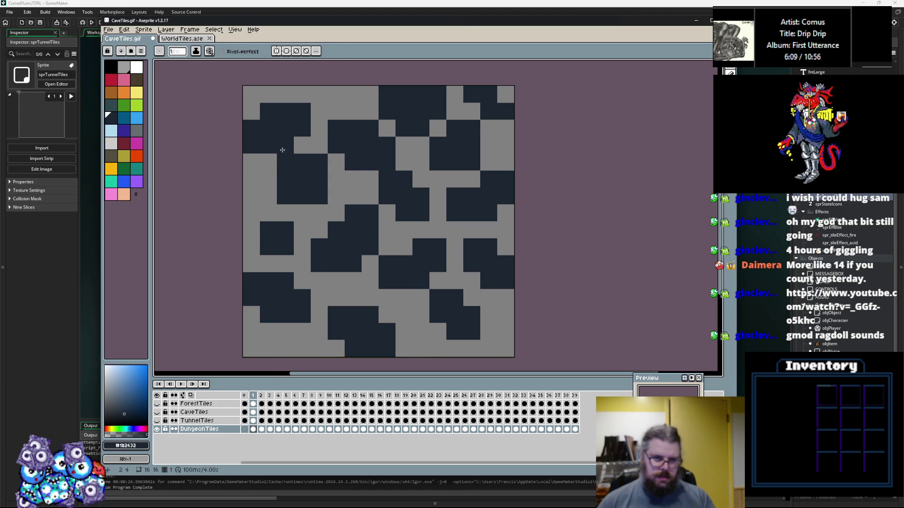
key("x")
left_click(343, 98)
key("x")
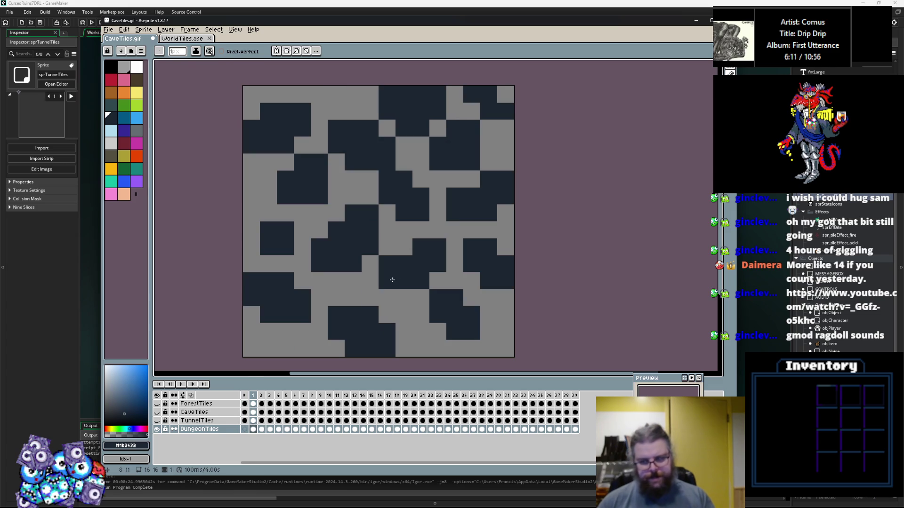
key(".")
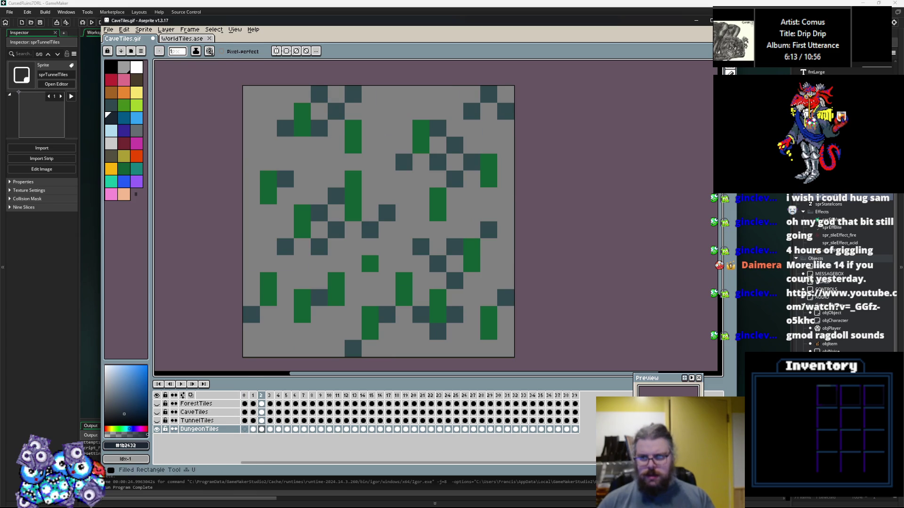
Step: Check the first frame, then ready the navy Pencil on the emptied frame 2
left_click(706, 149)
key("x")
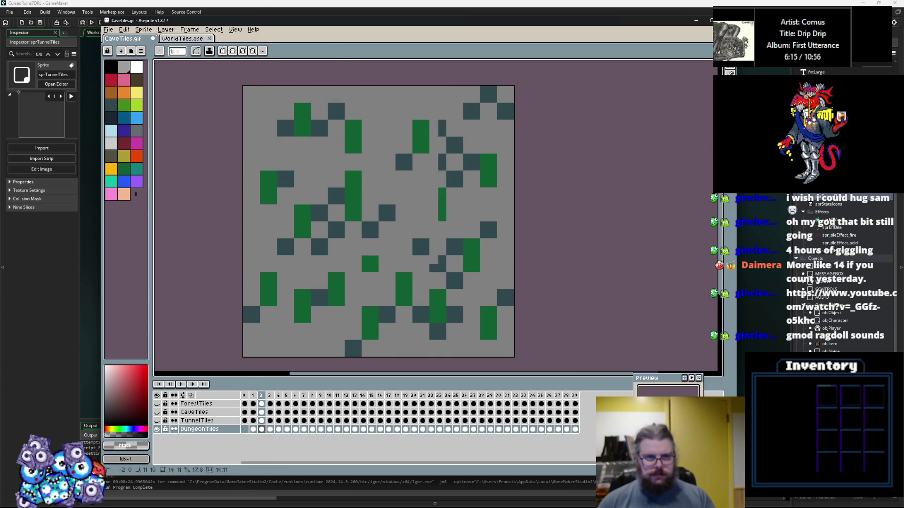
key(".")
key(".")
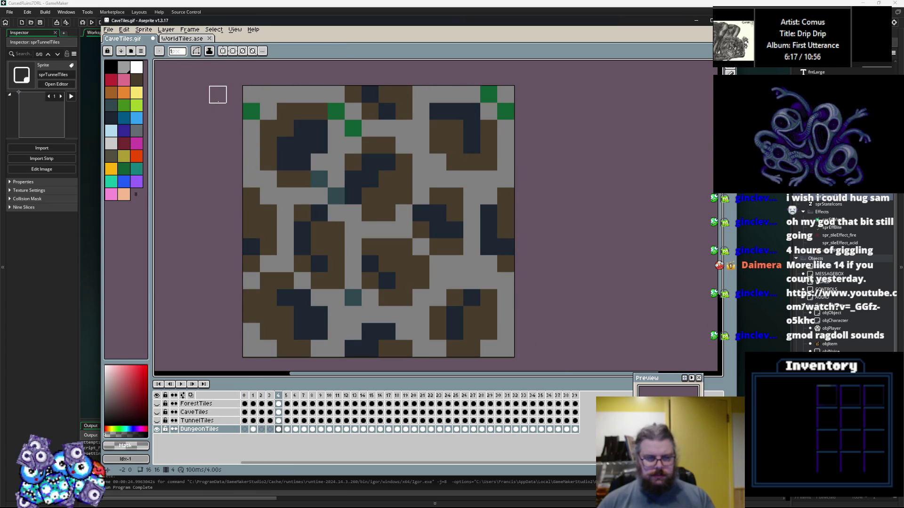
key("Home")
key("period")
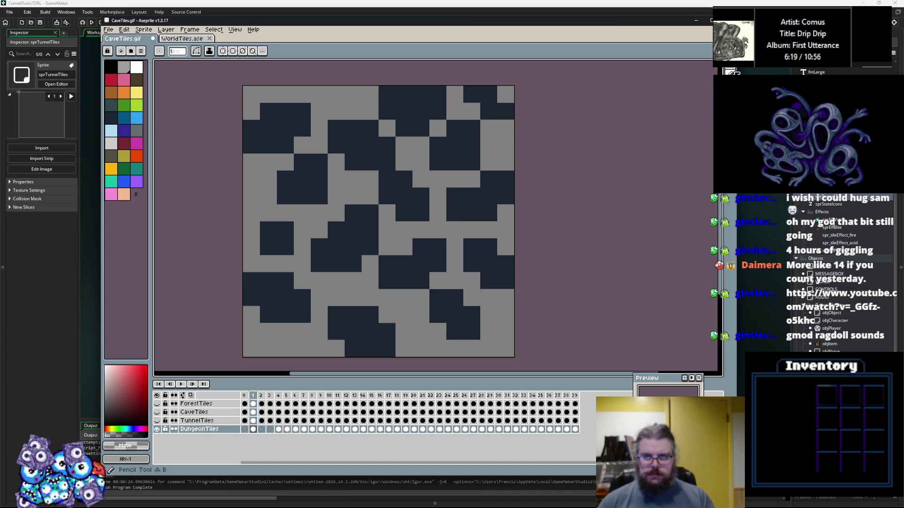
left_click(709, 74)
key("x")
key("period")
Step: Paint a row of navy blocks along the bottom of frame 2, trimming corner cells
mouse_move(319, 331)
left_mouse_down()
mouse_move(264, 294)
mouse_move(276, 291)
mouse_move(315, 327)
left_mouse_up()
key("x")
left_click(353, 327)
left_click(284, 328)
key("x")
left_click(389, 326)
left_click_drag(387, 328, 396, 338)
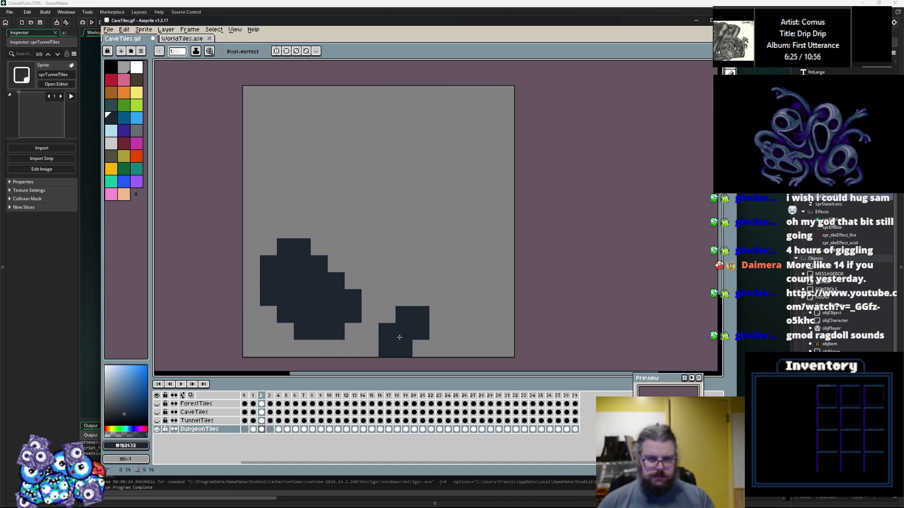
left_click_drag(476, 329, 482, 332)
left_click(455, 323)
Step: Add a navy S-shape and a larger block on the right edge, erasing its top cell
mouse_move(471, 281)
left_mouse_down()
mouse_move(414, 228)
mouse_move(476, 271)
left_mouse_up()
key("ctrl+z")
key("ctrl+z")
mouse_move(421, 281)
left_mouse_down()
mouse_move(423, 262)
mouse_move(454, 263)
left_mouse_up()
left_click_drag(495, 209, 474, 206)
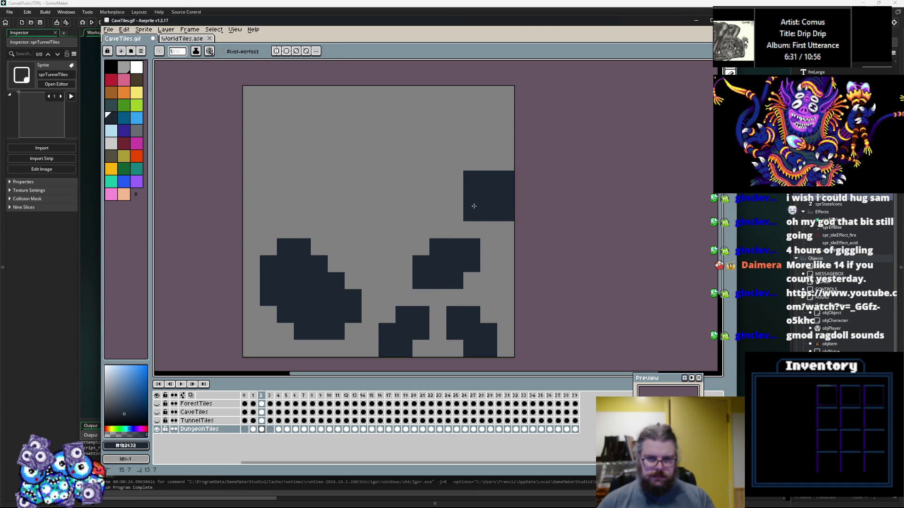
key("x")
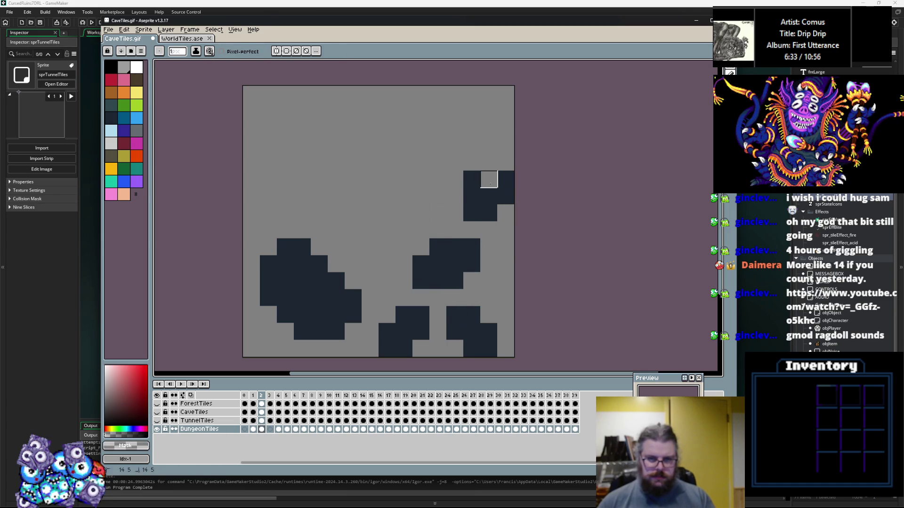
left_click(489, 180)
key("x")
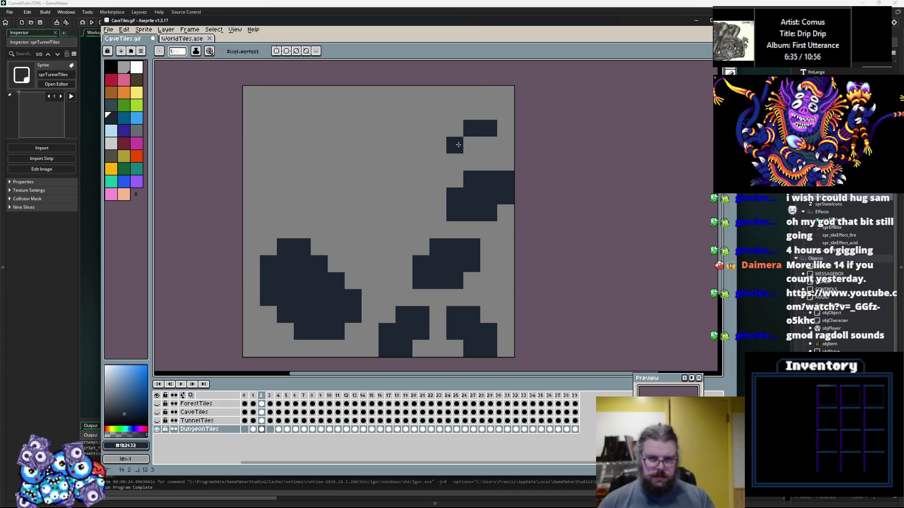
key("alt")
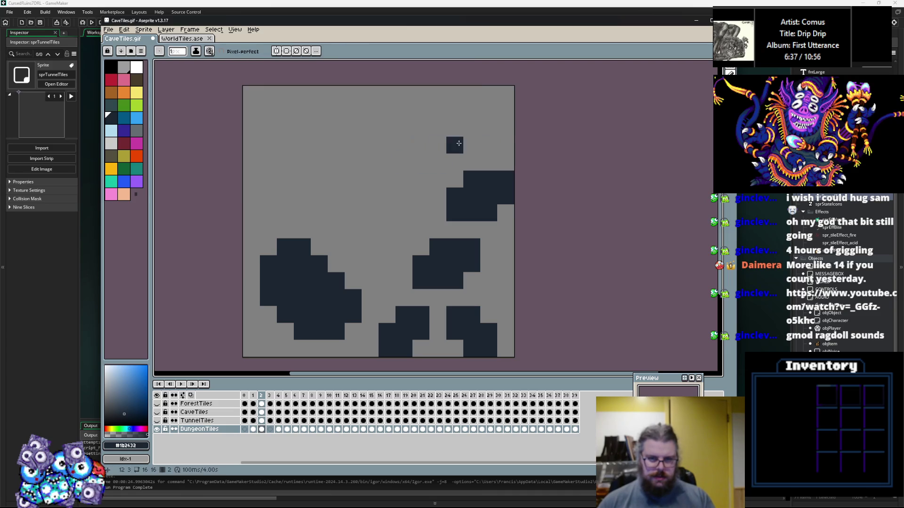
Step: Paint navy blocks along the top, a top-left corner block and shapes around the centre
left_click_drag(454, 145, 472, 145)
left_click_drag(370, 128, 426, 112)
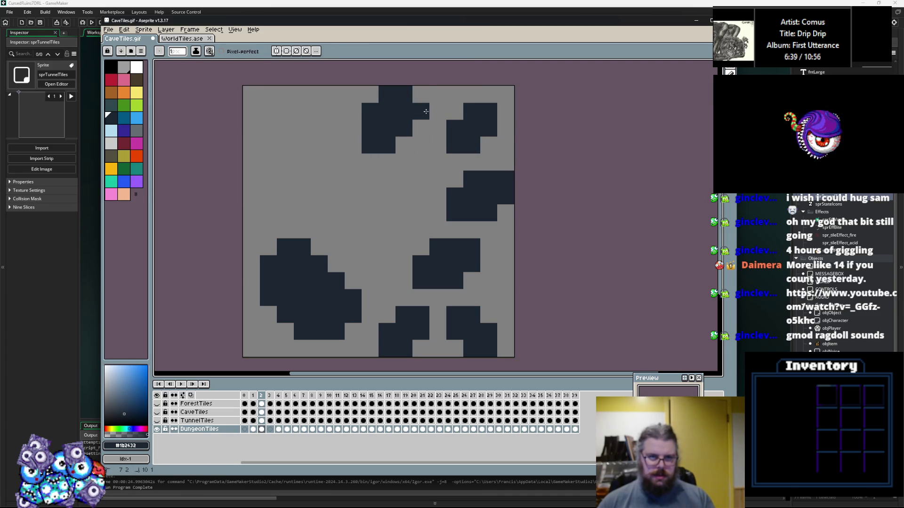
left_click_drag(250, 111, 280, 112)
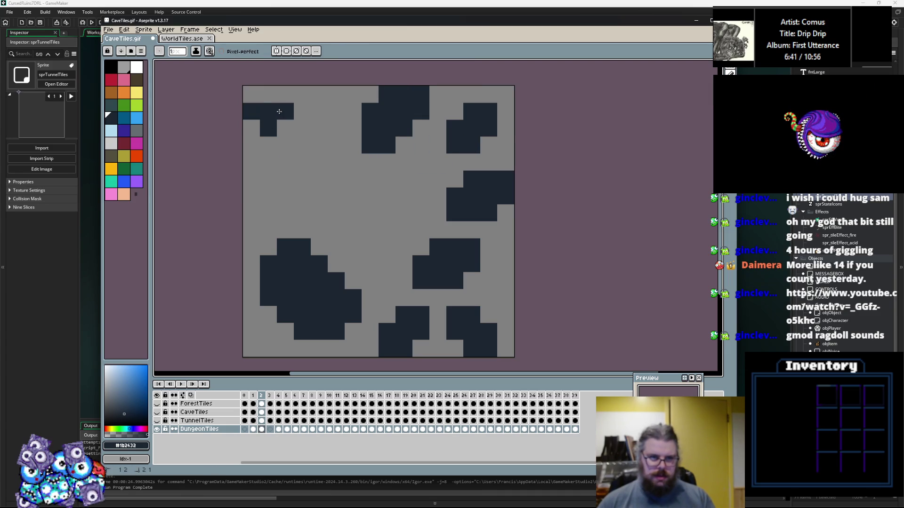
mouse_move(302, 179)
left_mouse_down()
mouse_move(323, 130)
mouse_move(313, 167)
left_mouse_up()
key("ctrl+z")
mouse_move(415, 185)
left_mouse_down()
mouse_move(420, 178)
mouse_move(395, 196)
mouse_move(365, 200)
left_mouse_up()
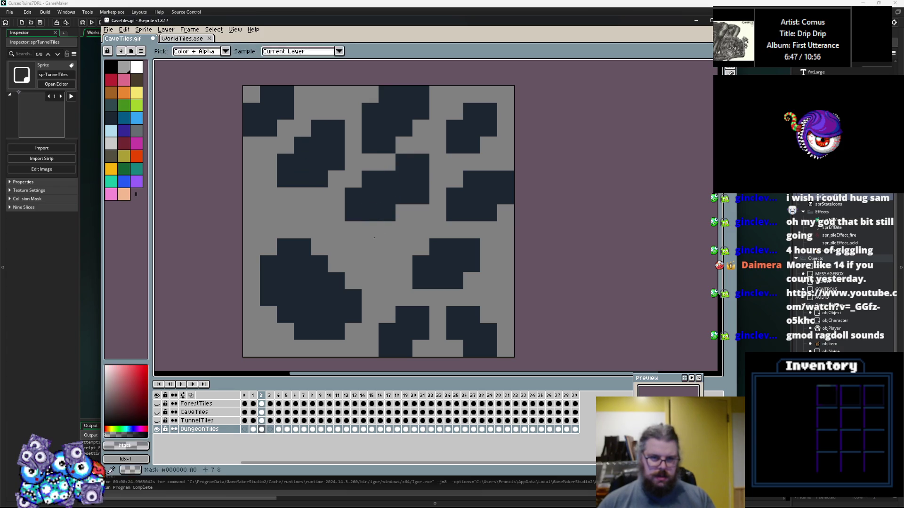
left_click_drag(383, 261, 385, 252)
right_click(338, 253)
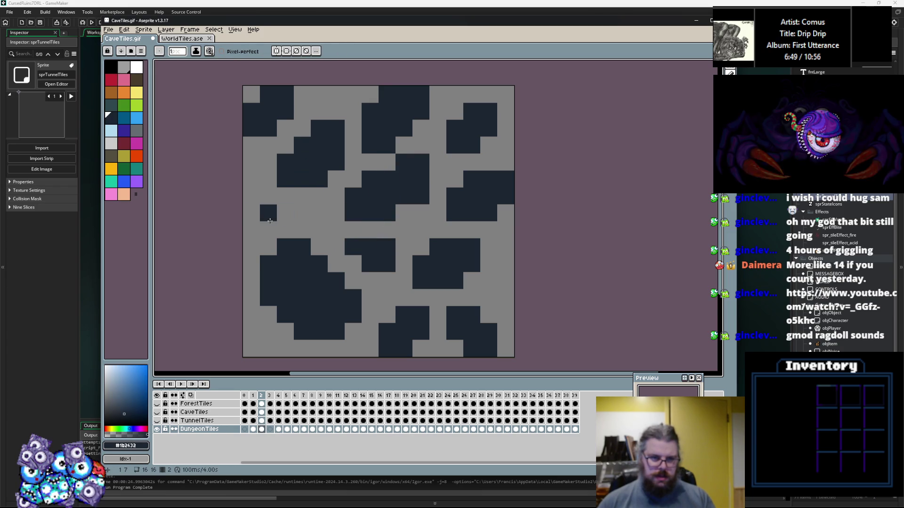
left_click(254, 209)
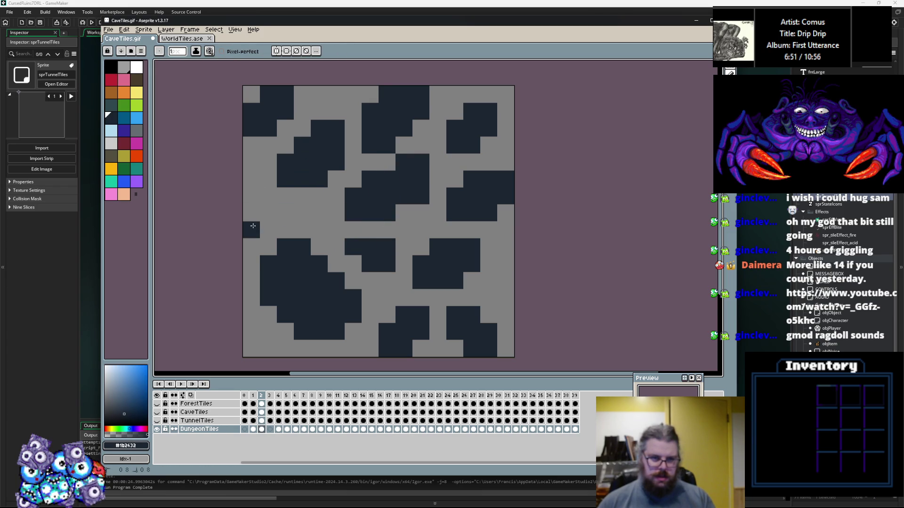
Step: Add a 2x2 navy block on the left and erase a stray cell near the right edge
key("x")
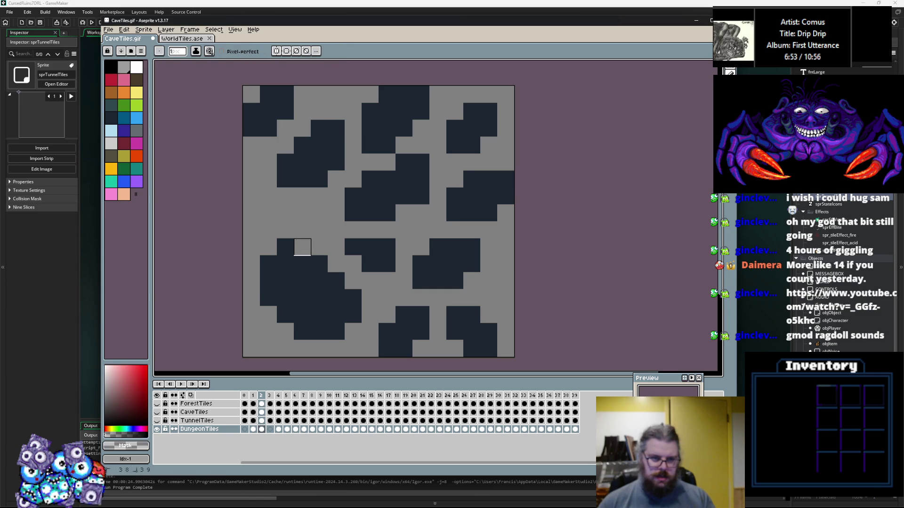
key("x")
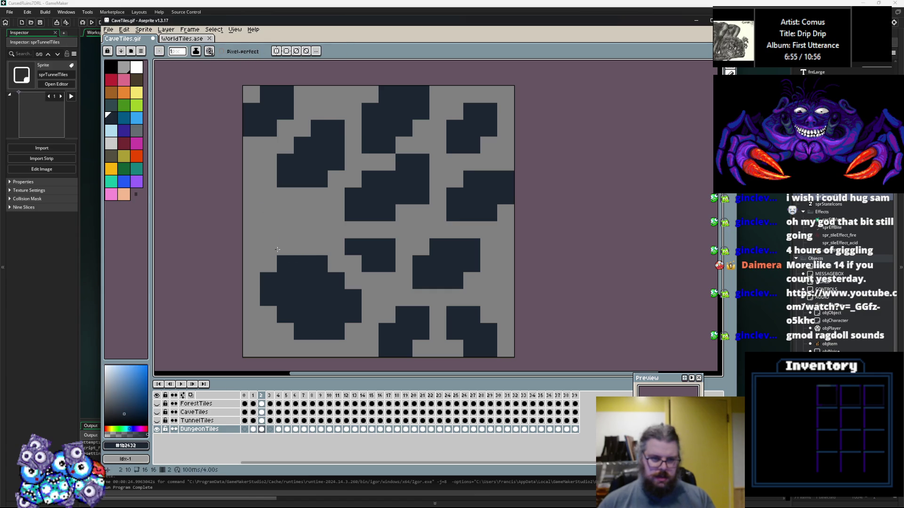
left_click_drag(284, 227, 283, 217)
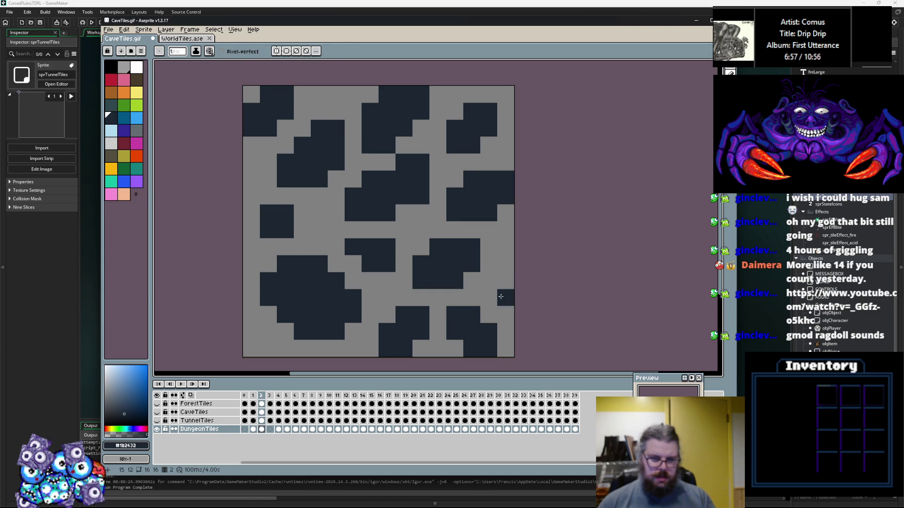
key("Left")
key("Right")
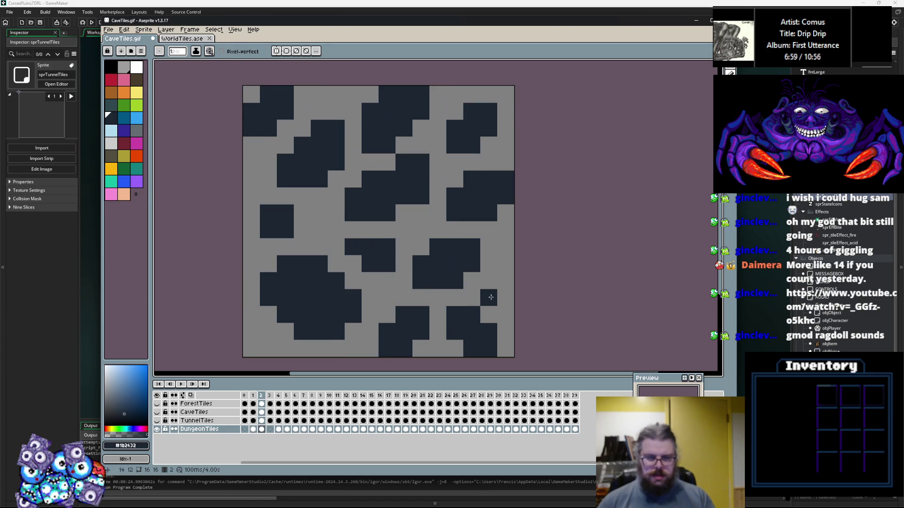
right_click(488, 297)
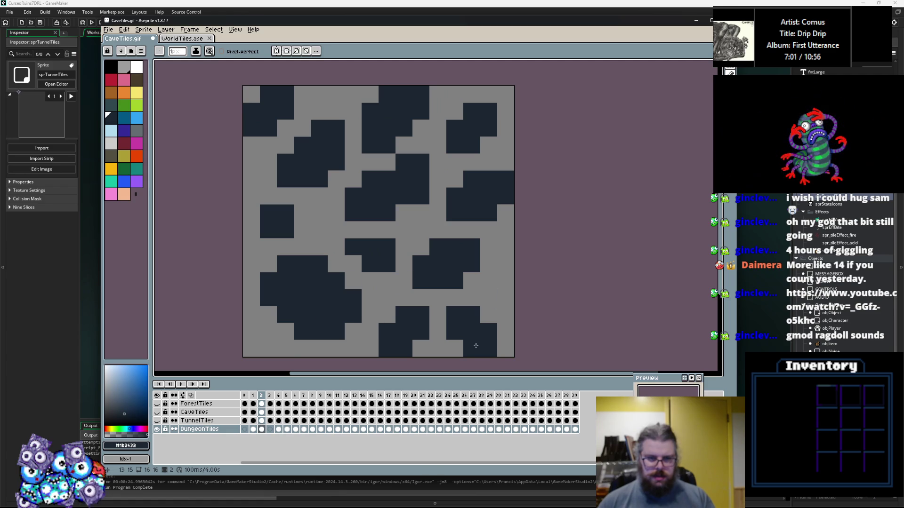
Step: Compare frames 1 and 2, then move to frame 3, undoing a stray stroke there
key("Left")
key("Left")
key("Right")
key("Right")
key("Left")
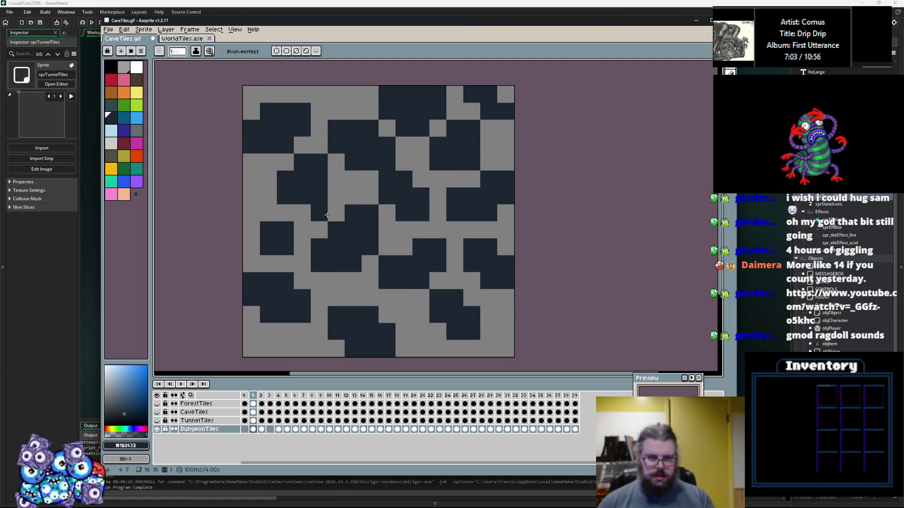
key("Right")
key("Left")
key("Right")
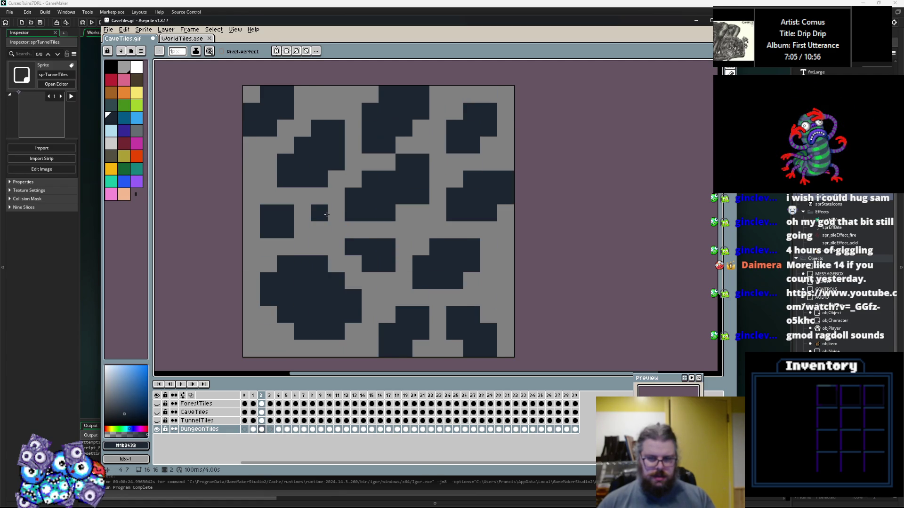
key("Right")
mouse_move(269, 94)
left_mouse_down()
mouse_move(305, 105)
mouse_move(310, 156)
left_mouse_up()
key("ctrl+z")
Step: Paint navy blocks down the left side and along the bottom of frame 3
mouse_move(283, 127)
left_mouse_down()
mouse_move(300, 154)
mouse_move(271, 144)
left_mouse_up()
mouse_move(268, 212)
left_mouse_down()
mouse_move(293, 225)
mouse_move(323, 196)
left_mouse_up()
left_click_drag(353, 281, 333, 296)
left_click_drag(268, 316, 285, 301)
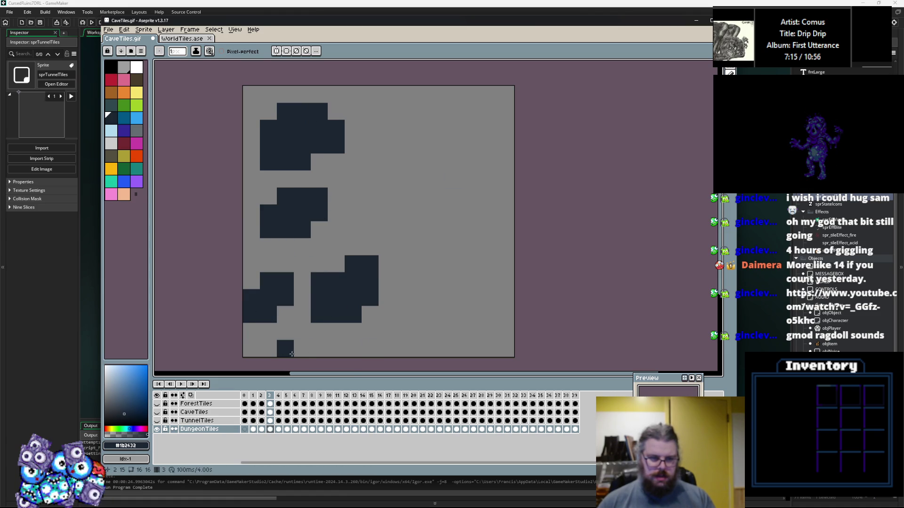
left_click_drag(302, 348, 273, 350)
left_click_drag(403, 348, 400, 349)
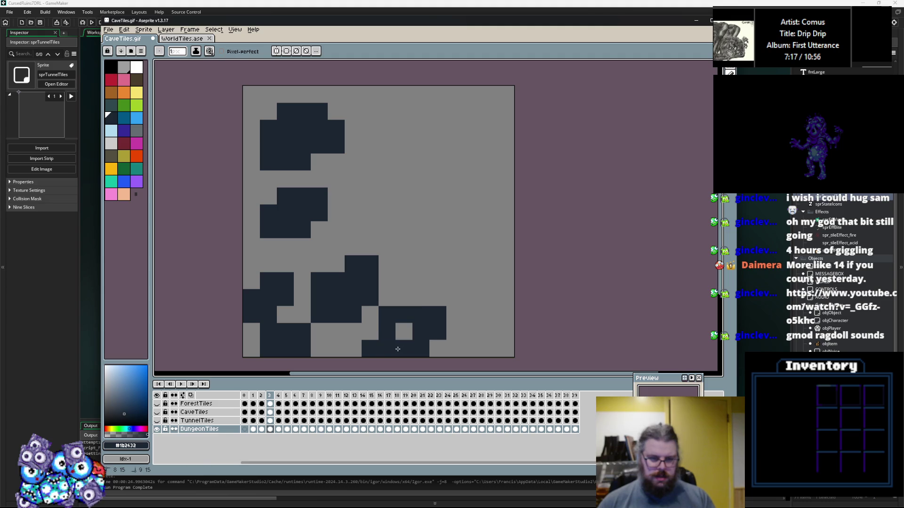
Step: Add large navy blocks in the middle, top middle, top-right corner and right of centre
left_click_drag(380, 179, 372, 215)
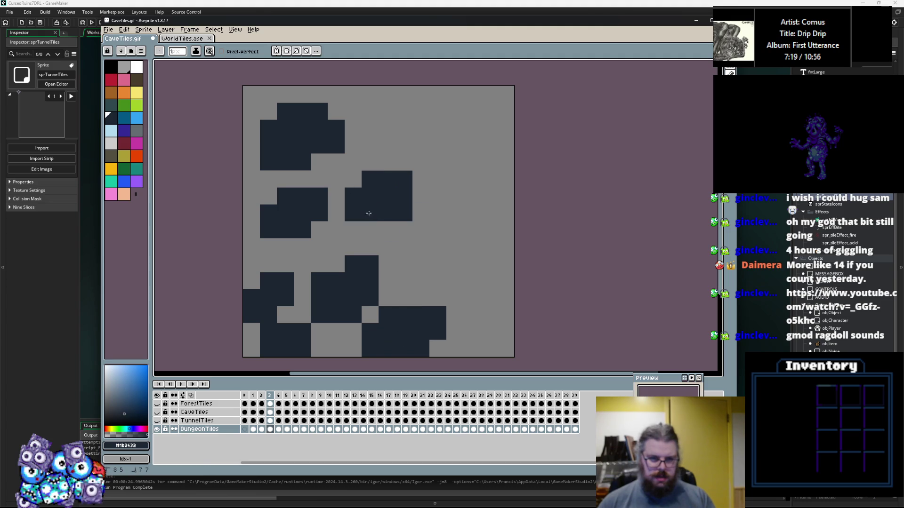
mouse_move(419, 127)
left_mouse_down()
mouse_move(404, 127)
mouse_move(408, 95)
left_mouse_up()
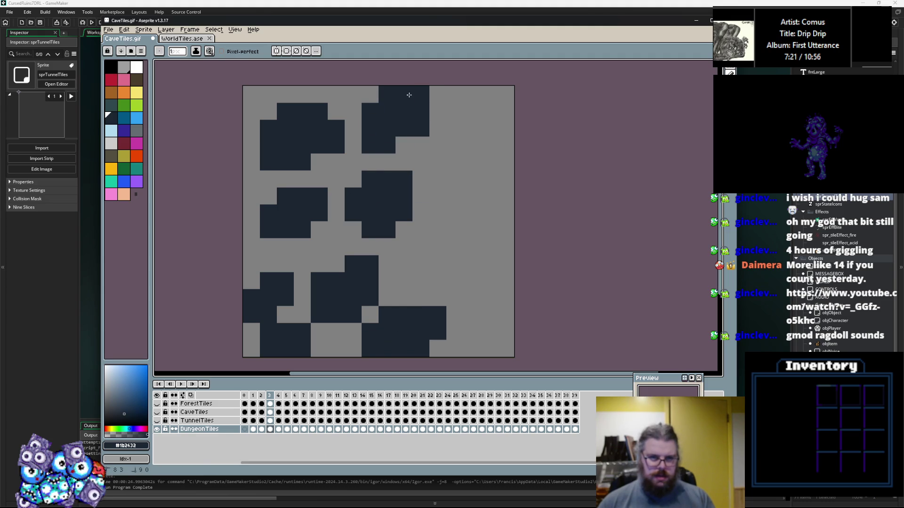
mouse_move(440, 167)
left_mouse_down()
mouse_move(455, 144)
mouse_move(444, 179)
left_mouse_up()
left_click_drag(474, 111, 484, 107)
mouse_move(443, 259)
left_mouse_down()
mouse_move(466, 221)
mouse_move(453, 245)
mouse_move(469, 278)
mouse_move(487, 281)
mouse_move(476, 301)
left_mouse_up()
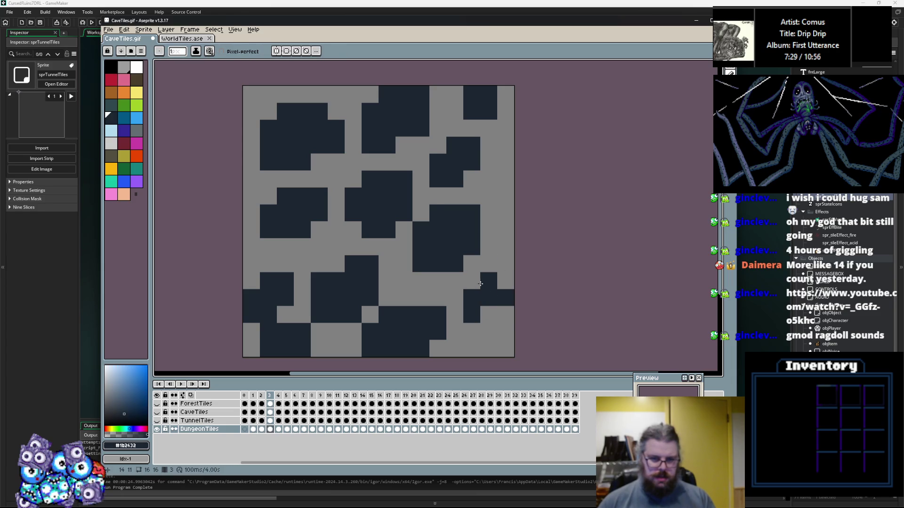
Step: Fill navy cells in the lower right, erase one at the right edge, and extend the left shape
key("x")
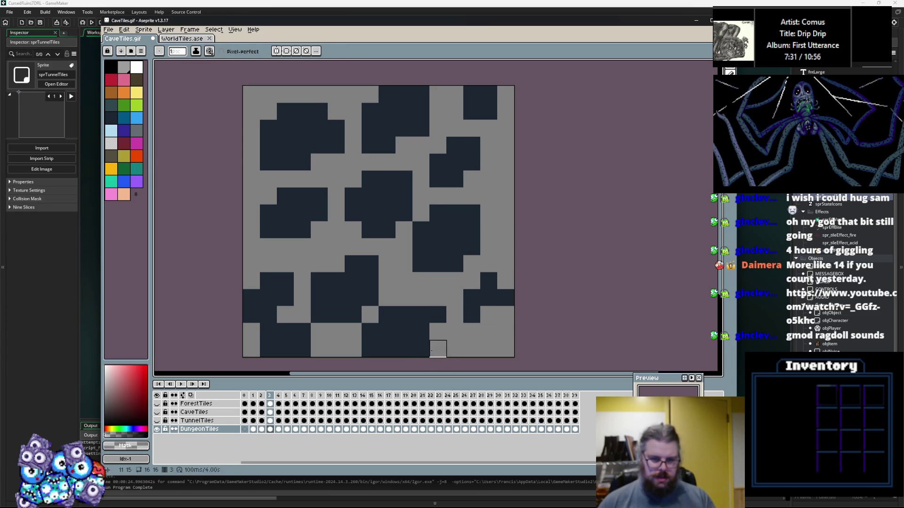
key("x")
left_click_drag(455, 315, 455, 298)
left_click(472, 281)
key("x")
left_click(506, 298)
key("x")
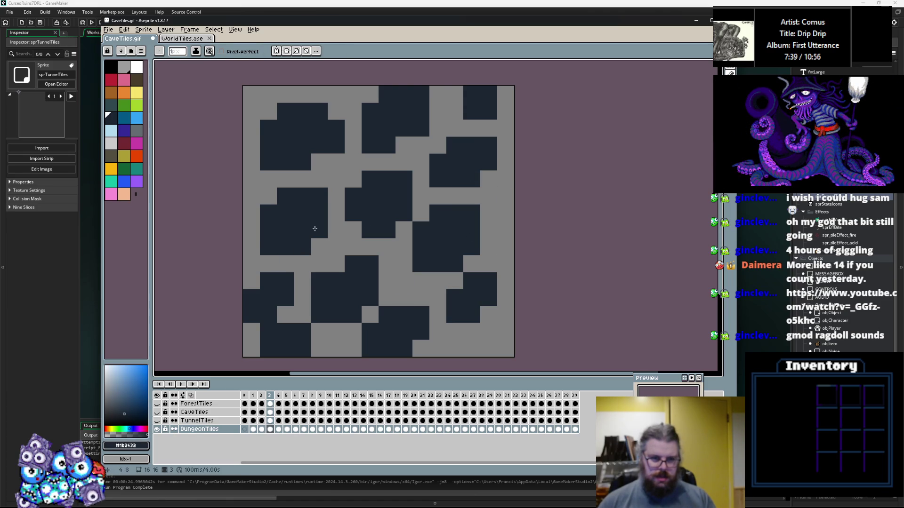
mouse_move(253, 248)
left_mouse_down()
mouse_move(252, 195)
mouse_move(318, 195)
mouse_move(302, 247)
left_mouse_up()
Step: Touch up frame 3: add a navy cell left of centre and erase stray navy cells
key("x")
key("x")
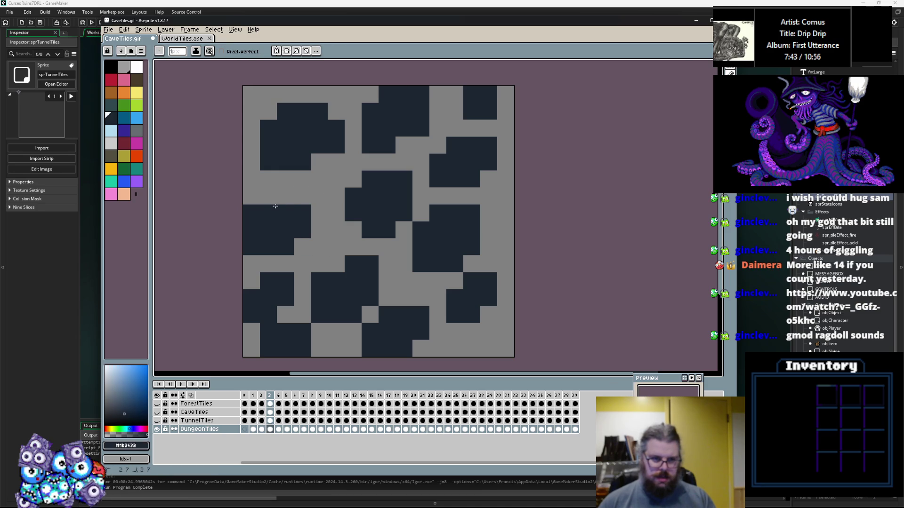
left_click(319, 230)
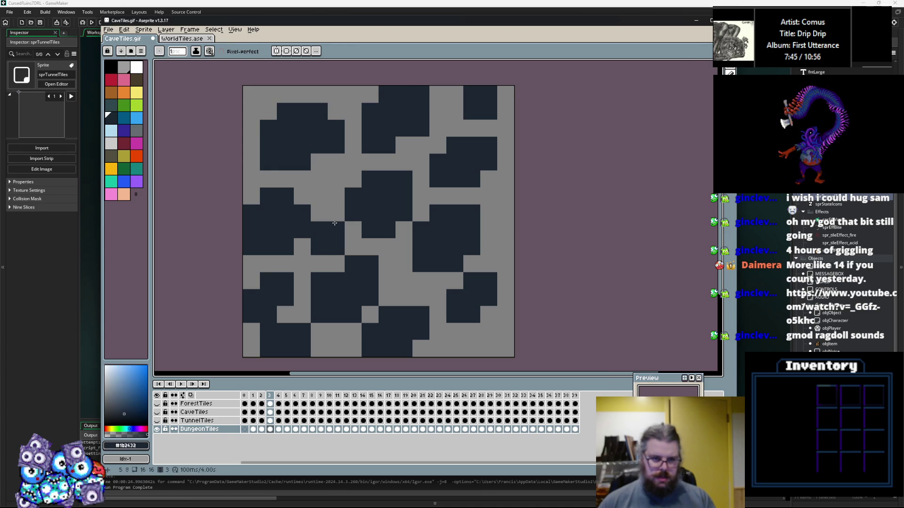
key("x")
key("x")
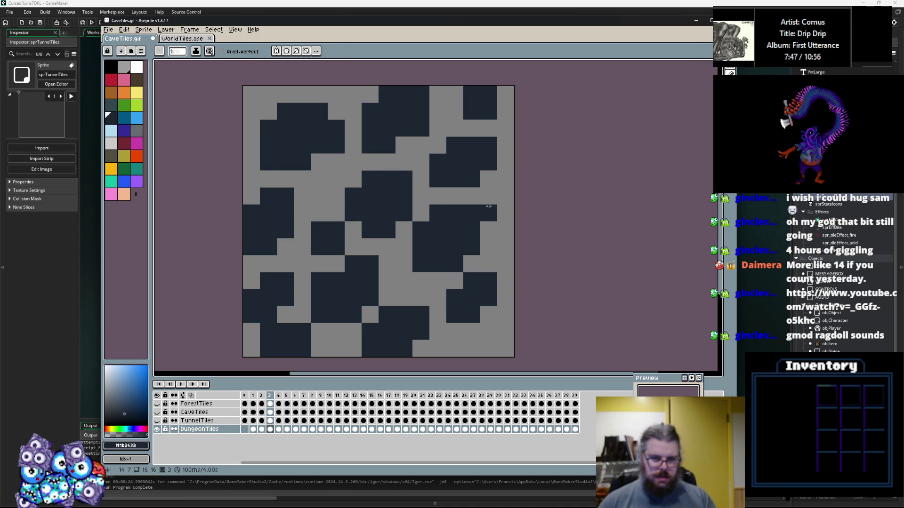
key("x")
left_click_drag(412, 280, 404, 264)
key("x")
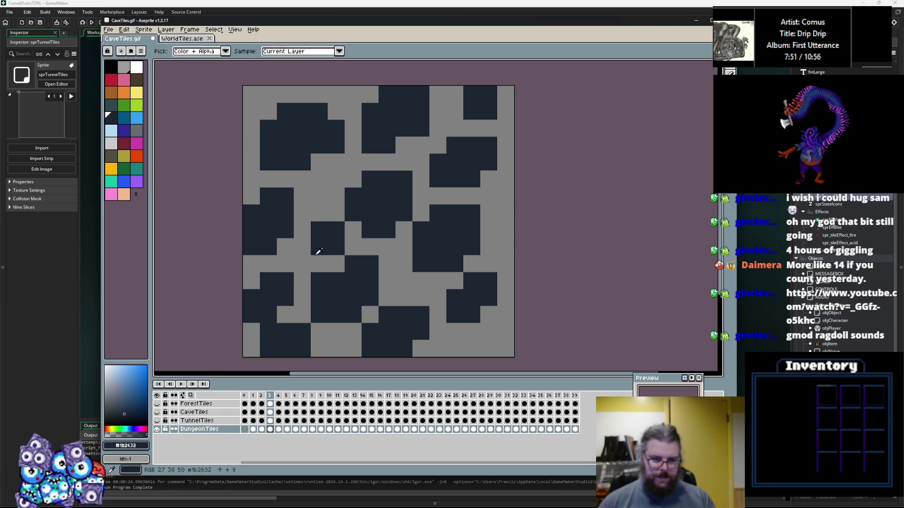
key("x")
left_click(270, 325)
Step: Check the empty frame 4, then return to frame 3 and sample its navy colour
key("Right")
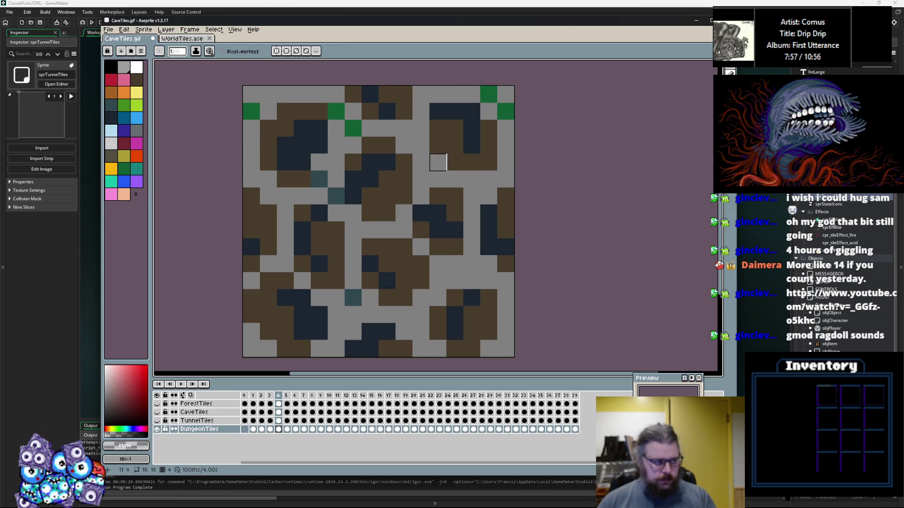
key("u")
key("Left")
key("Left")
key("Right")
key("Right")
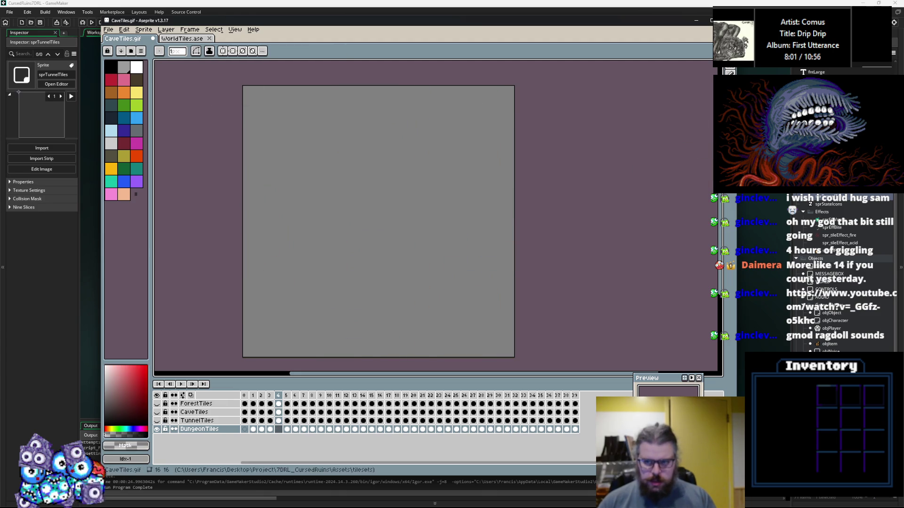
key("b")
key("Left")
left_click(386, 344, "alt")
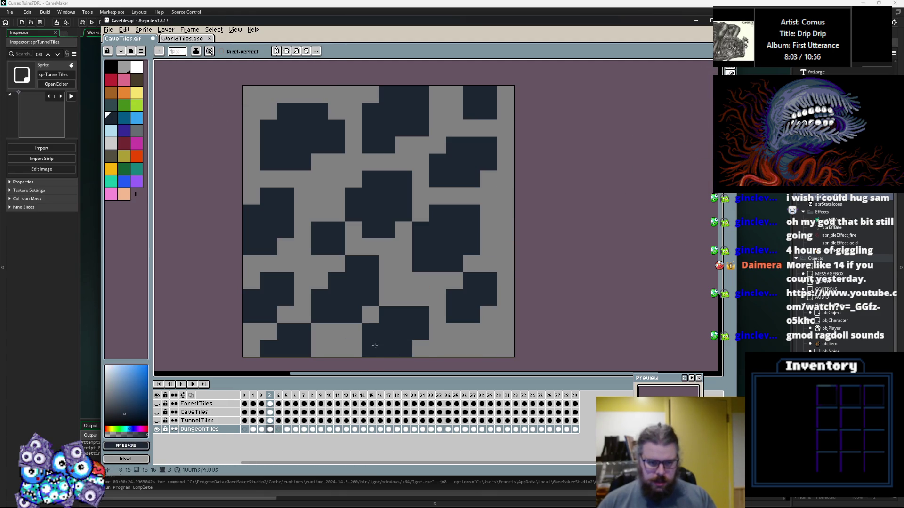
Step: Paint the first scattered navy cells on empty DungeonTiles frame 4
key("Right")
left_click(277, 307)
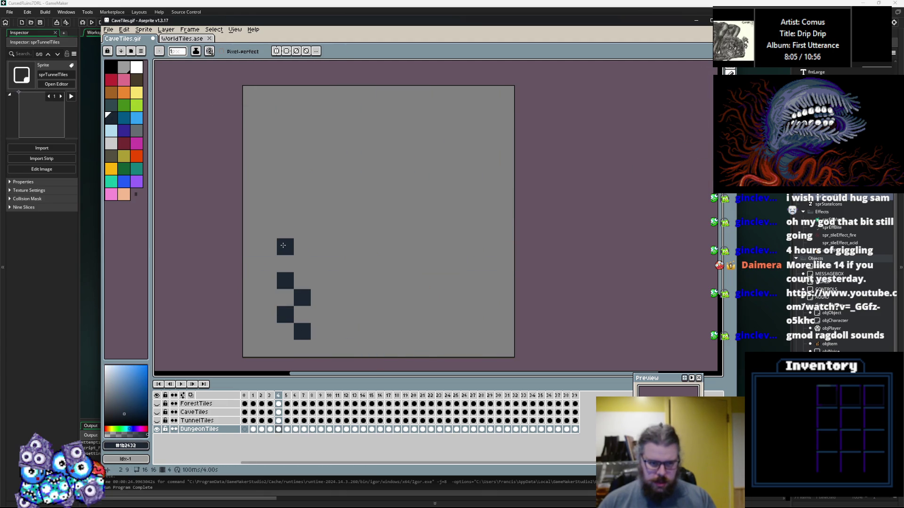
left_click(336, 213)
left_click(353, 247)
left_click(336, 230)
key("x")
key("x")
left_click(318, 212)
Step: Add a zigzag of navy cells and dark blocks across frame 4's tile
left_click(370, 212)
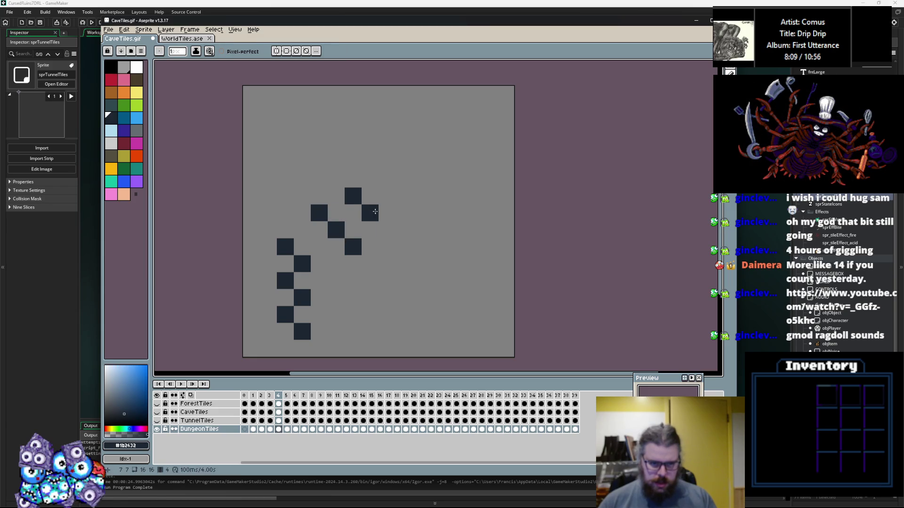
left_click(387, 228)
left_click(387, 178)
left_click(370, 161)
left_click(320, 140)
left_click(302, 144)
left_click(319, 161)
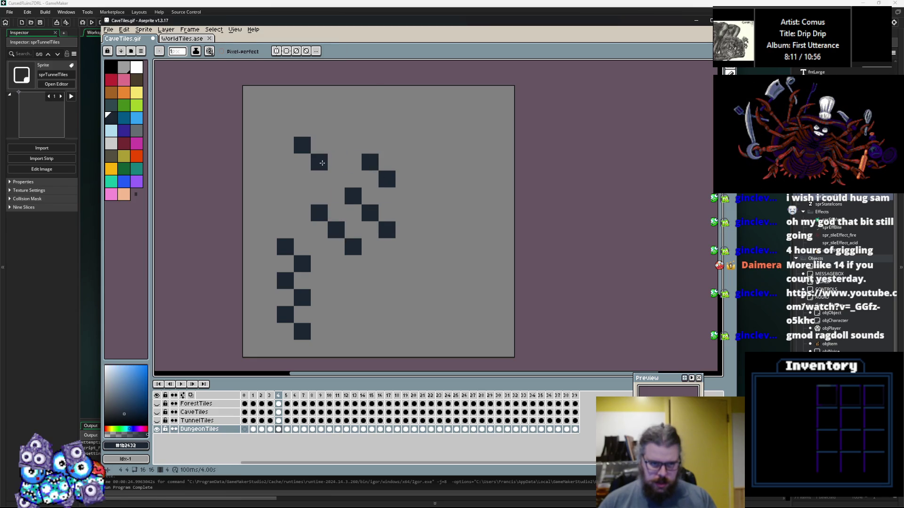
Step: Remove stray blocks and paint more dark blocks on frame 4's upper right
key("x")
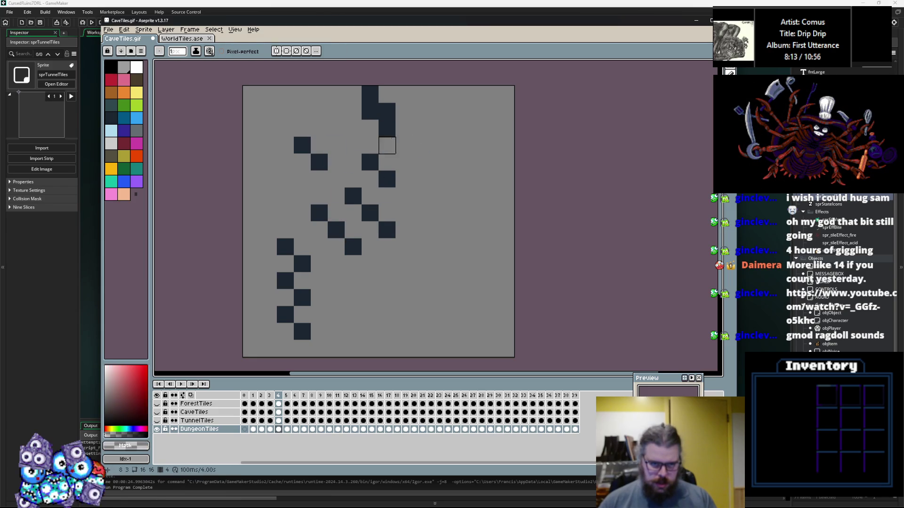
left_click(370, 111)
left_click(387, 127)
key("x")
left_click(471, 229)
left_click(488, 246)
Step: Clear frame 5's tile art back to grey, erasing the stacked dark cells
key("Right")
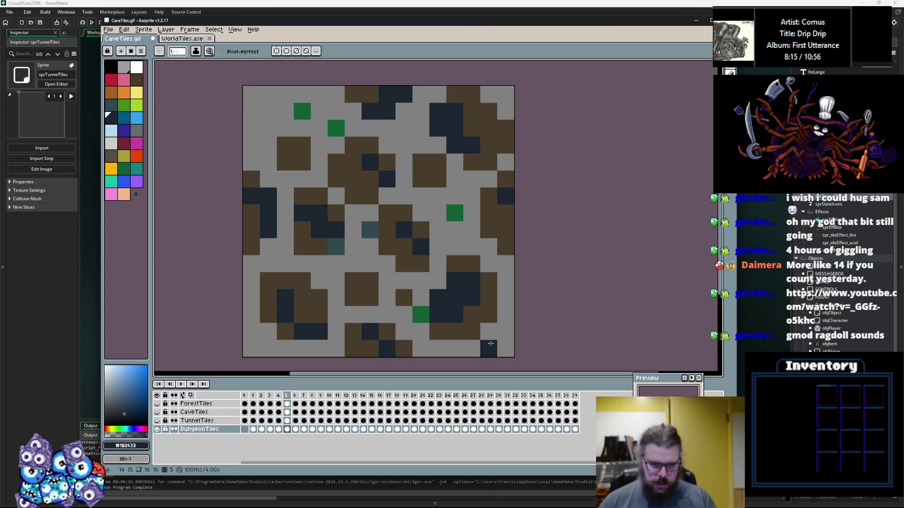
left_click(709, 150)
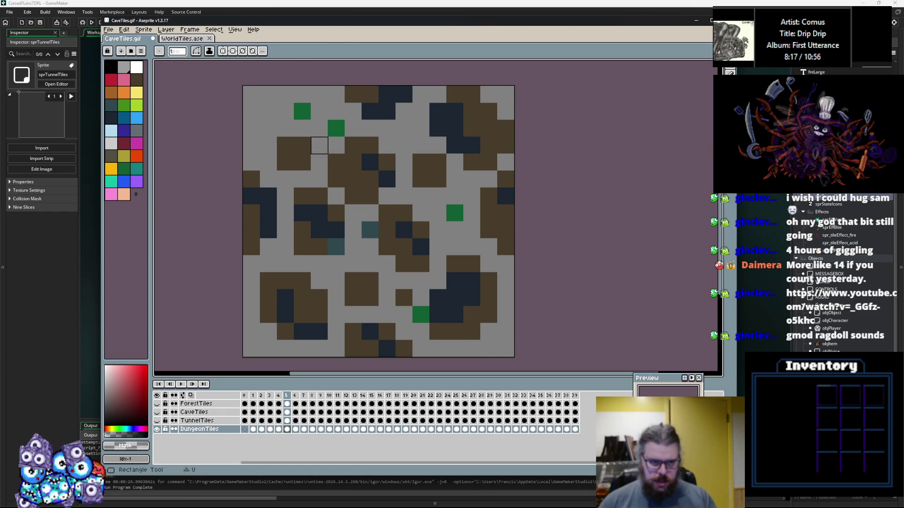
key("ctrl+z")
left_click_drag(451, 298, 451, 314)
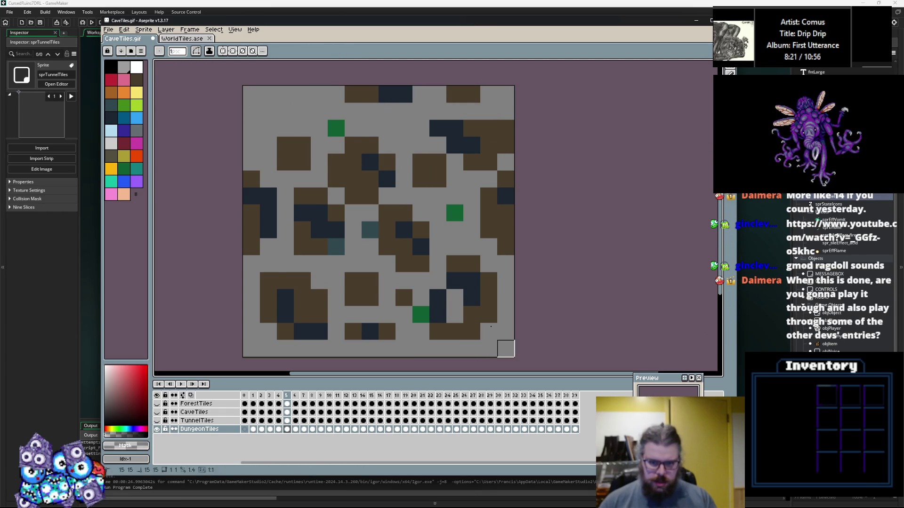
key("ctrl+z")
key("ctrl+z")
Step: Back on frame 4, add dark slate pixels along the right side
key("ctrl+y")
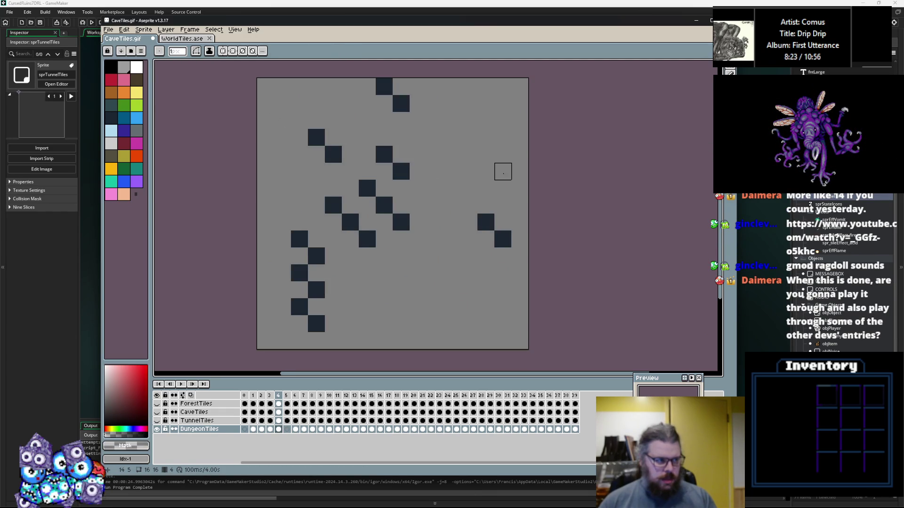
left_click(709, 75)
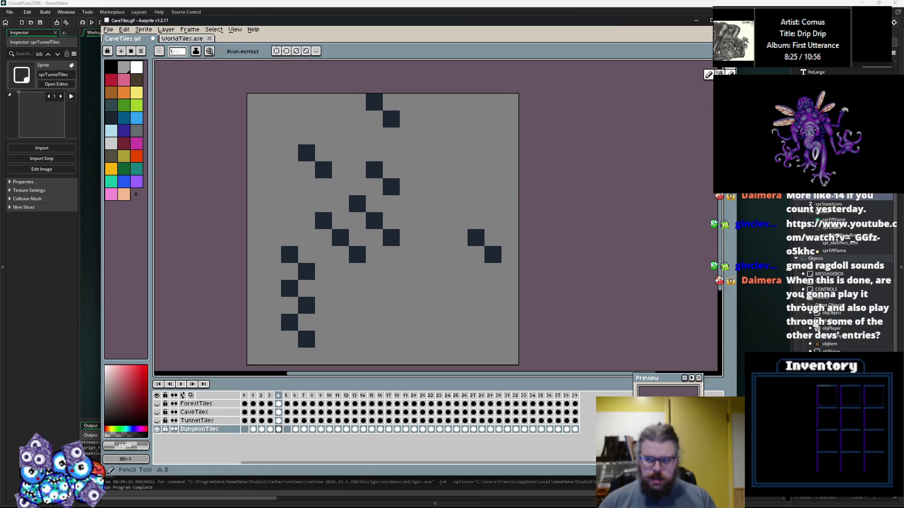
left_click(459, 254)
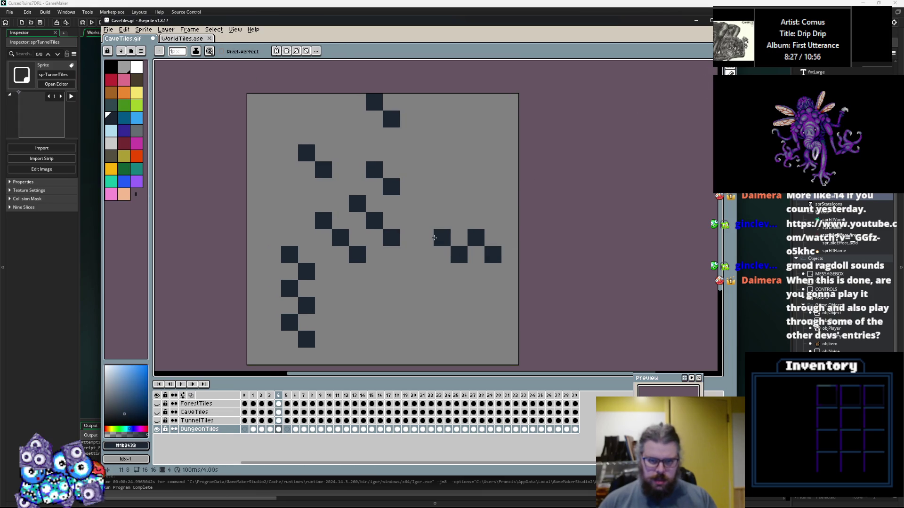
left_click(443, 187)
left_click(460, 170)
left_click(459, 136)
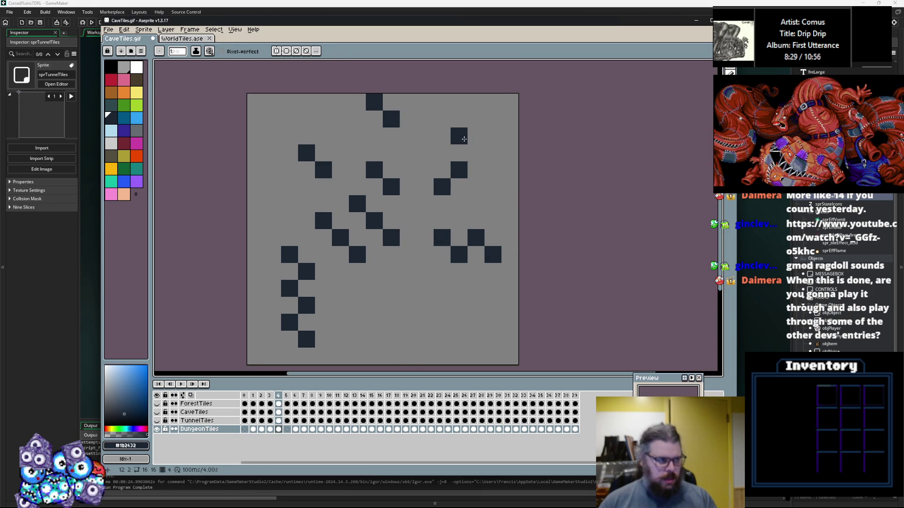
left_click_drag(416, 349, 421, 348)
Step: Start painting the first dark pixels on grey frame 5
key("period")
left_click(413, 339)
left_click(430, 322)
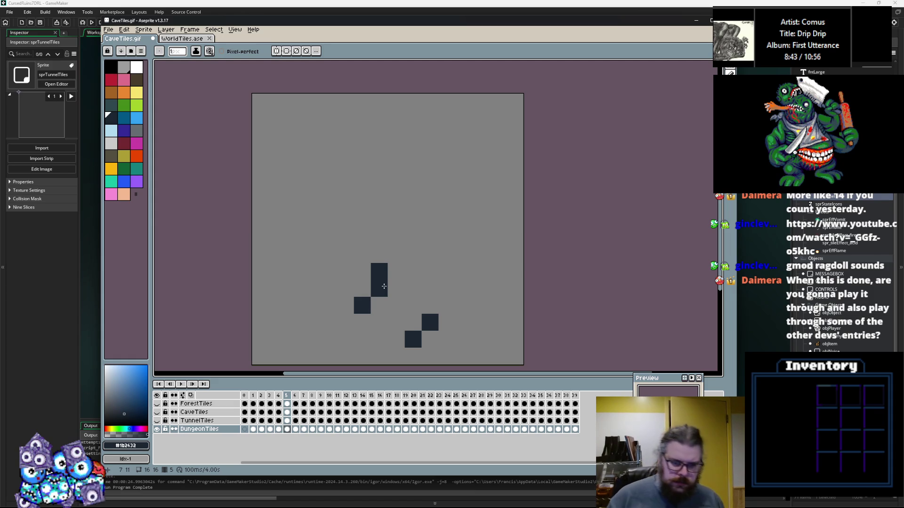
Step: Build dark diagonal pixel clusters near the middle of frame 5, erasing misplaced ones
left_click(395, 271)
key("ctrl+z")
right_click(379, 272)
left_click(396, 272)
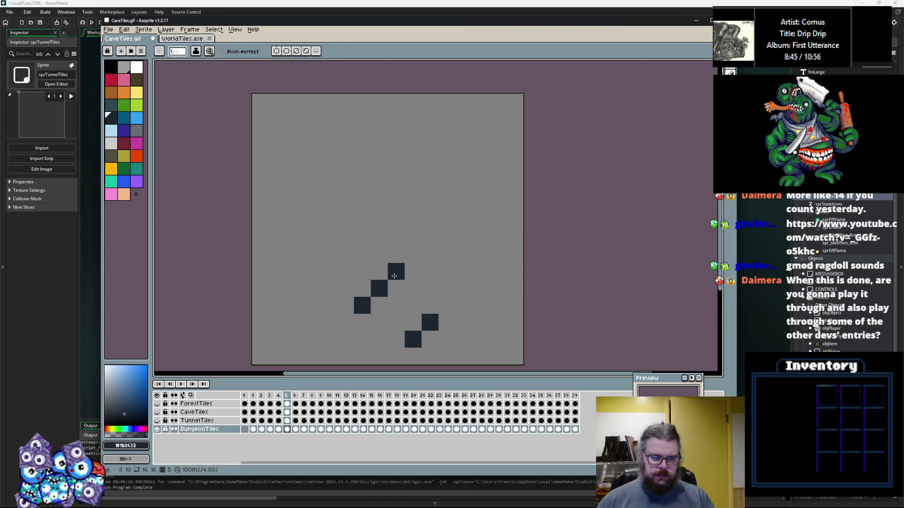
left_click(278, 238)
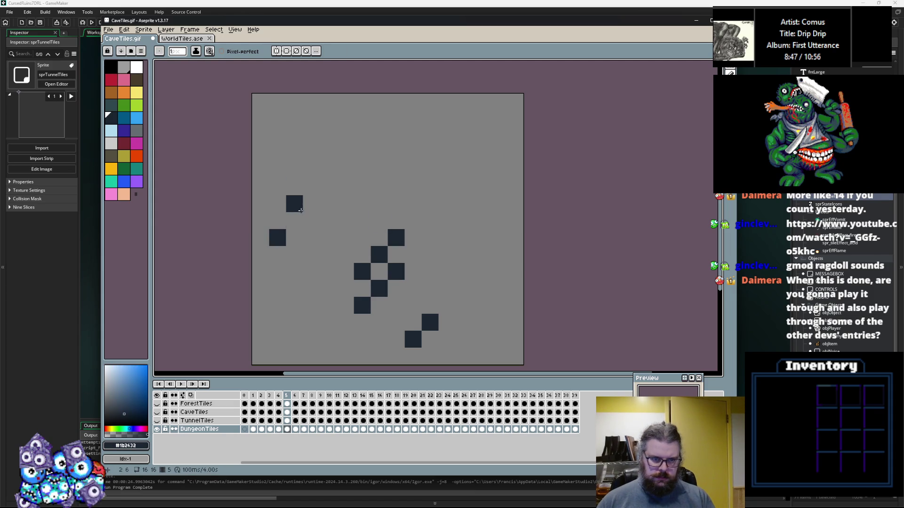
left_click(351, 168)
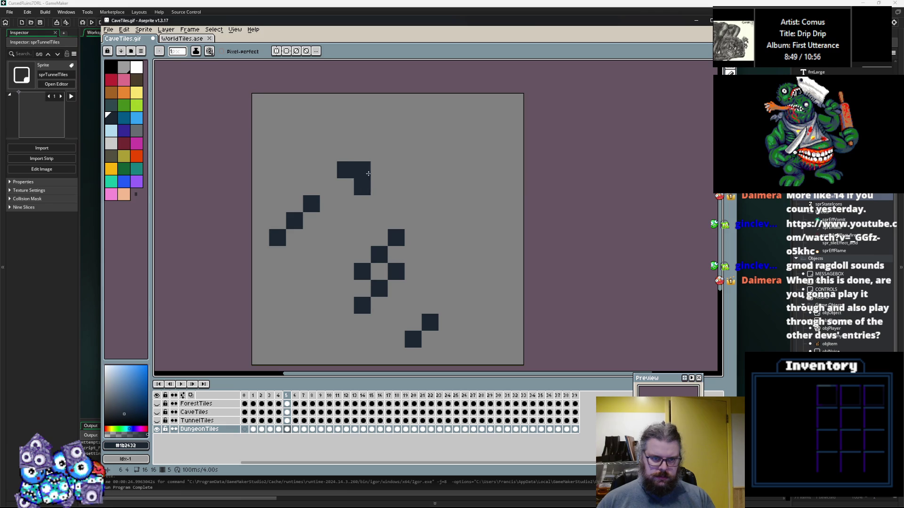
right_click(345, 170)
left_click(328, 221)
left_click(342, 199)
Step: Scatter more dark pixels across frame 5, including the top edge and top right
left_click(481, 204)
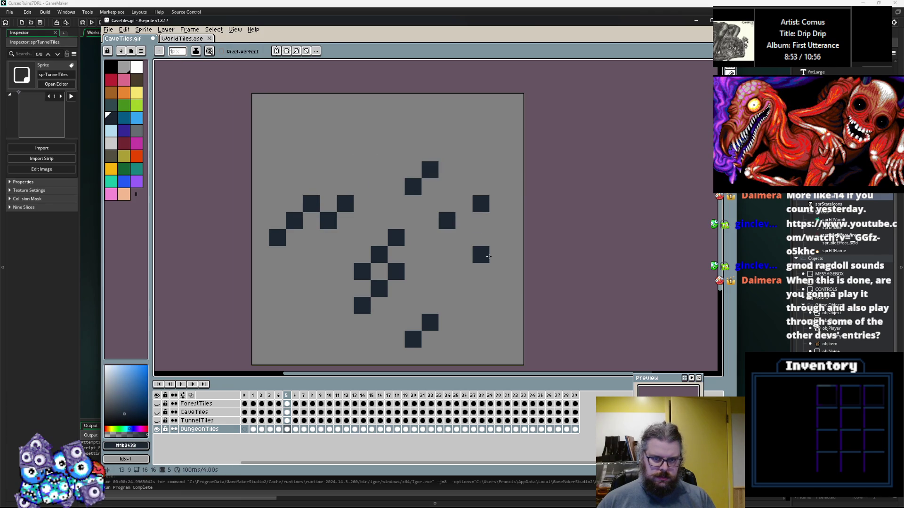
left_click(481, 254)
left_click(464, 289)
left_click(345, 119)
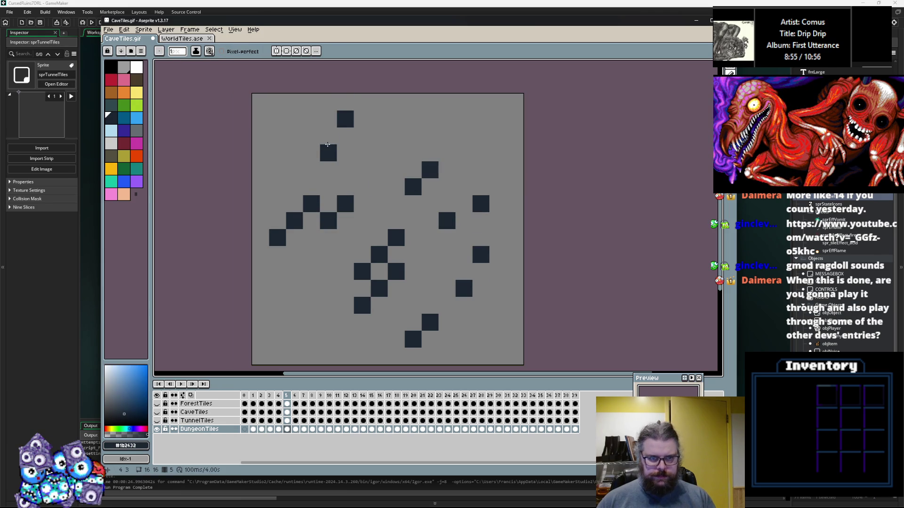
right_click(345, 119)
left_click(345, 102)
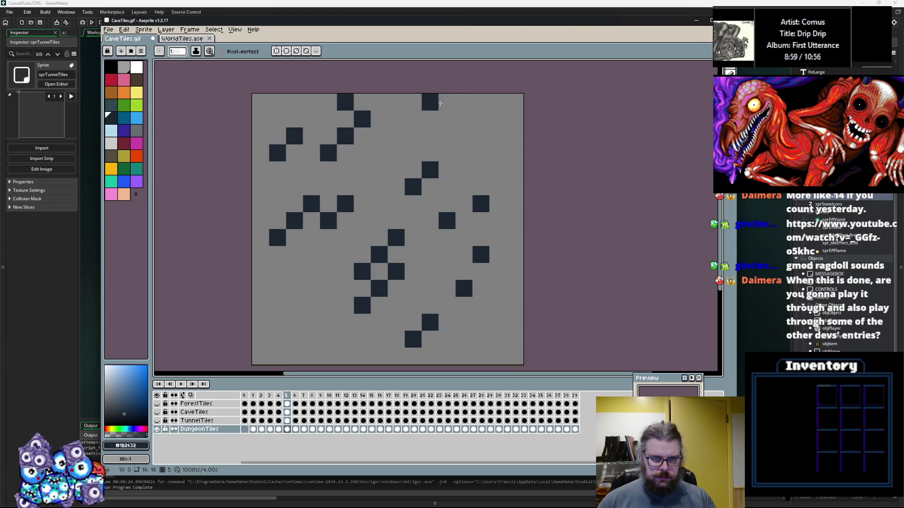
left_click(447, 102)
right_click(481, 119)
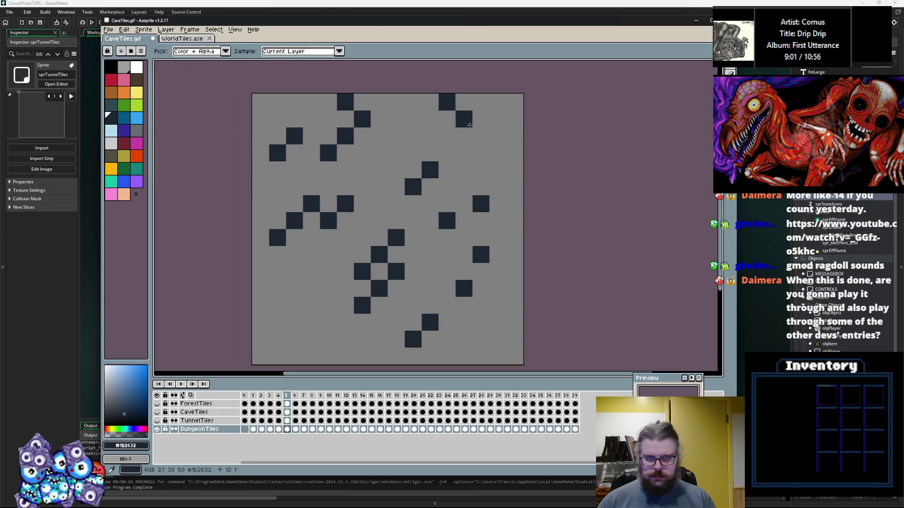
left_click(498, 153)
Step: Add dark pixels in frame 5's bottom-left corner and along the bottom row
left_click(514, 136)
left_click(278, 322)
left_click(295, 339)
left_click(312, 323)
left_click(337, 333)
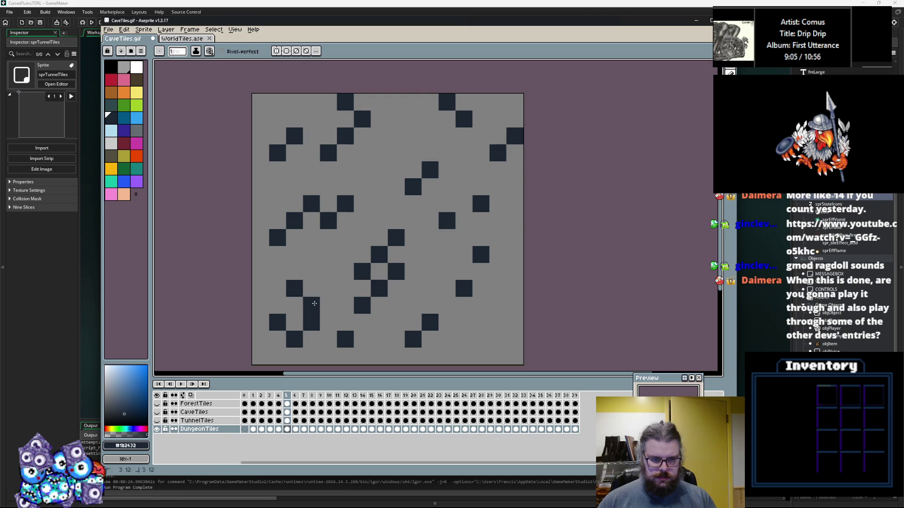
key("ctrl+z")
left_click(295, 306)
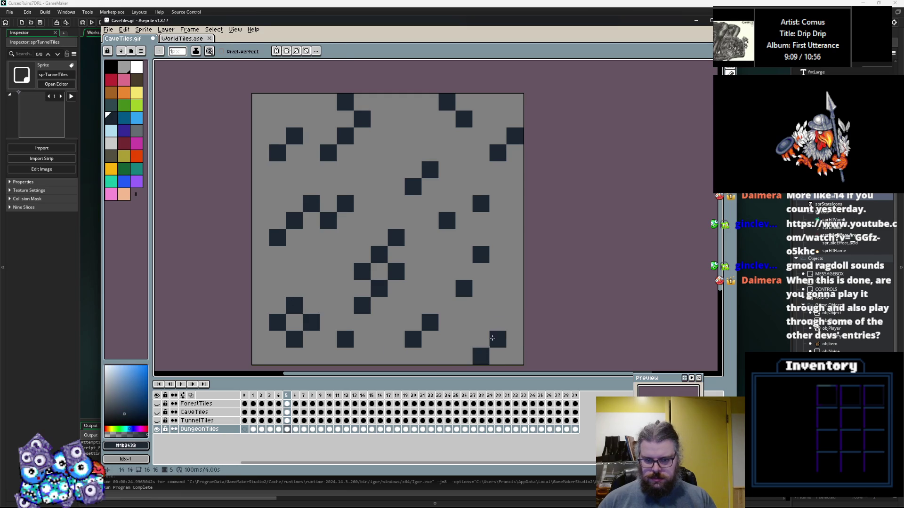
Step: On frame 4, paint a dark pixel near the bottom and erase some on the left
key("Left")
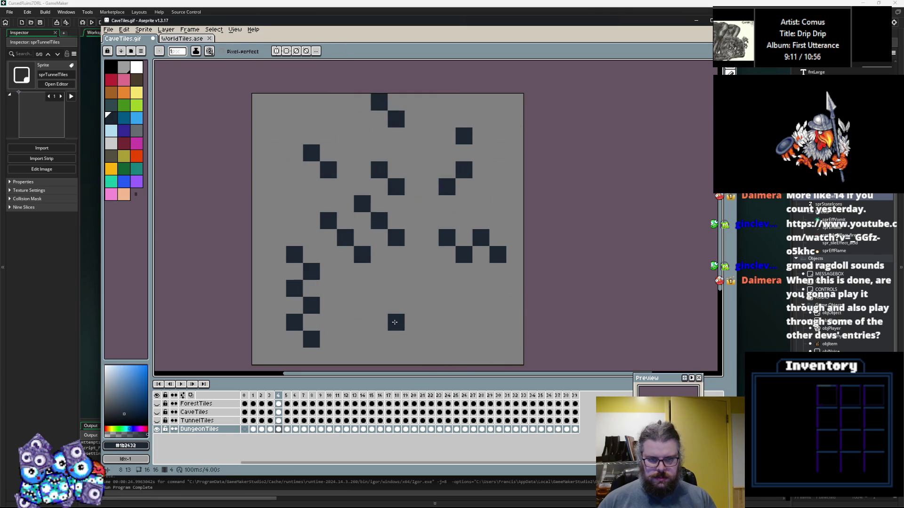
left_click(447, 323)
key("e")
left_click_drag(311, 305, 294, 288)
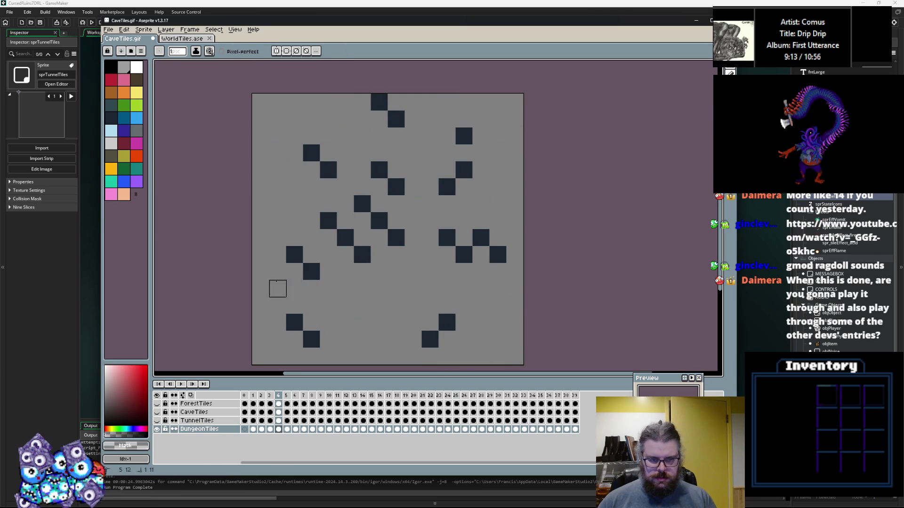
key("i")
key("b")
Step: Add a few more dark pixels to frame 4 along the bottom, left edge and right side
left_click(362, 322)
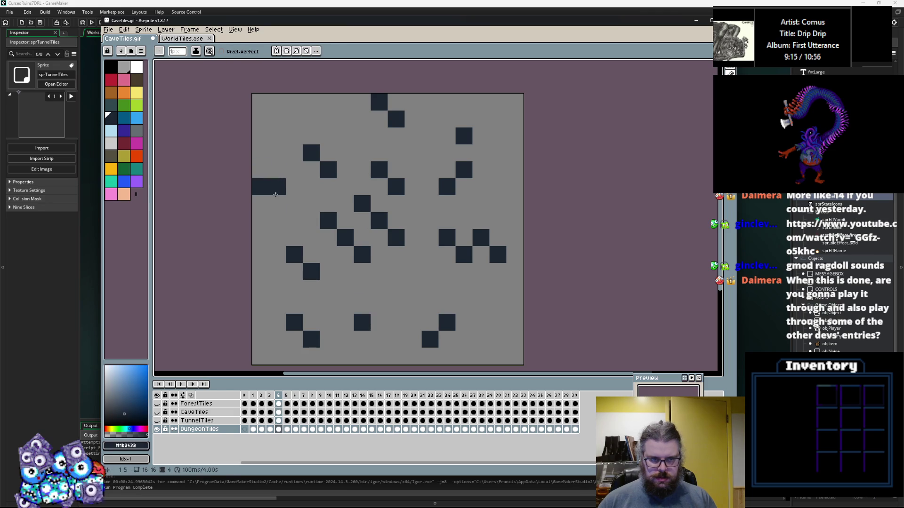
left_click(277, 204)
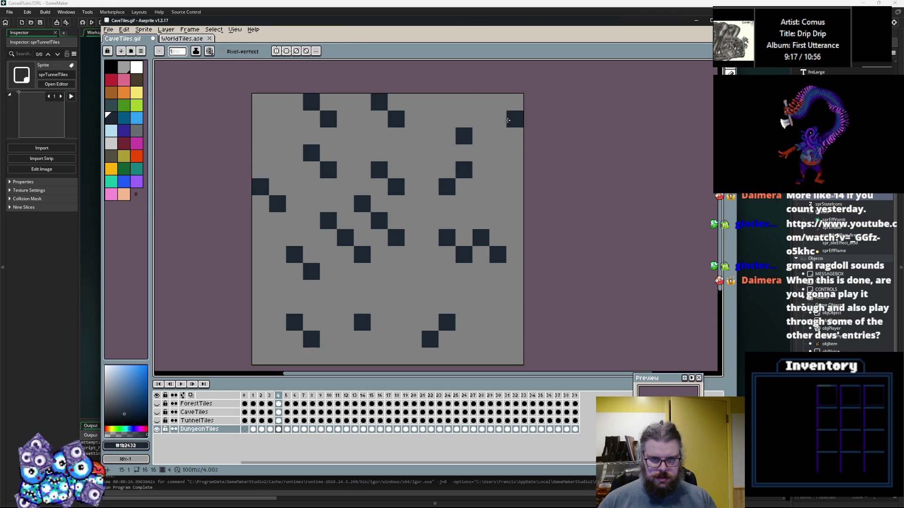
left_click(481, 152)
left_click(514, 204)
left_click(498, 187)
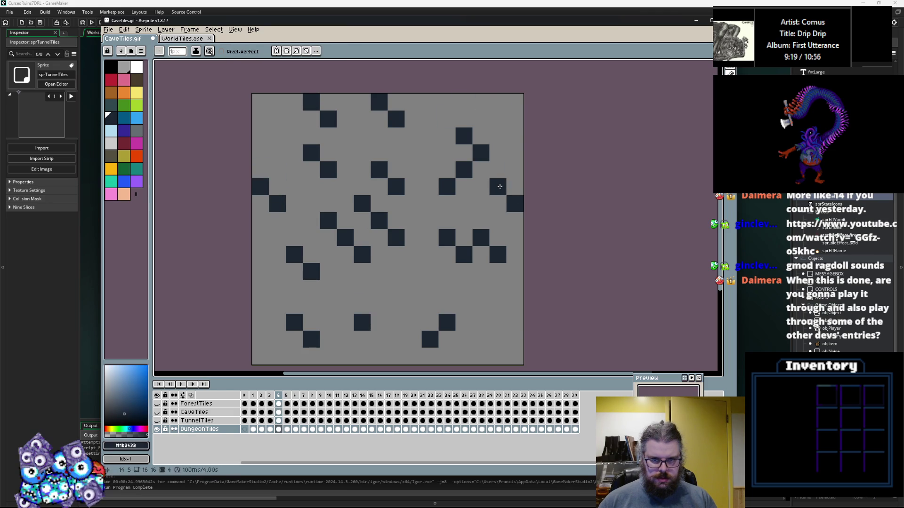
left_click(514, 323)
key("Right")
key("Right")
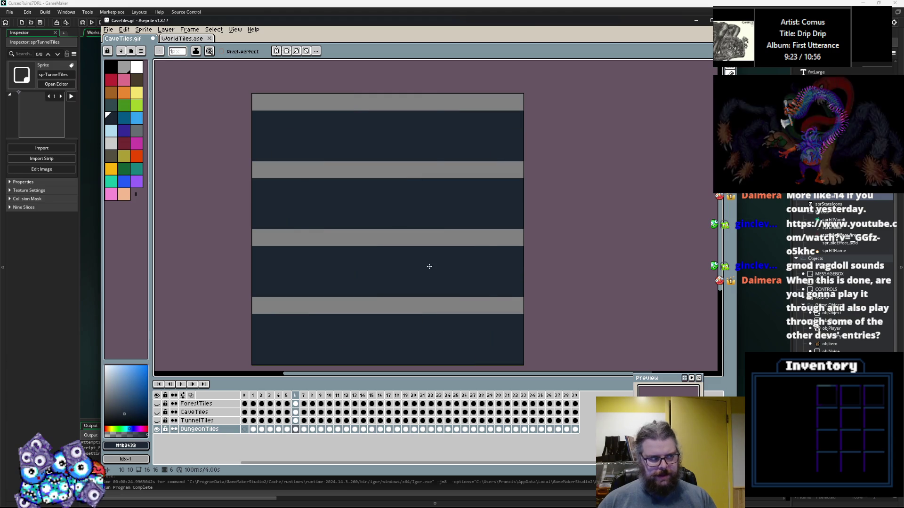
Step: Step through the timeline to frame 14 with the filled rectangle tool chosen
key("Right")
key("Right")
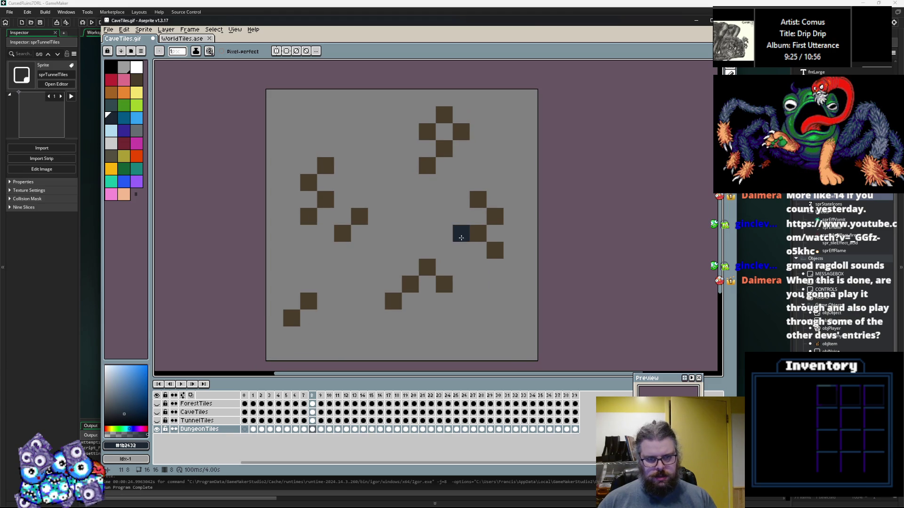
left_click(699, 150)
key("Right")
key("Right")
key("Right")
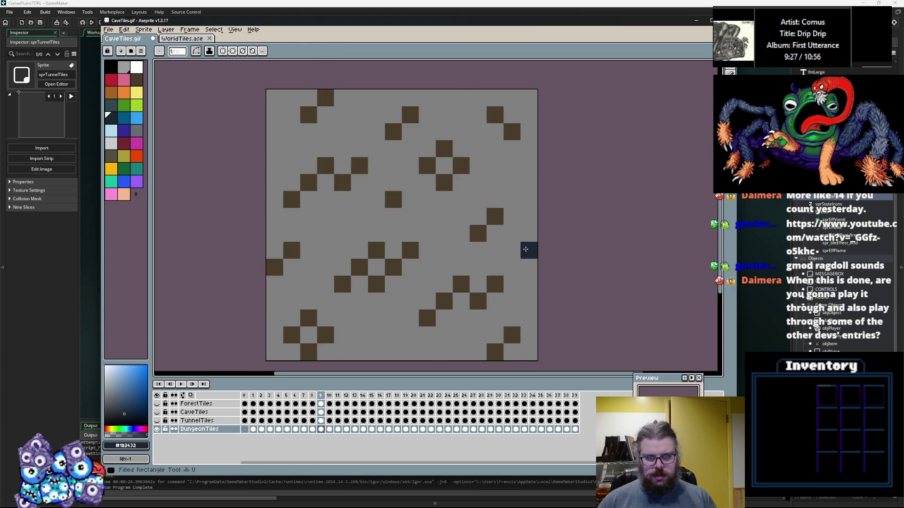
key("Right")
key("Right")
key("Right")
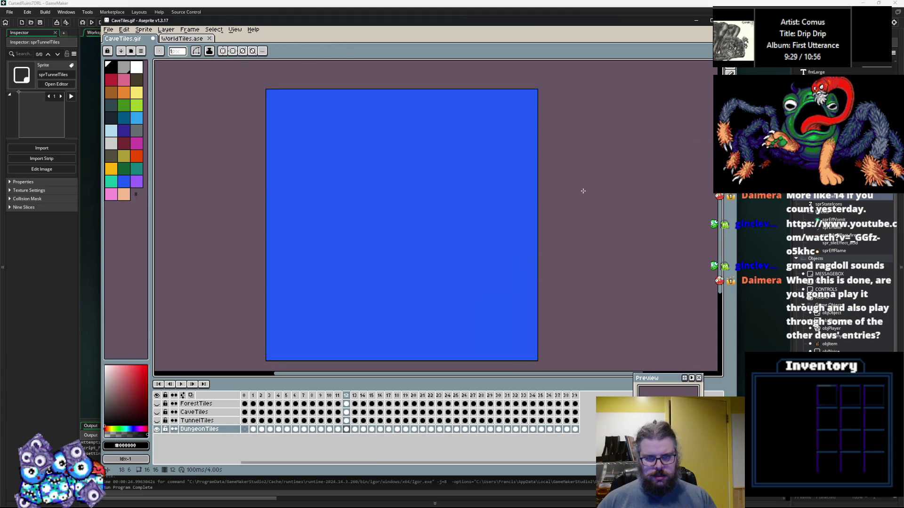
key("Right")
key("Left")
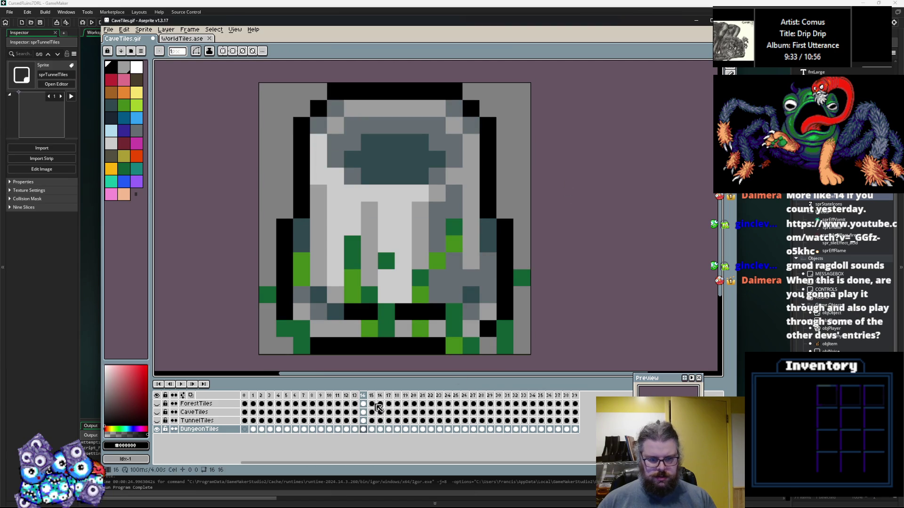
Step: Make the CaveTiles layer visible and inspect the cave tiles on frames 14 to 17
left_click(194, 413)
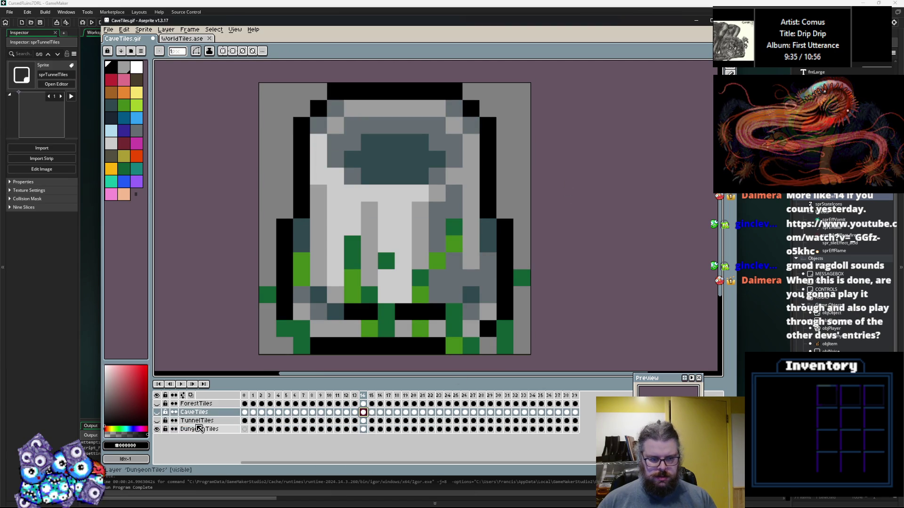
left_click(157, 413)
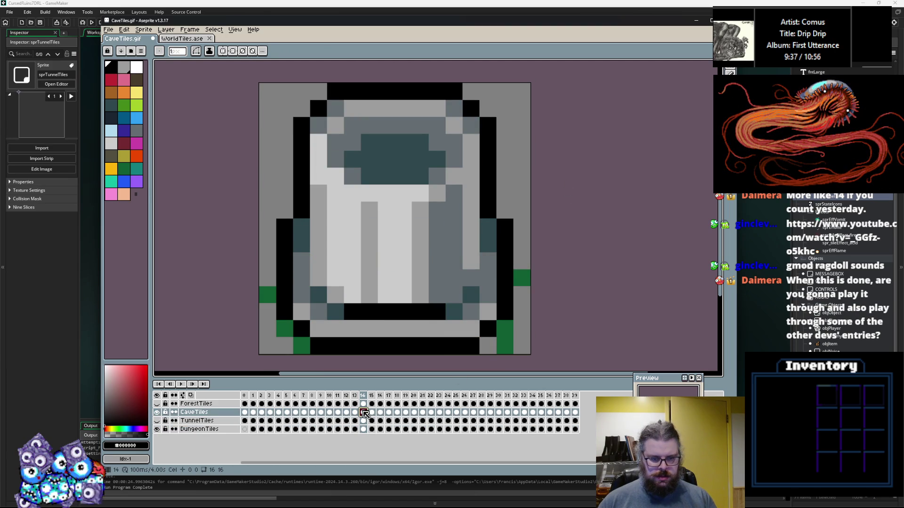
left_click(365, 430)
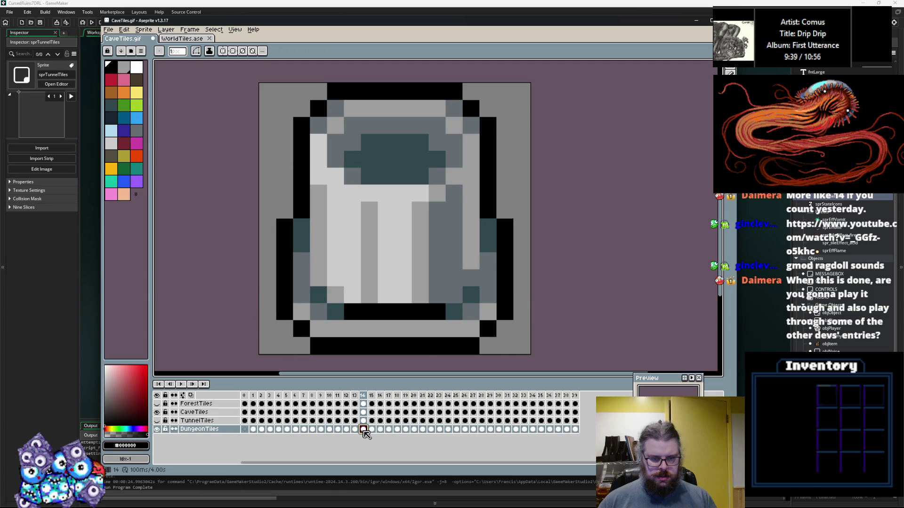
left_click(372, 428)
left_click(372, 413)
left_click(380, 429)
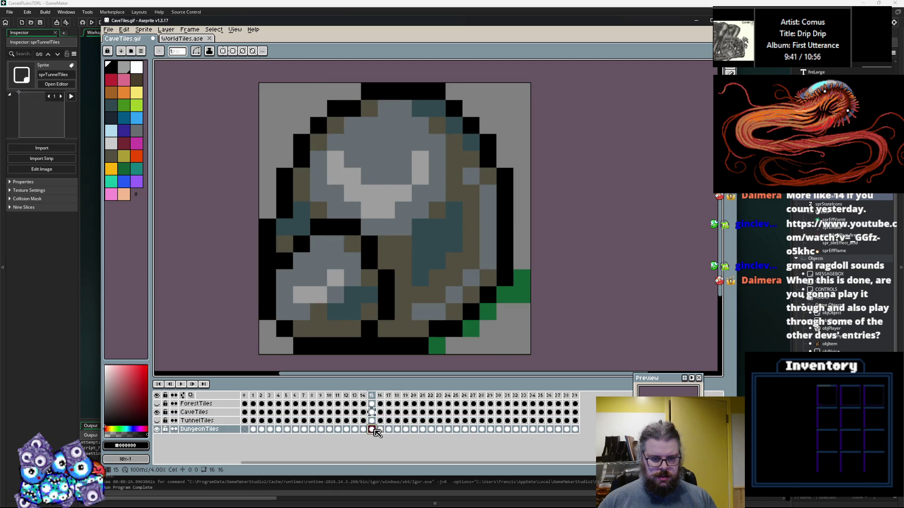
left_click(381, 413)
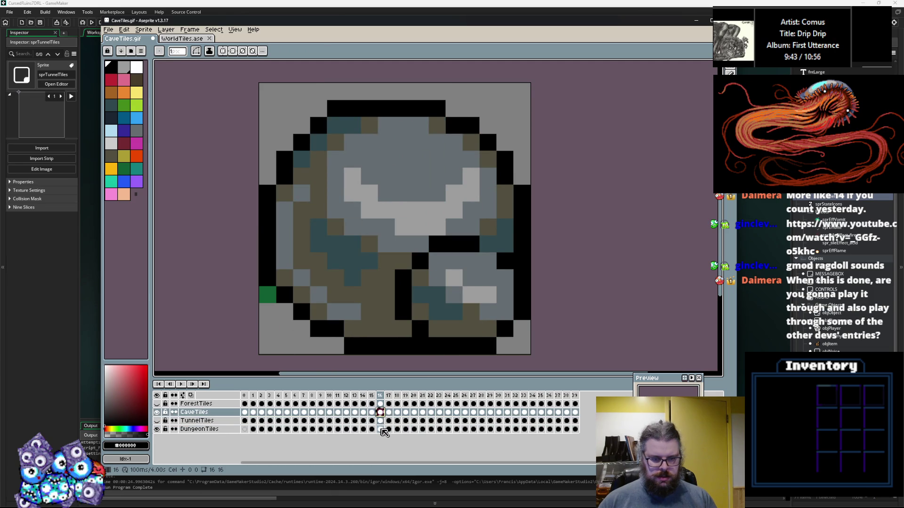
left_click(380, 430)
left_click(389, 413)
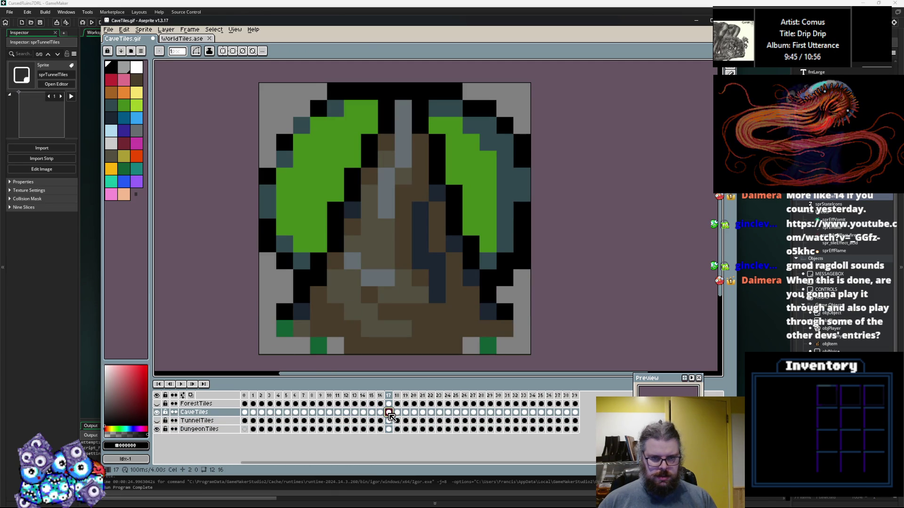
Step: Delete the DungeonTiles moss cels on frames 17, 18 and 19
left_click(389, 429)
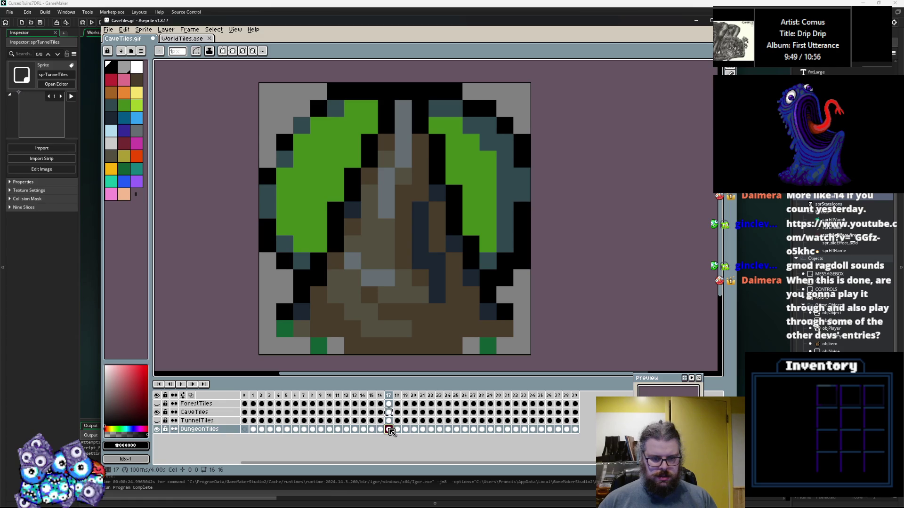
key("Delete")
left_click(397, 413)
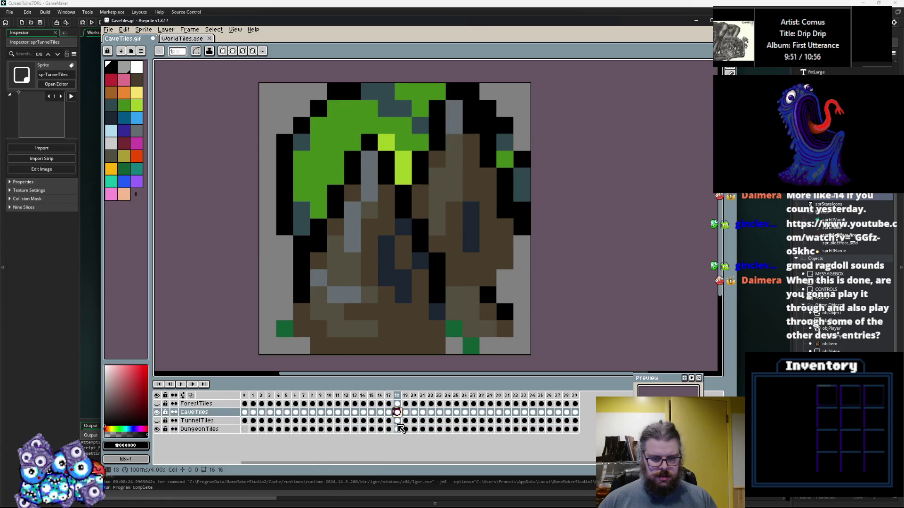
left_click(398, 429)
key("Delete")
left_click(405, 412)
left_click(405, 429)
key("Delete")
Step: Delete the DungeonTiles cels on frames 20 to 22, then move to frame 23
left_click(414, 413)
left_click(414, 429)
key("Delete")
left_click(423, 413)
left_click(423, 429)
key("Delete")
left_click(431, 413)
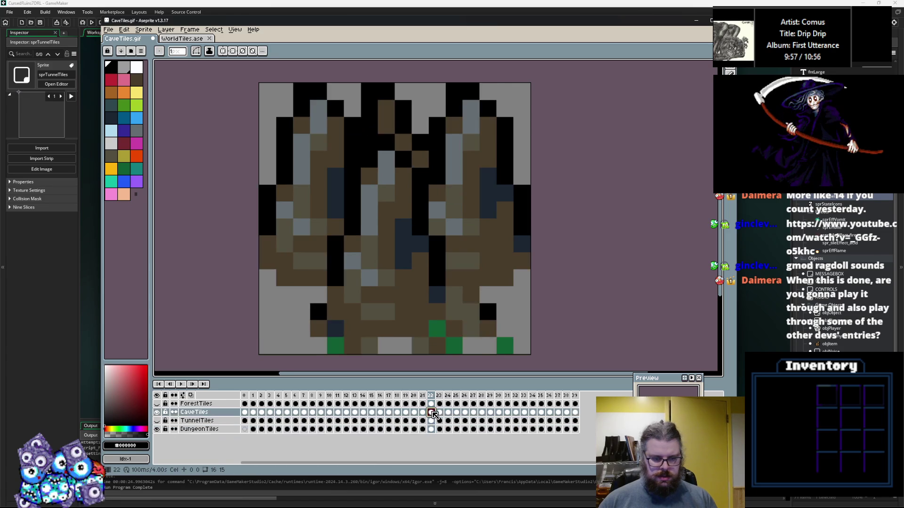
left_click(430, 429)
key("Delete")
left_click(440, 412)
left_click(440, 429)
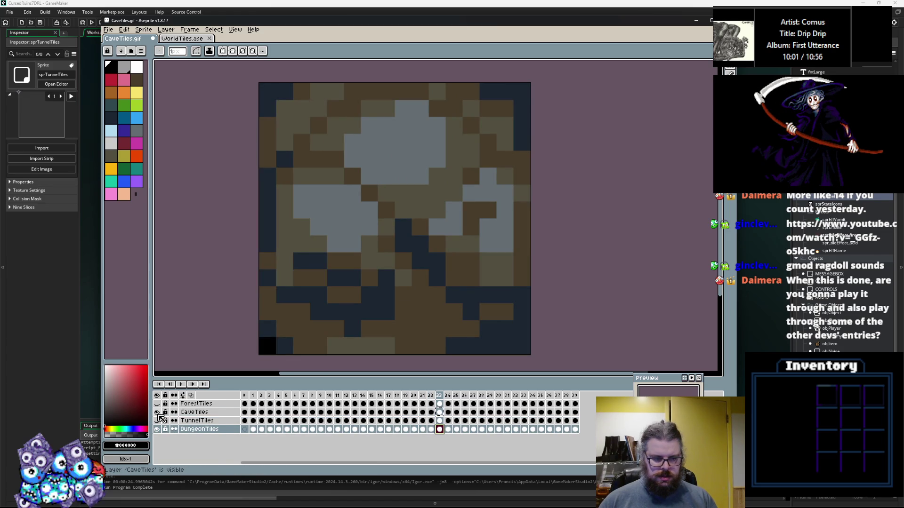
Step: Hide the CaveTiles layer and pencil eyedropped greys over tile 23's green moss
left_click(157, 413)
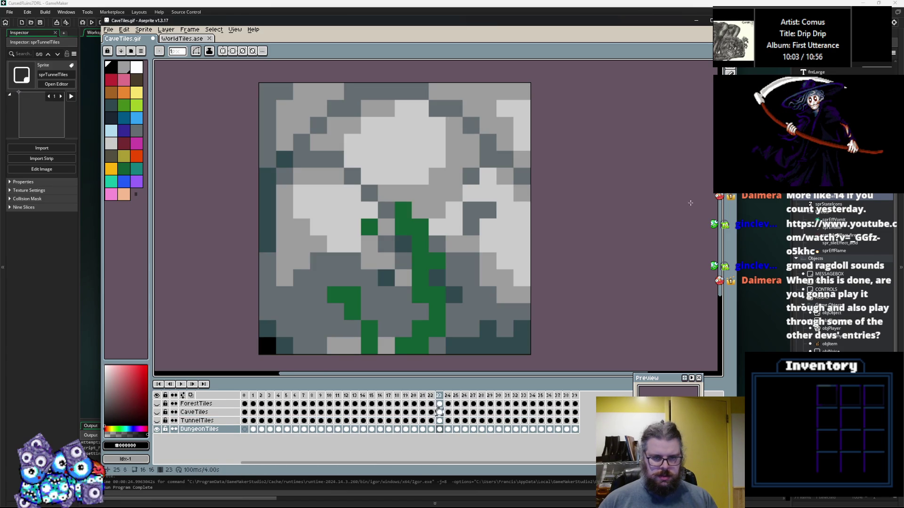
left_click(719, 74)
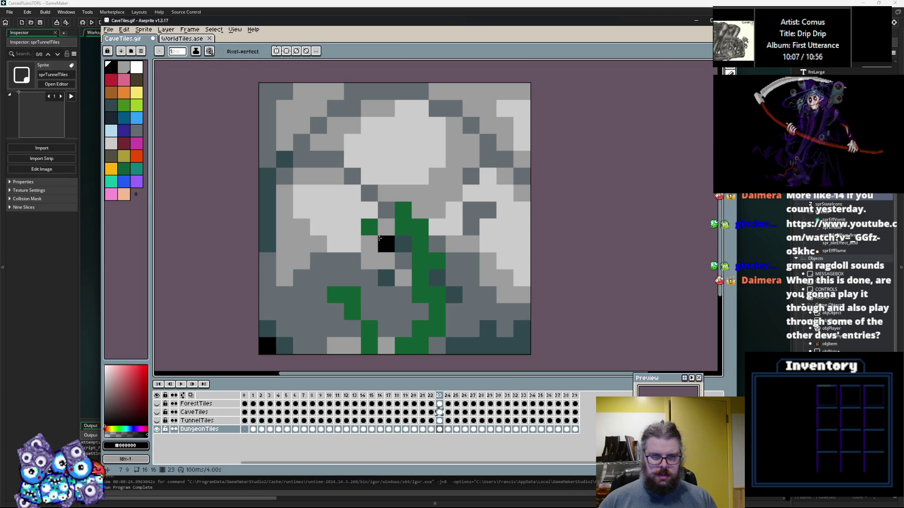
left_click(386, 227, "alt")
left_click(370, 227)
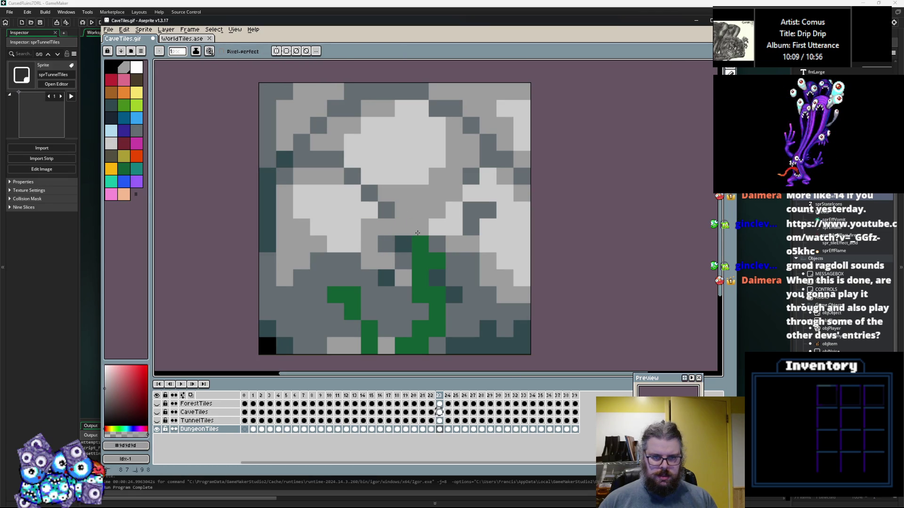
left_click(453, 261, "alt")
left_click(437, 262)
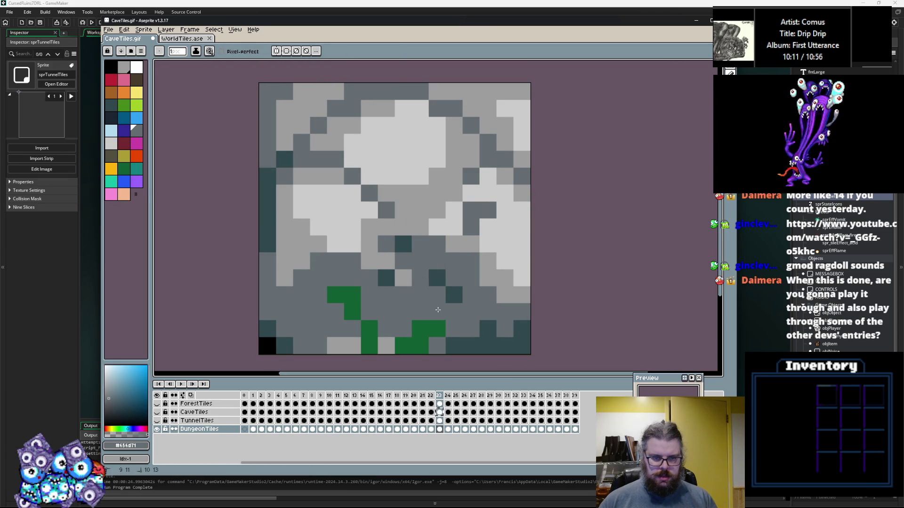
left_click_drag(438, 305, 412, 325)
left_click(386, 346, "alt")
left_click(369, 346)
left_click(369, 312, "alt")
left_click(352, 312)
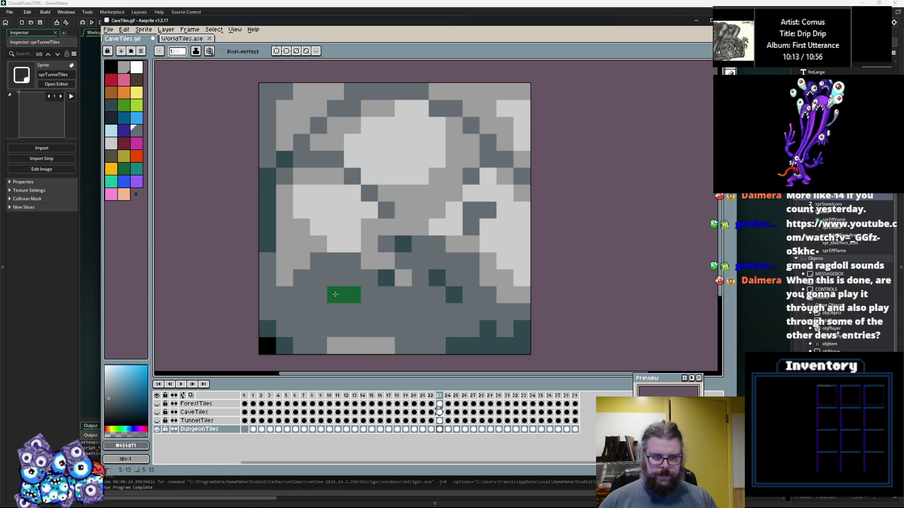
Step: On tile 24, paint the left-side and central green moss in pale, light and mid greys
key("Right")
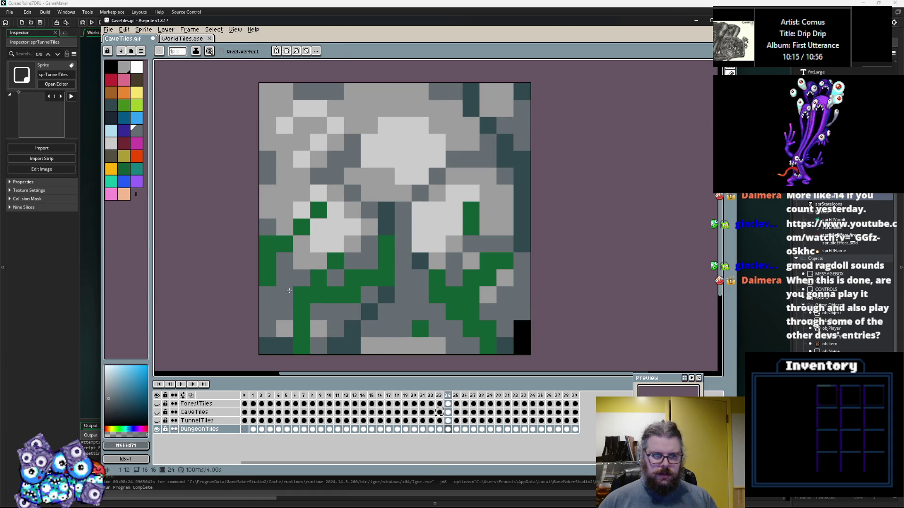
left_click_drag(289, 291, 267, 245)
left_click(302, 211, "alt")
left_click(301, 227)
left_click(285, 271, "alt")
left_click(332, 212, "alt")
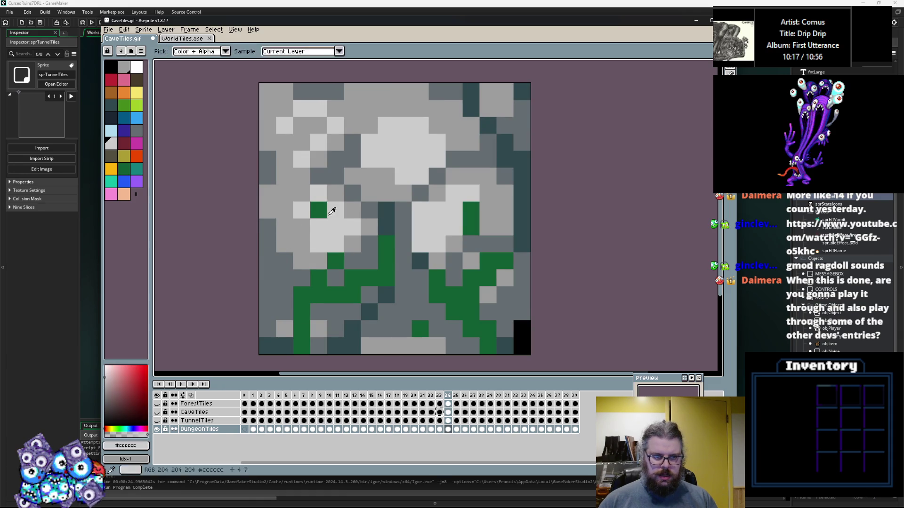
left_click(318, 211)
left_click(301, 227)
left_click(285, 277, "alt")
mouse_move(301, 294)
left_mouse_down()
mouse_move(301, 312)
mouse_move(356, 277)
left_mouse_up()
left_click(301, 329)
left_click(335, 277, "alt")
Step: Cover tile 24's remaining moss with dark teal cracks and grey bottom and lower-right patches
left_click(386, 219, "alt")
left_click_drag(386, 236, 386, 286)
left_click(397, 302, "alt")
left_click_drag(369, 347, 439, 339)
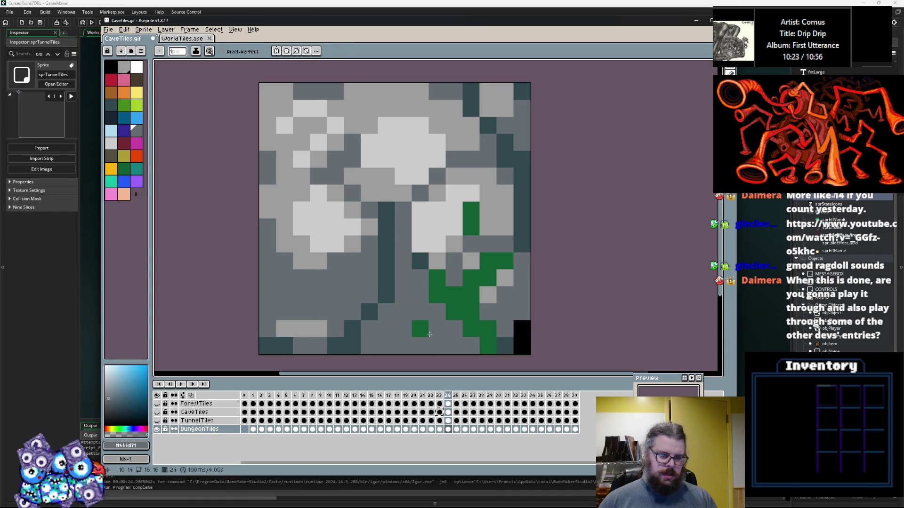
left_click(315, 330, "alt")
left_click_drag(369, 346, 422, 346)
left_click(455, 346, "alt")
mouse_move(489, 346)
left_mouse_down()
mouse_move(488, 328)
mouse_move(454, 311)
left_mouse_up()
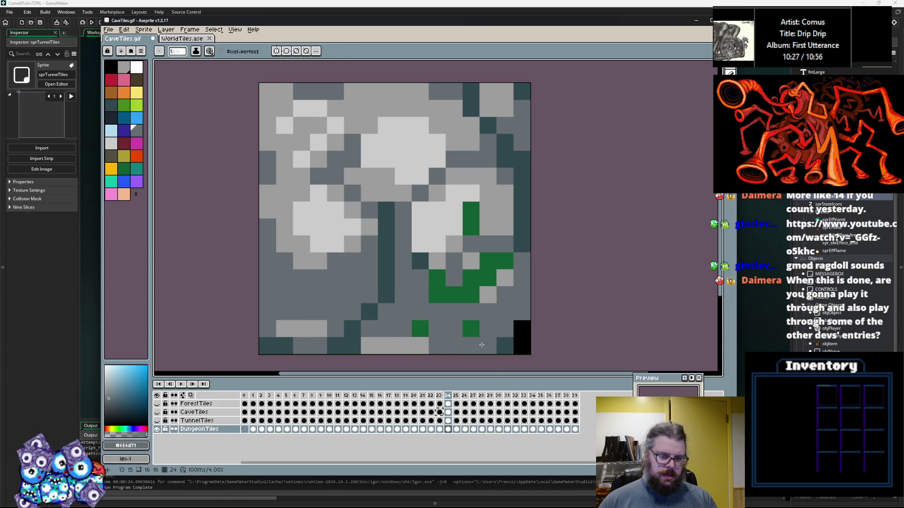
left_click(521, 245, "alt")
mouse_move(505, 346)
left_mouse_down()
mouse_move(488, 346)
mouse_move(436, 287)
mouse_move(503, 278)
left_mouse_up()
left_click(504, 306, "alt")
left_click(473, 280)
left_click(488, 295, "alt")
left_click_drag(503, 278, 504, 293)
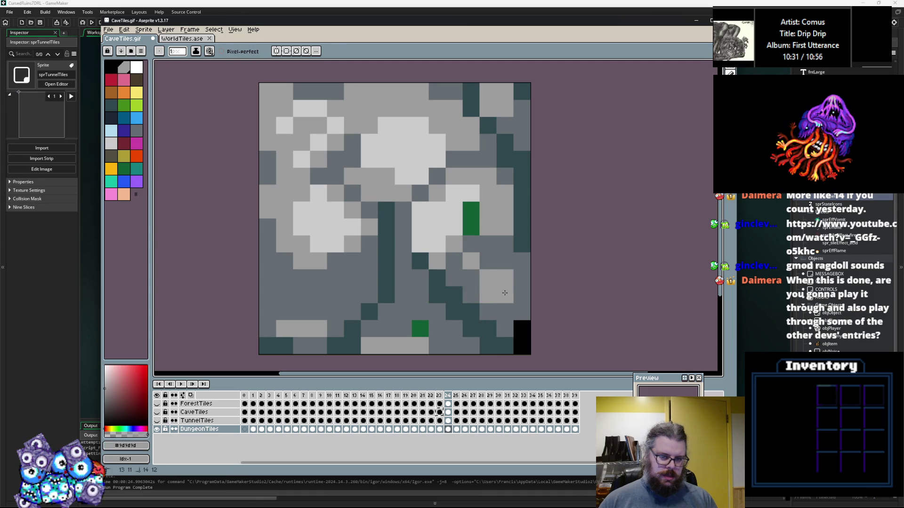
left_click(454, 328, "alt")
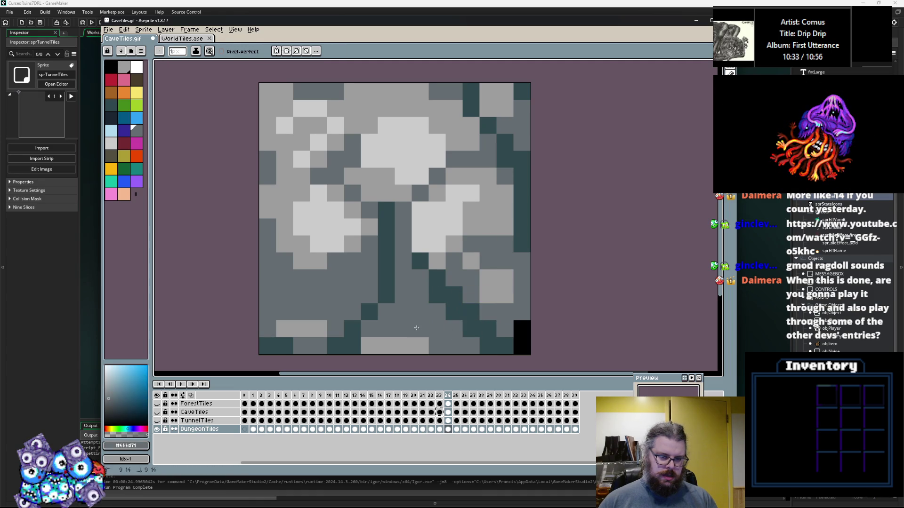
key("Right")
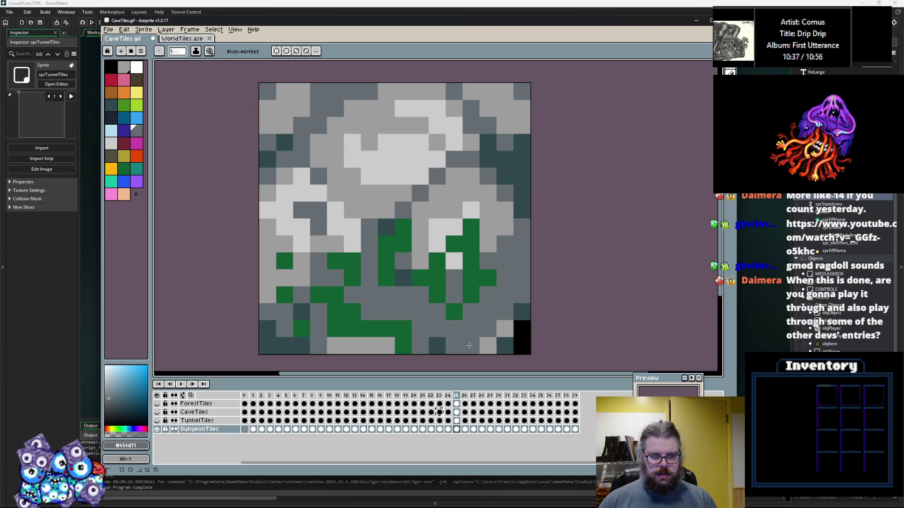
Step: Paint tile 25's right, central and upper green cells in greys with a dark teal crack
left_click_drag(471, 296, 492, 278)
left_click(478, 247, "alt")
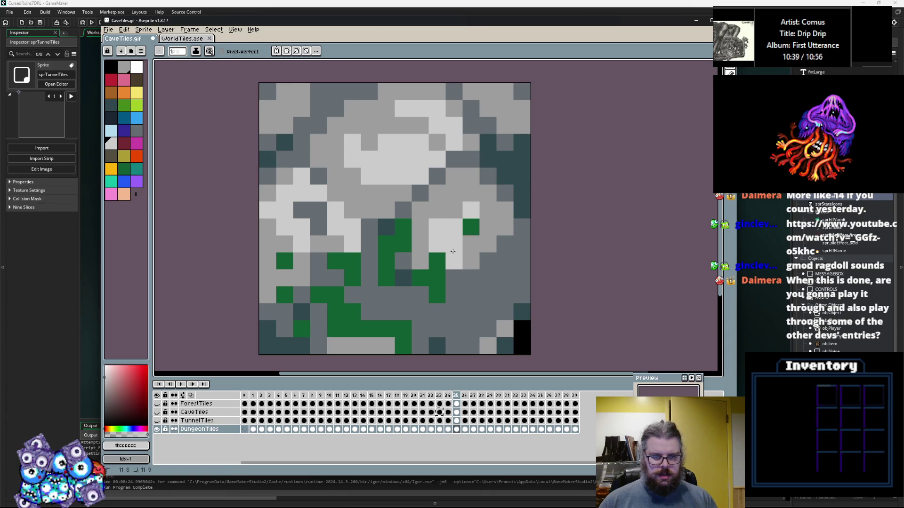
left_click(452, 283, "alt")
left_click_drag(437, 264, 413, 287)
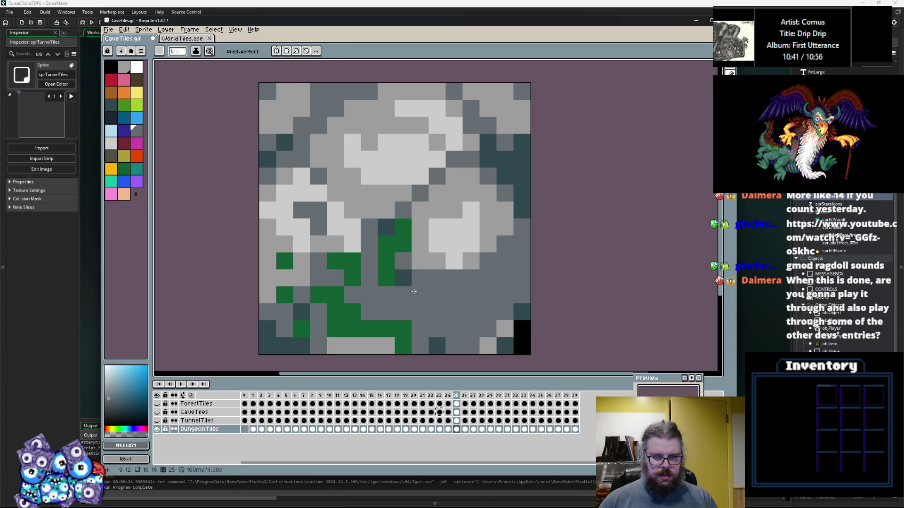
left_click_drag(394, 249, 386, 263)
left_click(403, 264, "alt")
mouse_move(404, 228)
left_mouse_down()
mouse_move(405, 261)
mouse_move(335, 295)
mouse_move(384, 322)
left_mouse_up()
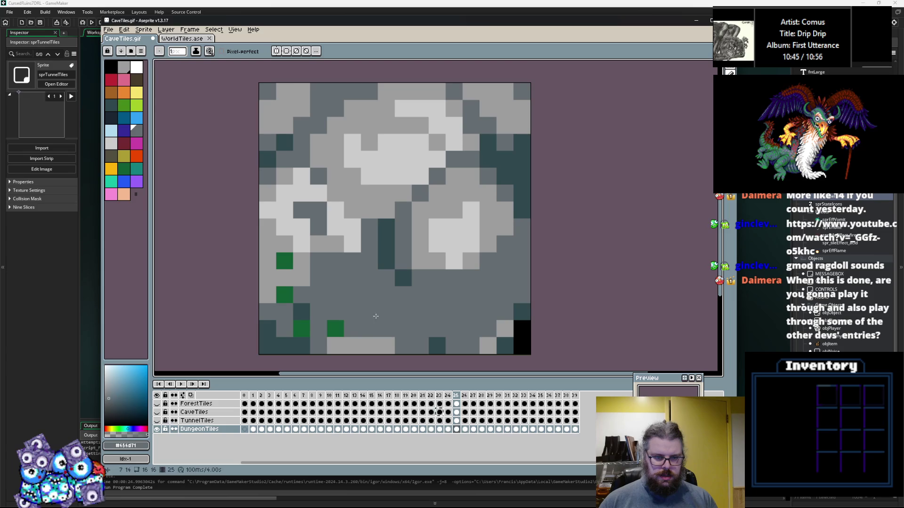
left_click(285, 278, "alt")
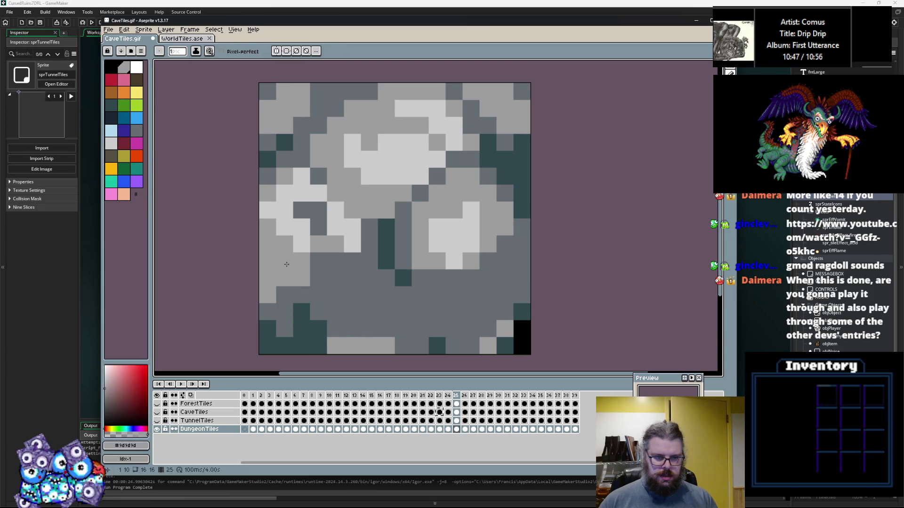
Step: On tile 26, grey out the bottom green cells and the bottom strip
key("Right")
left_click(403, 328)
right_click(369, 346)
mouse_move(435, 345)
left_mouse_down()
mouse_move(475, 337)
mouse_move(506, 346)
left_mouse_up()
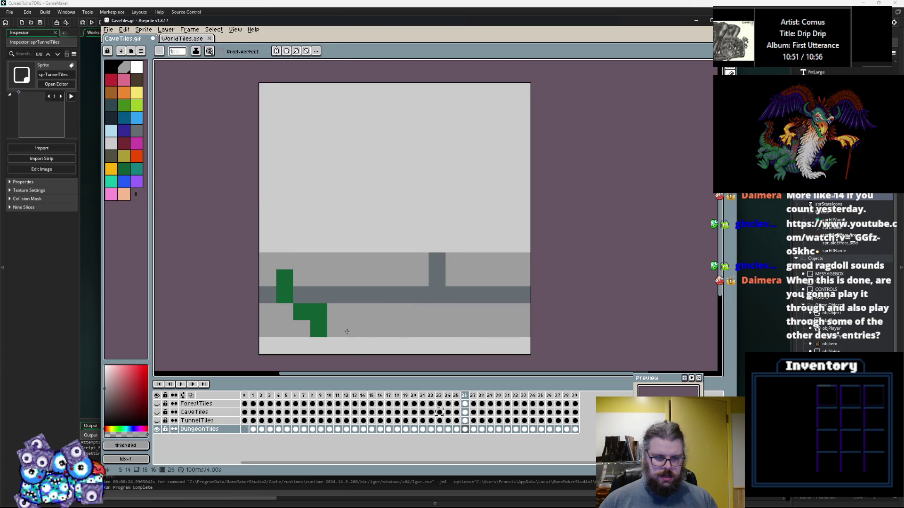
Step: Finish tile 26 by repainting its bottom strip and left green cell in greys
left_click_drag(320, 329, 299, 312)
left_click(268, 296, "alt")
left_click(279, 297)
left_click(269, 277, "alt")
Step: Cover the tree tiles on frames 28 and 29 onward with solid grey filled rectangles
key("Right")
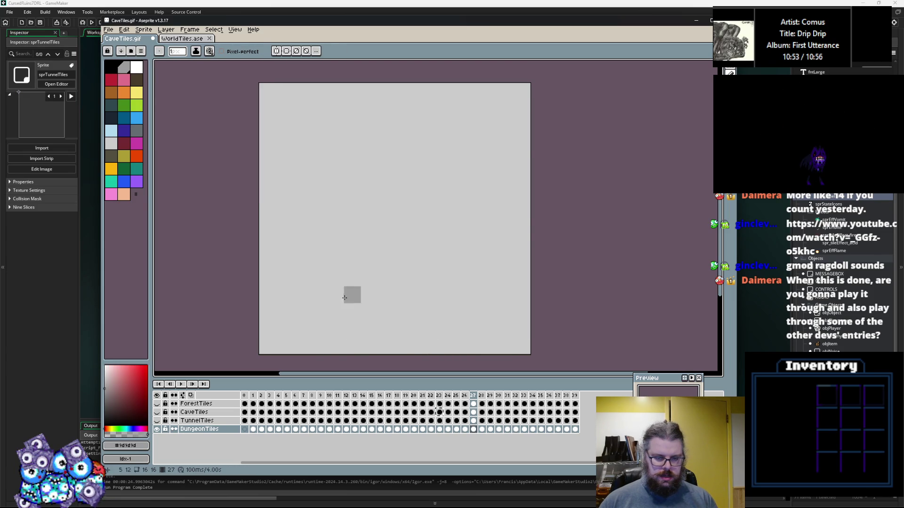
key("Right")
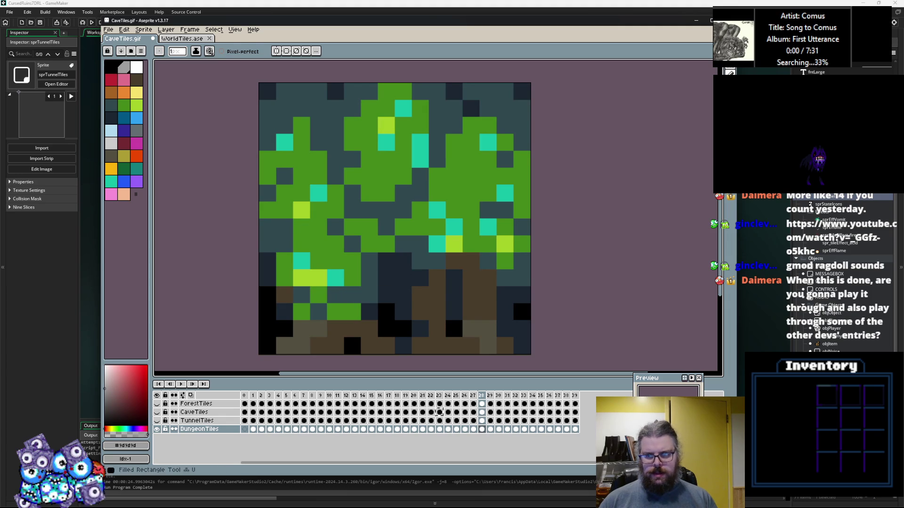
left_click(705, 149)
left_click_drag(535, 81, 252, 363)
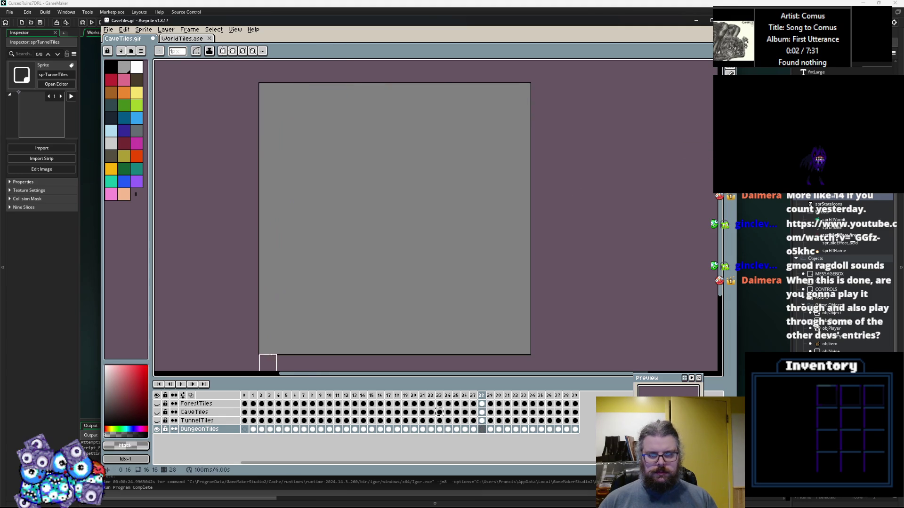
key("Right")
mouse_move(539, 346)
left_mouse_down()
mouse_move(232, 91)
mouse_move(573, 346)
mouse_move(573, 363)
mouse_move(205, 75)
left_mouse_up()
key("Right")
key("Right")
key("Right")
key("Right")
key("Right")
key("Right")
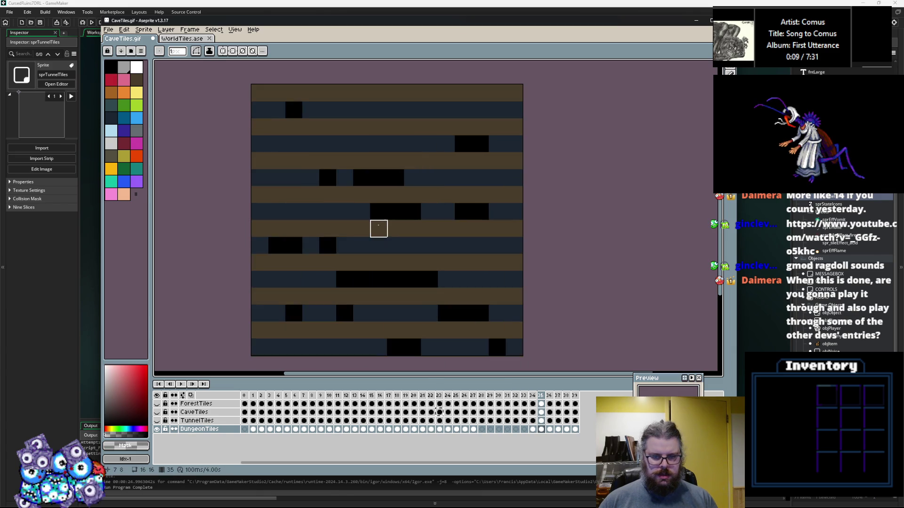
key("Right")
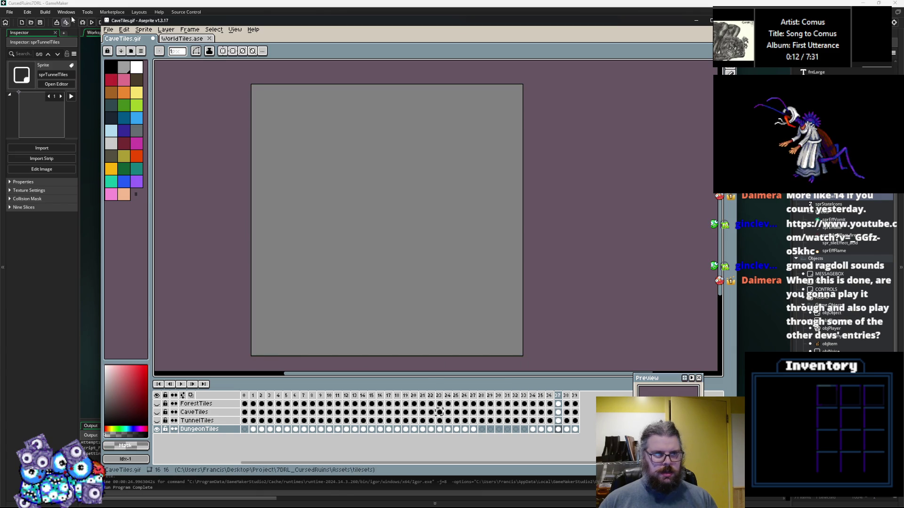
Step: Save the tileset as a new file named DungeonTiles.gif
left_click(111, 30)
left_click(122, 79)
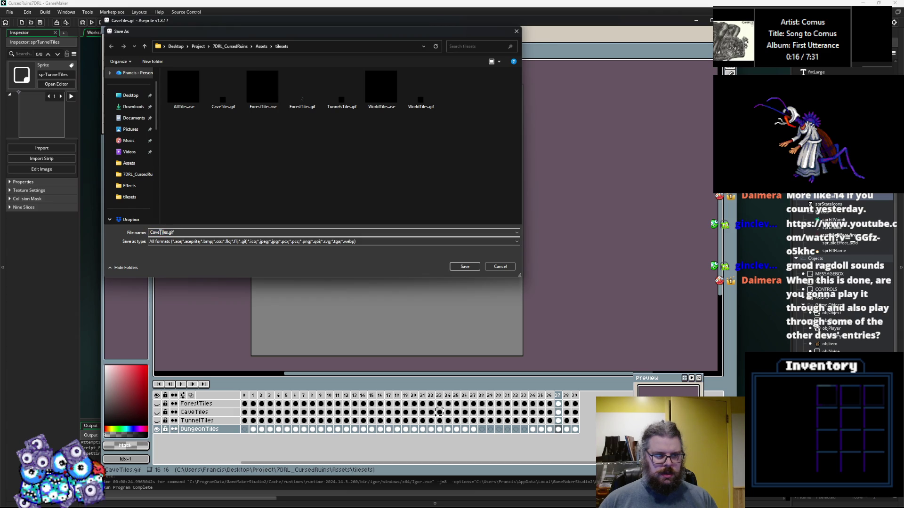
type("Dungeon")
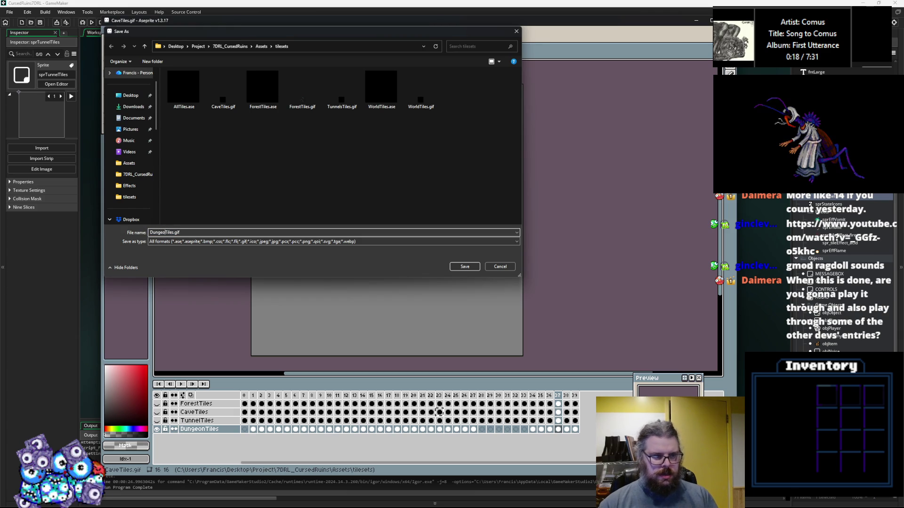
left_click(465, 267)
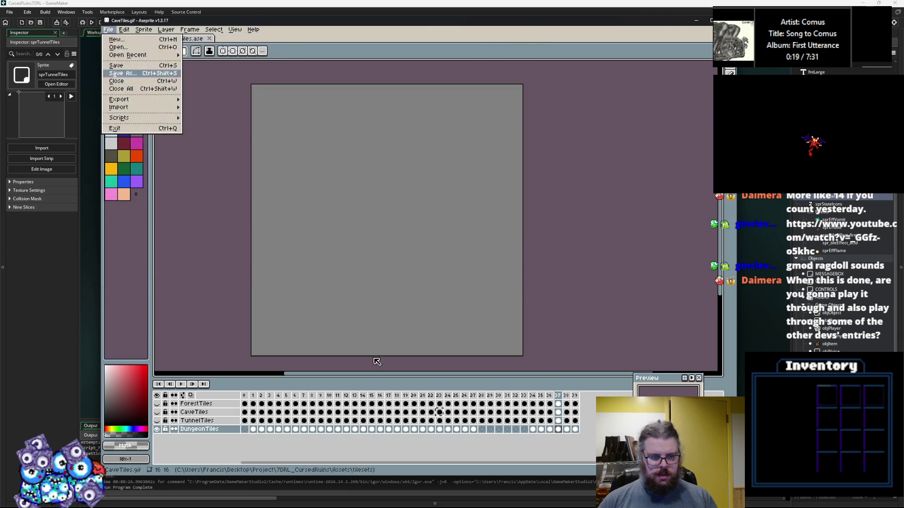
left_click(253, 430)
key("Left")
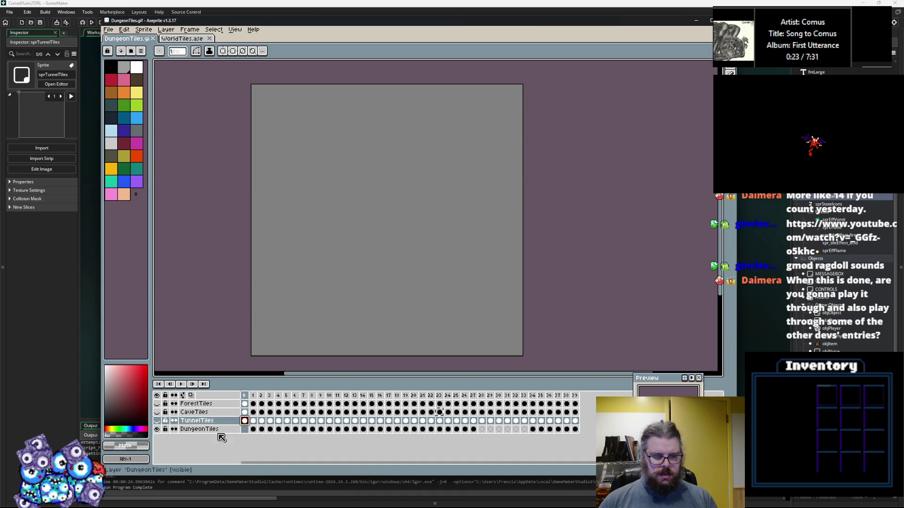
Step: Add a new layer above DungeonTiles and rename it DungeonRuins
right_click(197, 430)
mouse_move(207, 419)
left_click(266, 420)
mouse_move(575, 438)
left_mouse_down()
mouse_move(249, 443)
mouse_move(246, 434)
left_mouse_up()
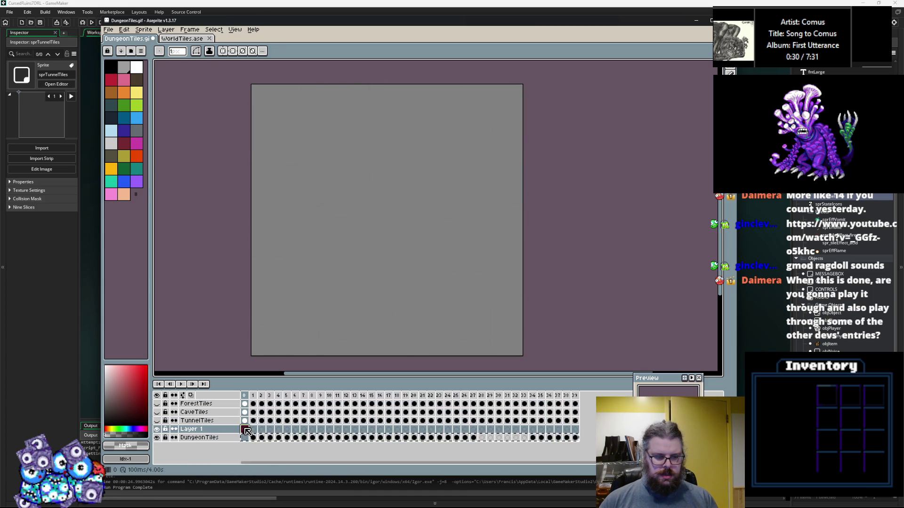
double_click(198, 430)
type("D")
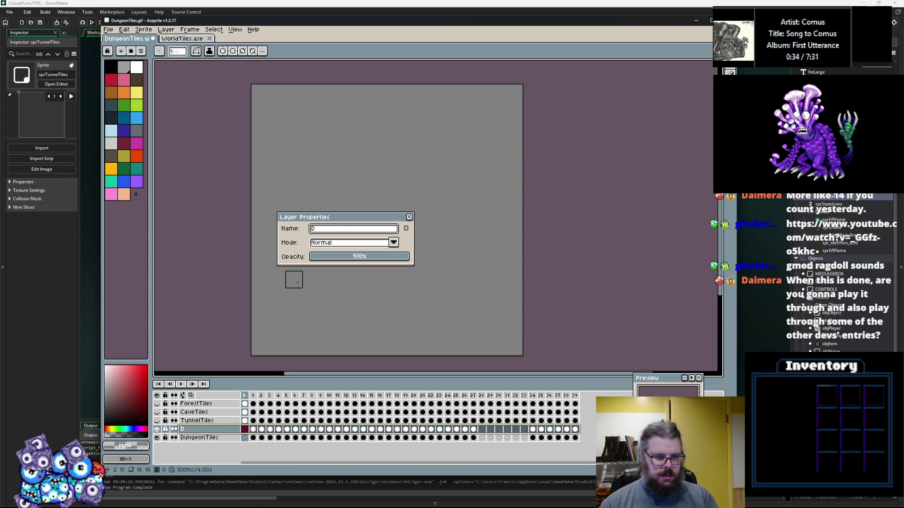
type("ns")
key("Return")
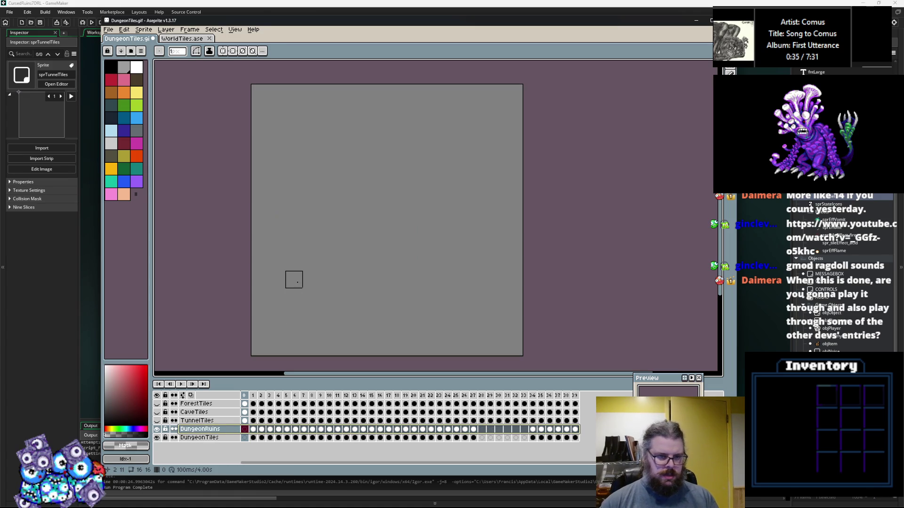
left_click(158, 438)
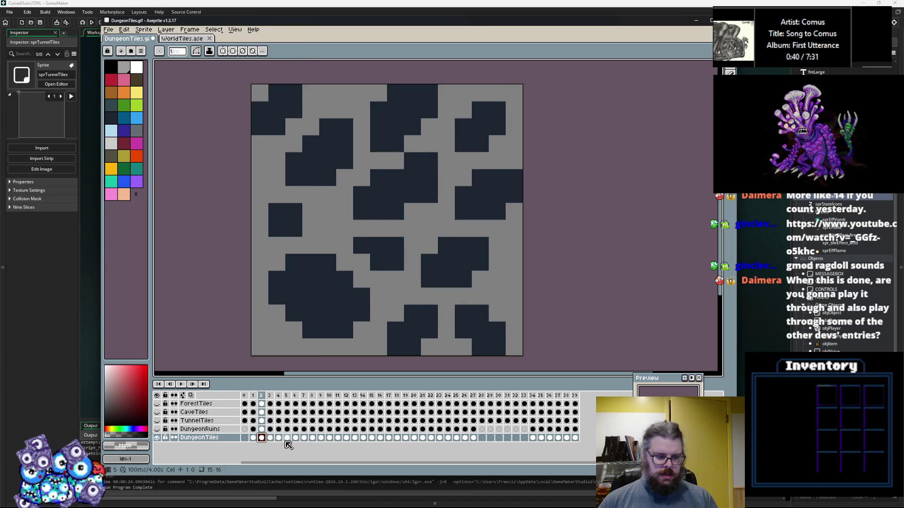
Step: Clear frame 6 and draw four dark filled squares in a 2x2 grid
key("Right")
key("Right")
key("Right")
key("Right")
key("Right")
key("Right")
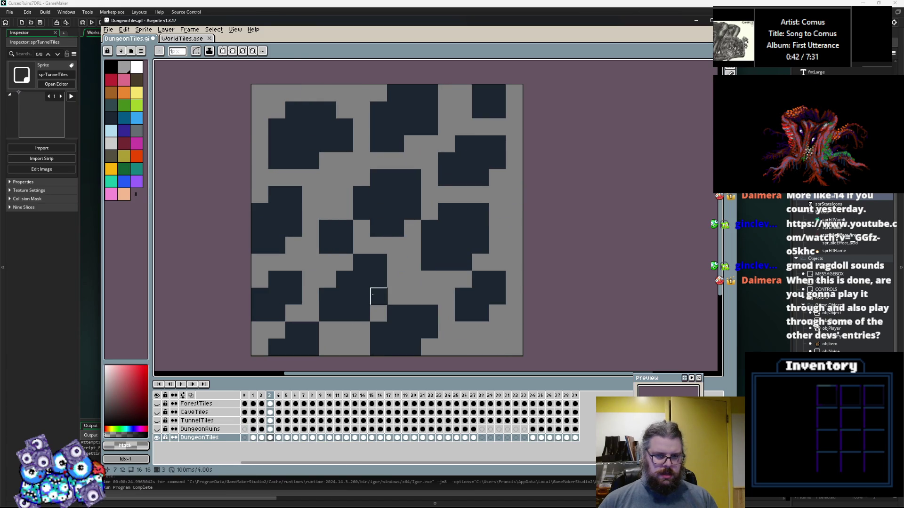
key("Left")
key("Left")
key("Left")
key("Right")
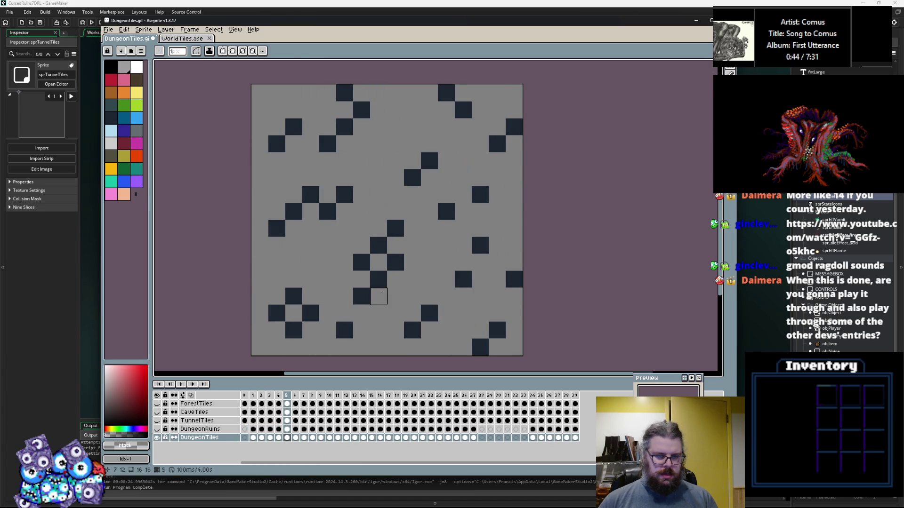
key("Right")
key("shift+u")
left_click(706, 150)
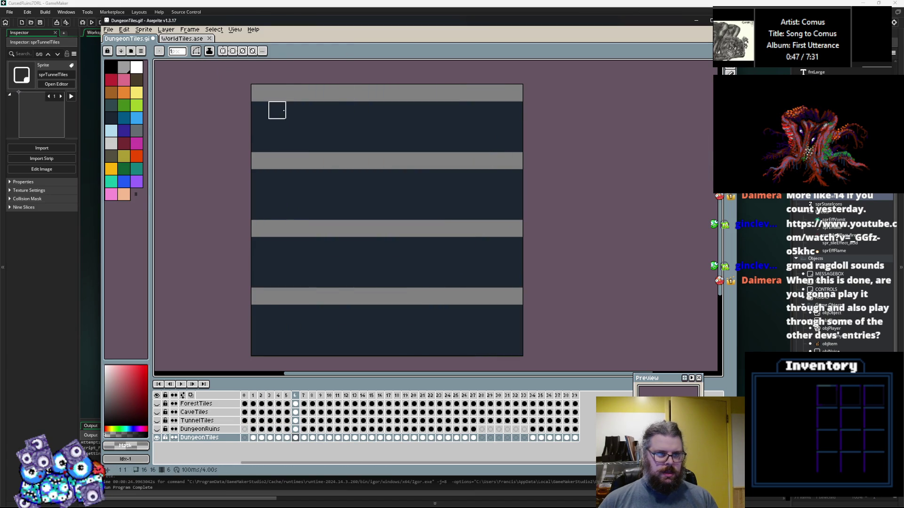
key("ctrl+z")
key("ctrl+z")
key("ctrl+z")
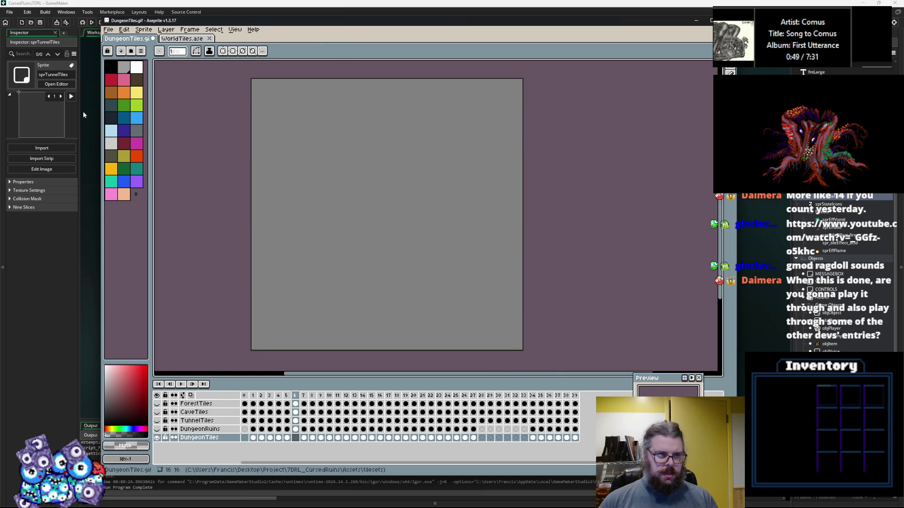
mouse_move(269, 100)
left_mouse_down()
mouse_move(314, 159)
mouse_move(496, 319)
mouse_move(350, 173)
mouse_move(385, 212)
left_mouse_up()
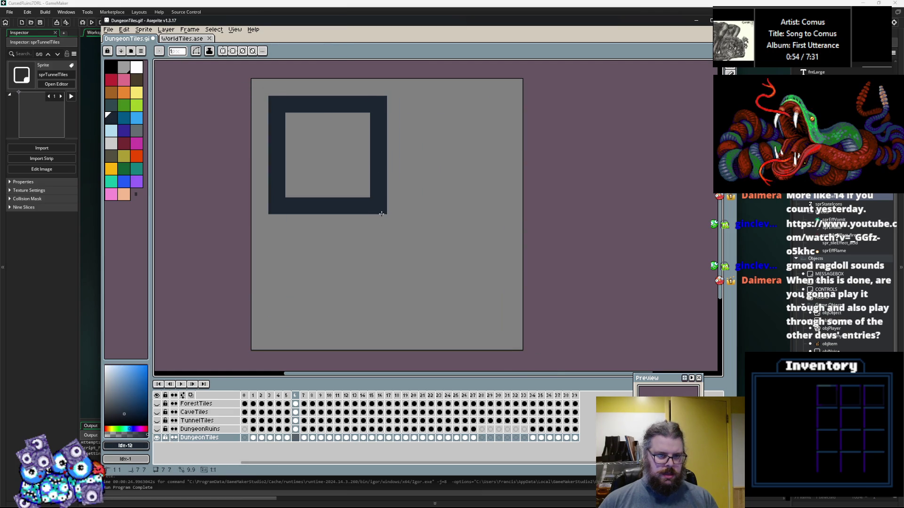
left_click_drag(278, 234, 385, 336)
left_click_drag(413, 239, 519, 367)
left_click(414, 206, "alt")
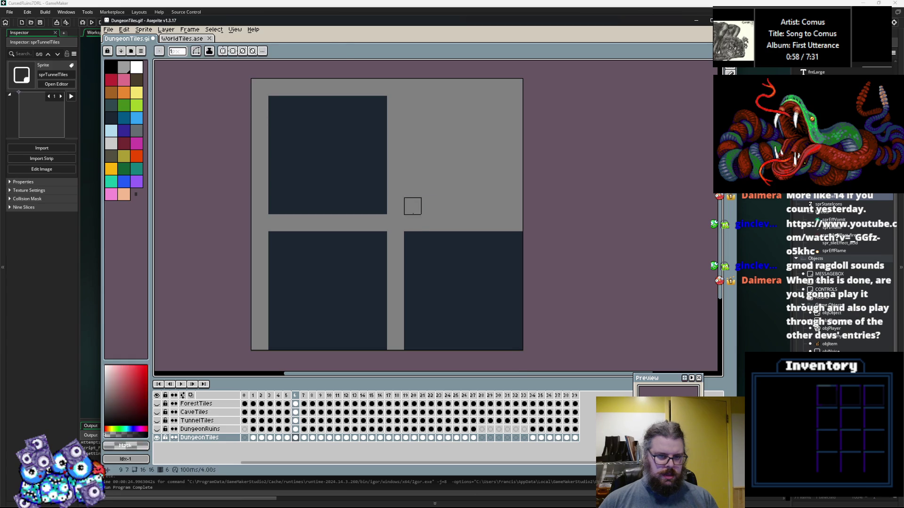
left_click_drag(413, 206, 534, 91)
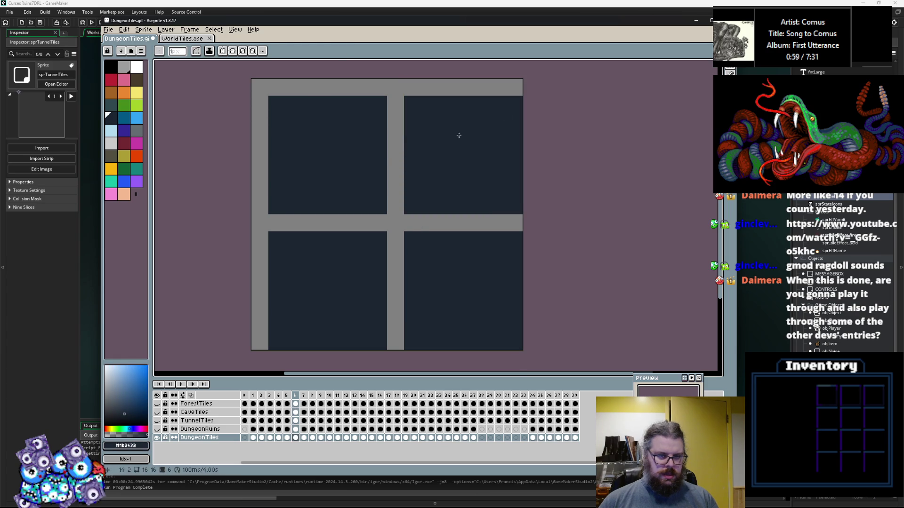
left_click(298, 176, "alt")
Step: Pencil grey checker pixels into the top-left and bottom-left dark tiles
left_click(327, 189)
left_click(345, 172)
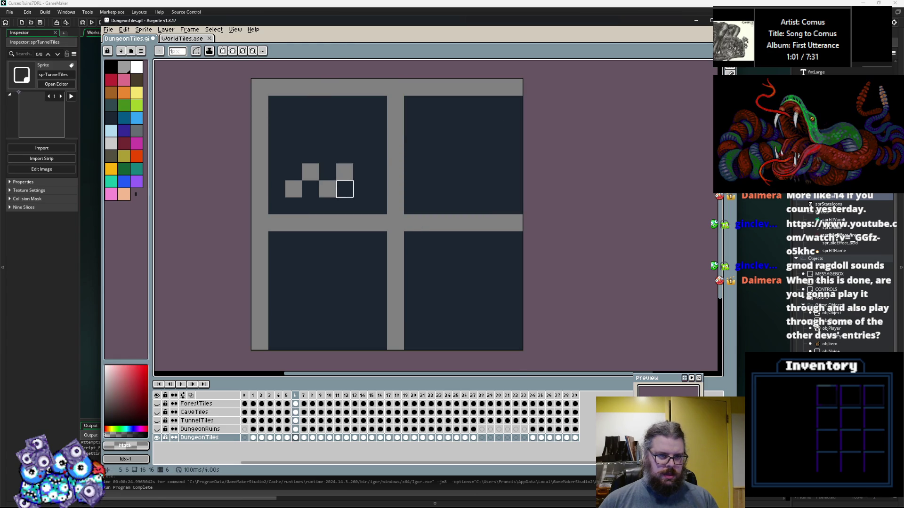
left_click(362, 189)
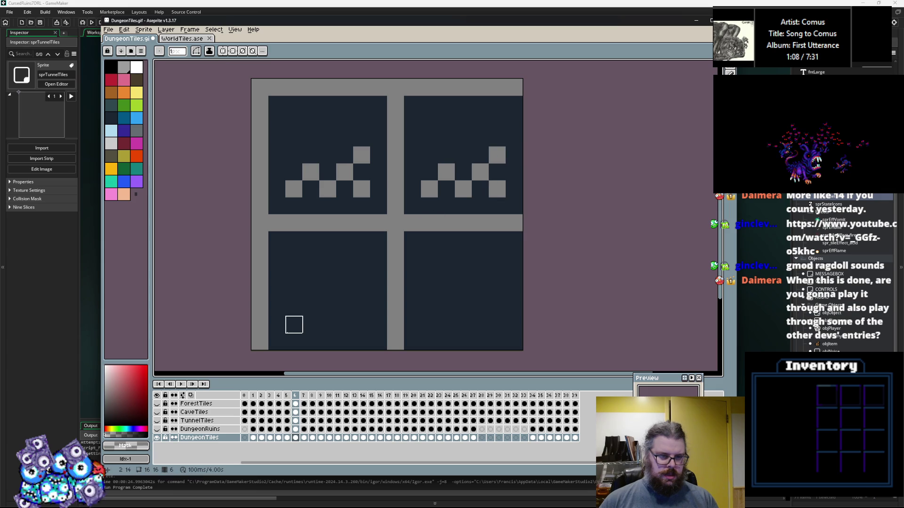
left_click(344, 308)
left_click(362, 324)
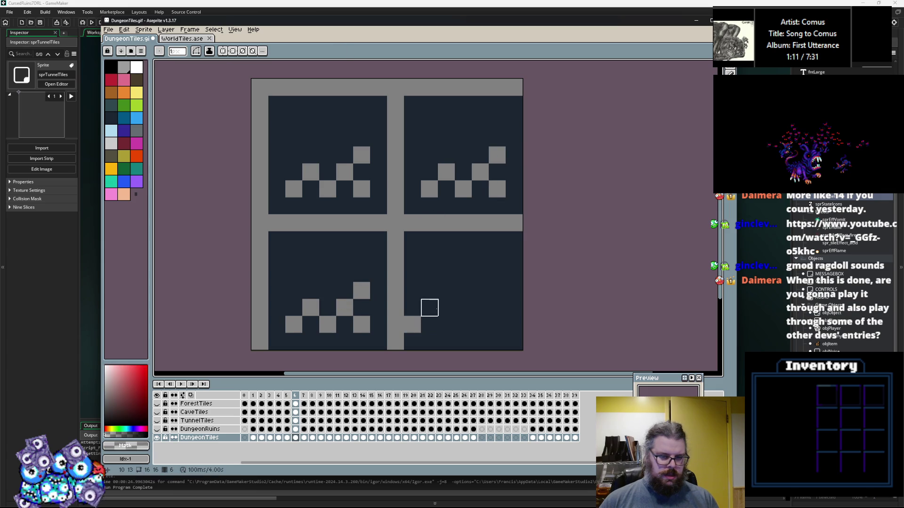
key("ctrl+z")
key("ctrl+z")
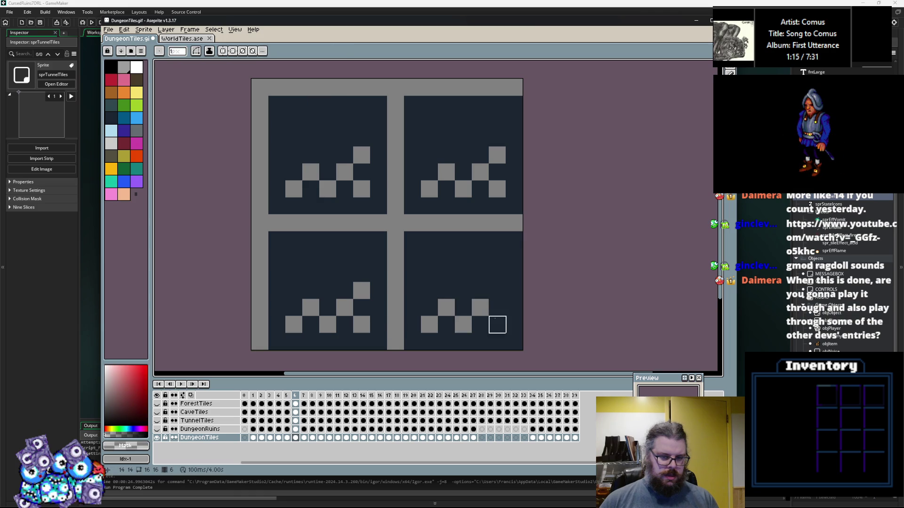
left_click(111, 117)
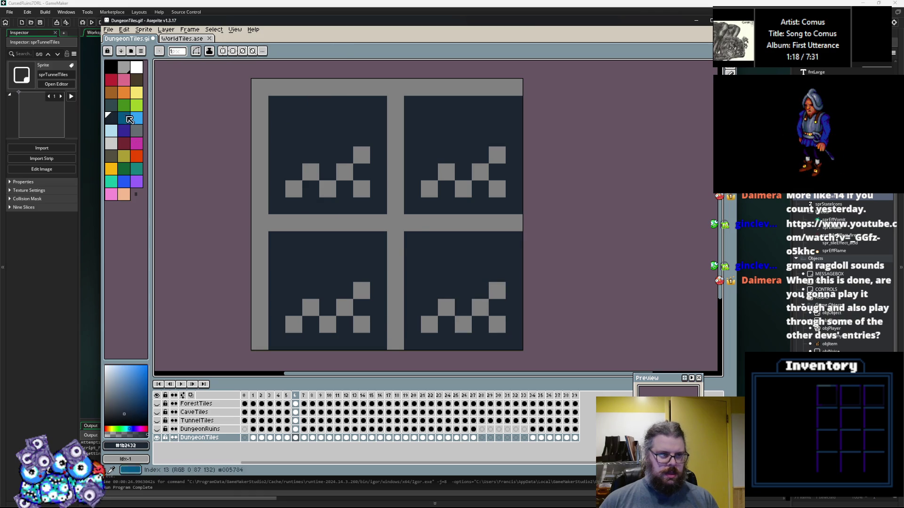
Step: Pick dark teal and add teal edge pixels to the top-left, bottom-left and bottom-right tiles
left_click(116, 101)
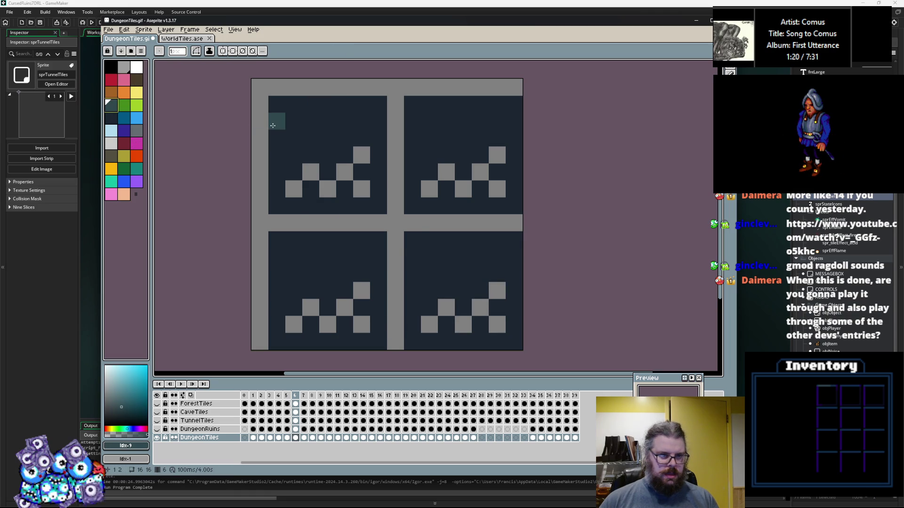
left_click(110, 120)
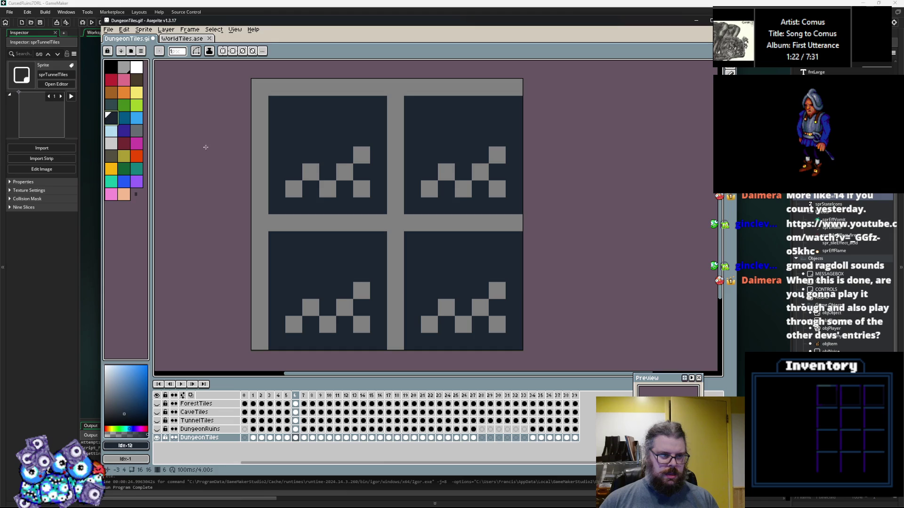
left_click(116, 156)
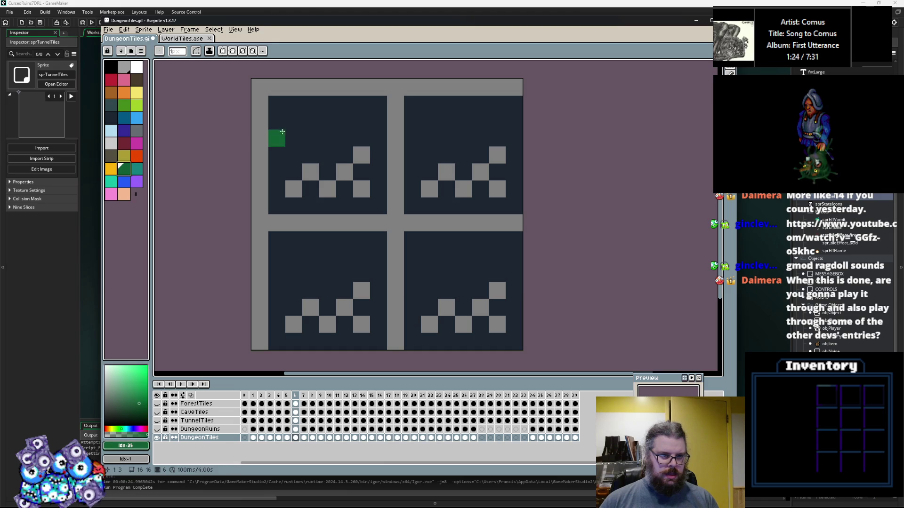
left_click(111, 105)
left_click_drag(294, 105, 310, 105)
left_click(361, 104)
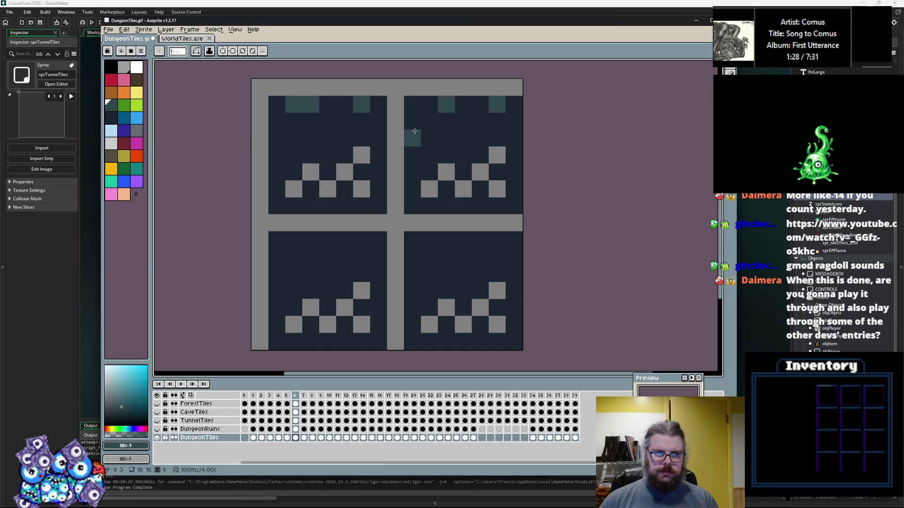
left_click_drag(414, 257, 414, 291)
left_click_drag(446, 240, 463, 240)
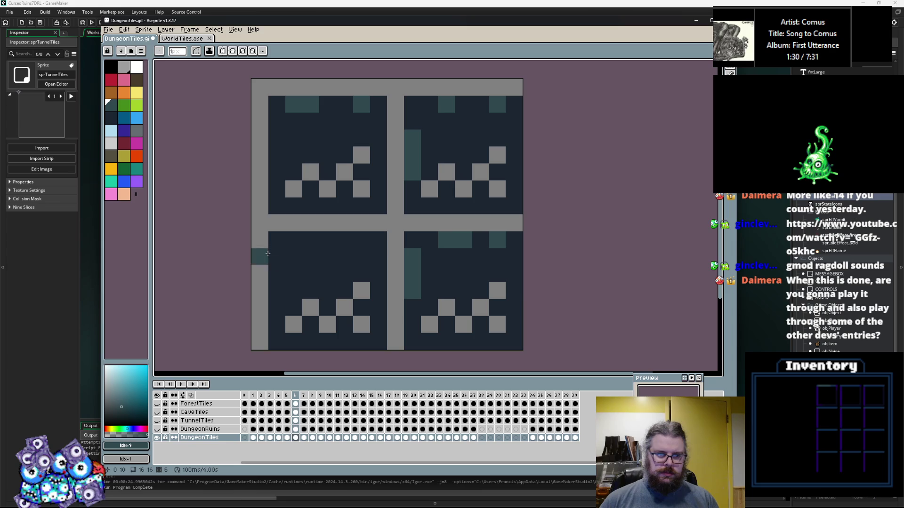
left_click_drag(277, 257, 277, 274)
left_click(277, 154)
key("Left")
key("Right")
Step: Copy the whole 2x2 tile block and paste it into frame 7
key("Left")
key("Right")
left_click(718, 64)
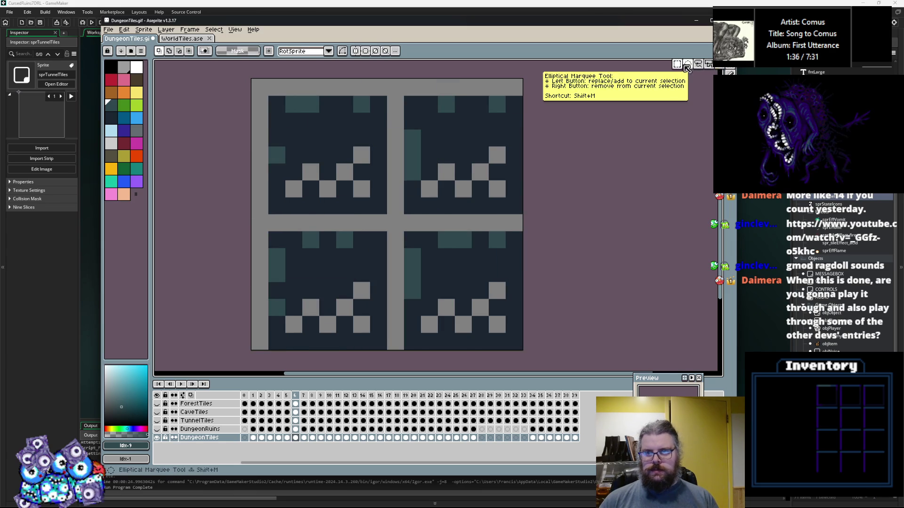
key("ctrl+a")
key("Right")
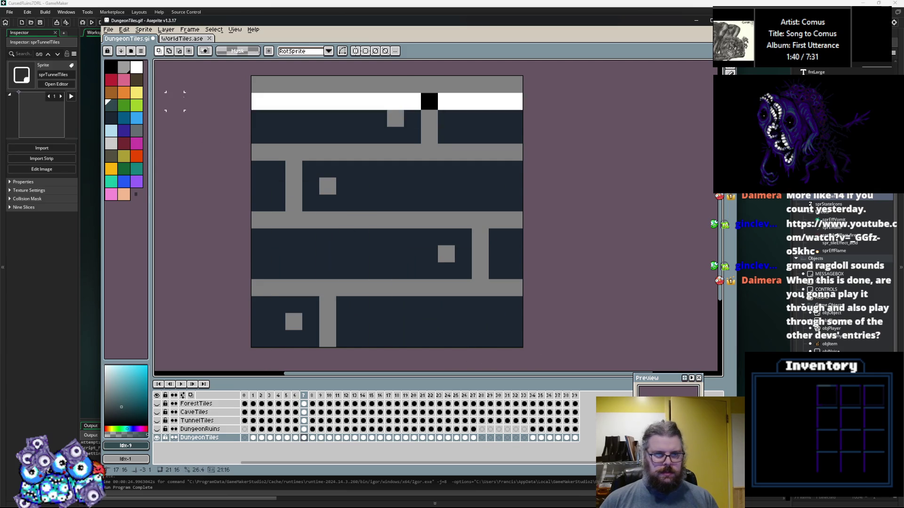
key("ctrl+v")
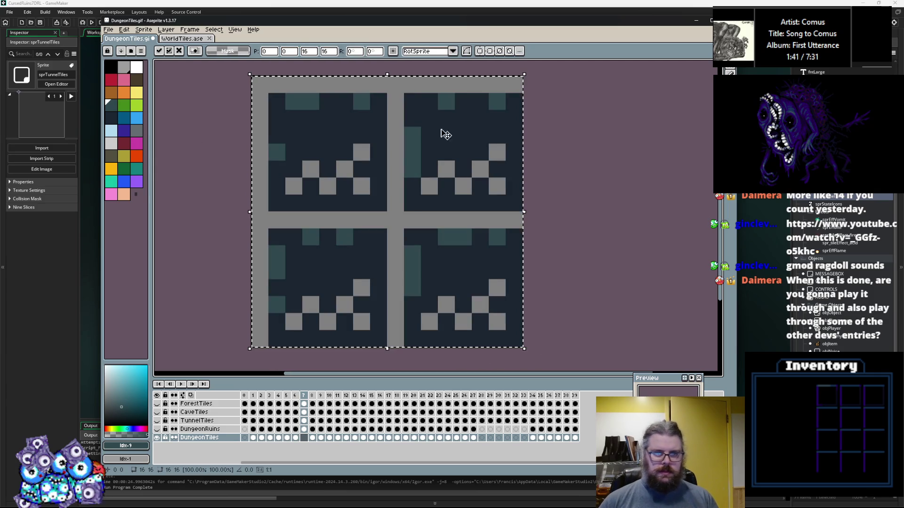
key("Return")
Step: Paint over the teal pixels in all four frame-7 tiles with the dark tile colour
left_click(709, 76)
left_click(474, 125, "alt")
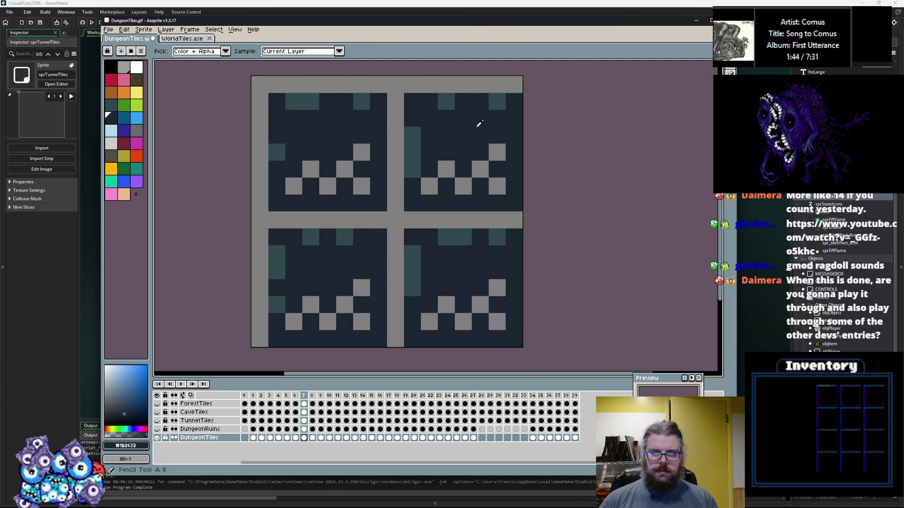
left_click_drag(497, 102, 446, 102)
mouse_move(372, 105)
left_mouse_down()
mouse_move(292, 102)
mouse_move(277, 152)
left_mouse_up()
left_click_drag(277, 263, 310, 243)
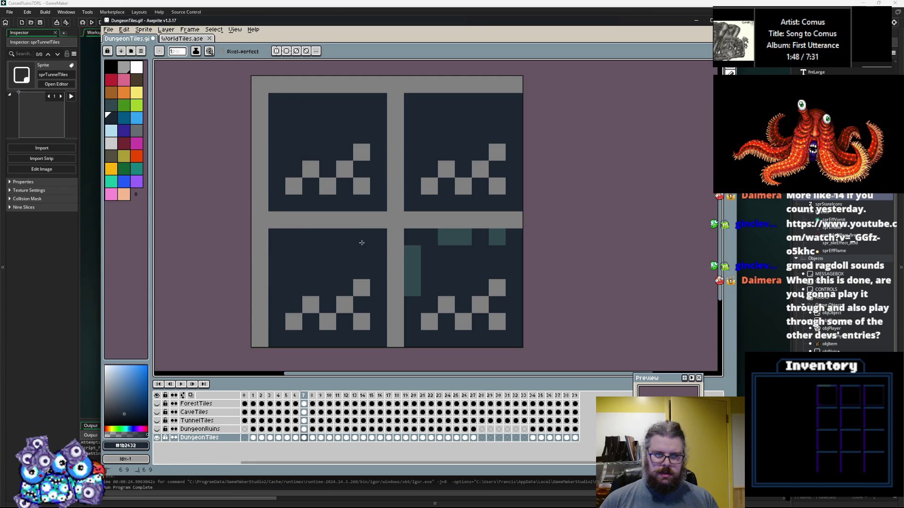
mouse_move(413, 290)
left_mouse_down()
mouse_move(413, 245)
mouse_move(500, 241)
left_mouse_up()
key("Left")
key("Right")
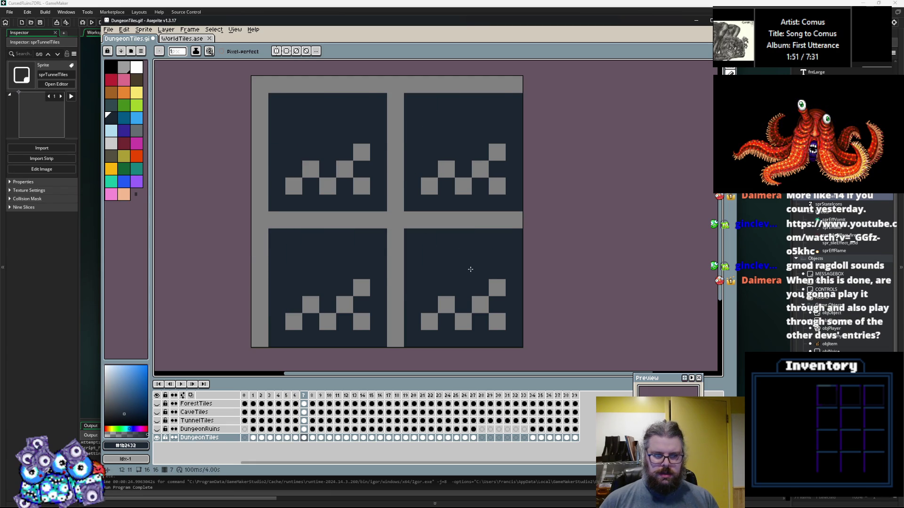
Step: Step through the frames from 8 to 20 to review the rock tiles
key("Right")
key("Right")
key("Right")
key("Right")
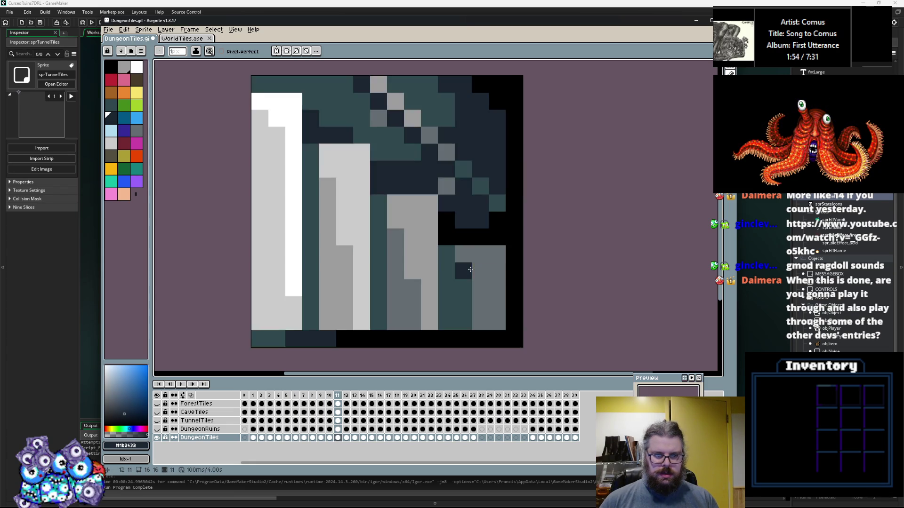
key("Right")
key("Right")
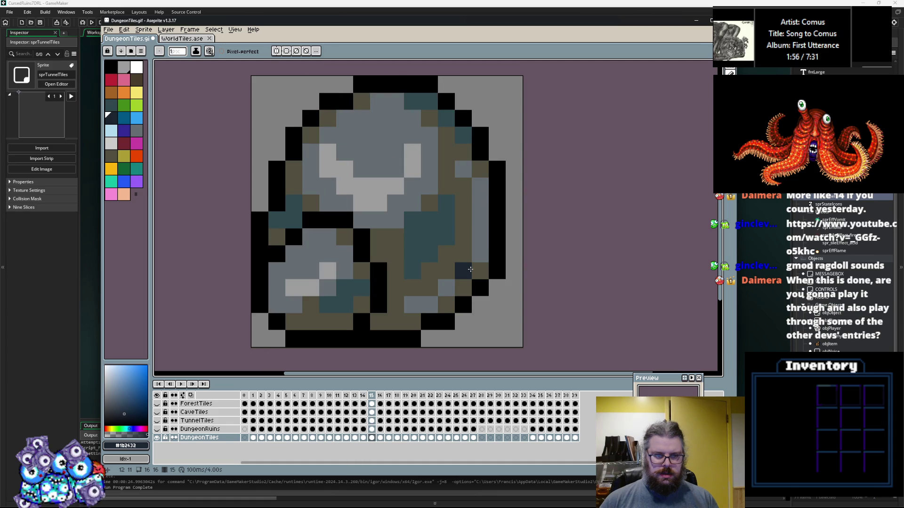
key("Right")
key("Right")
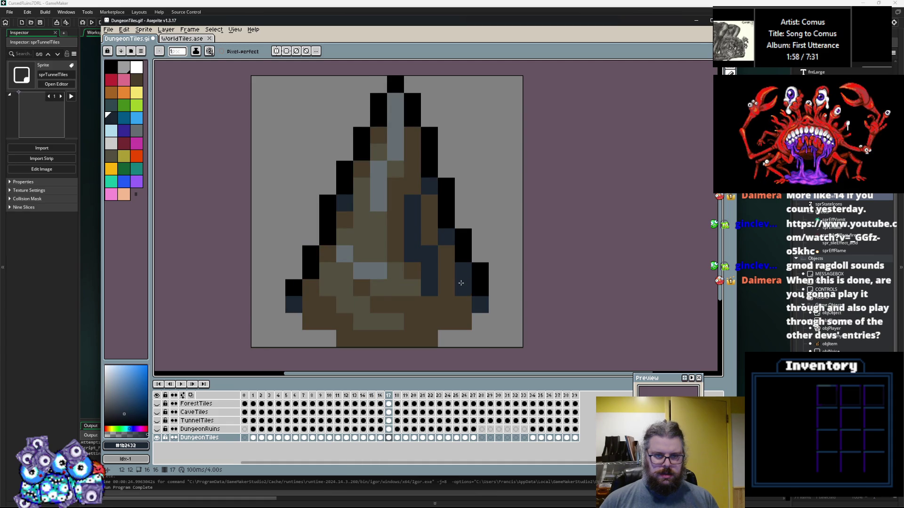
key("Left")
key("Left")
key("Right")
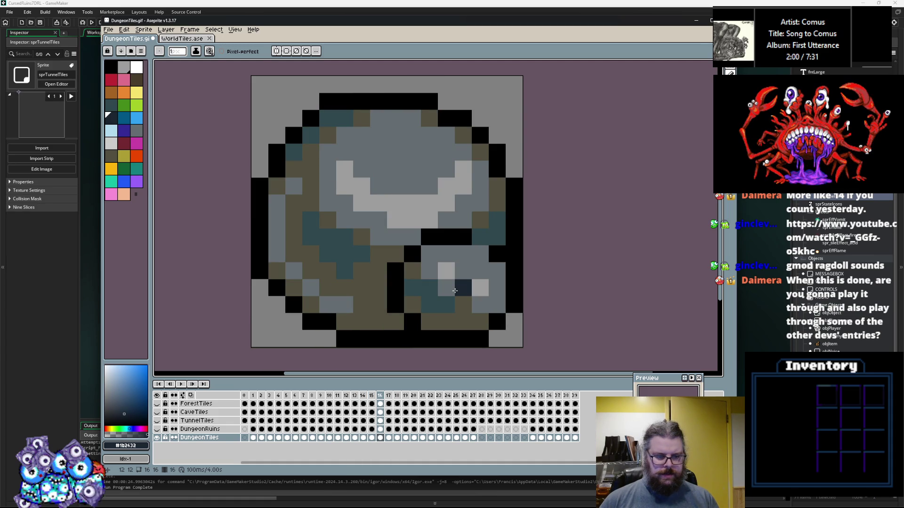
key("Right")
key("Right")
key("Right")
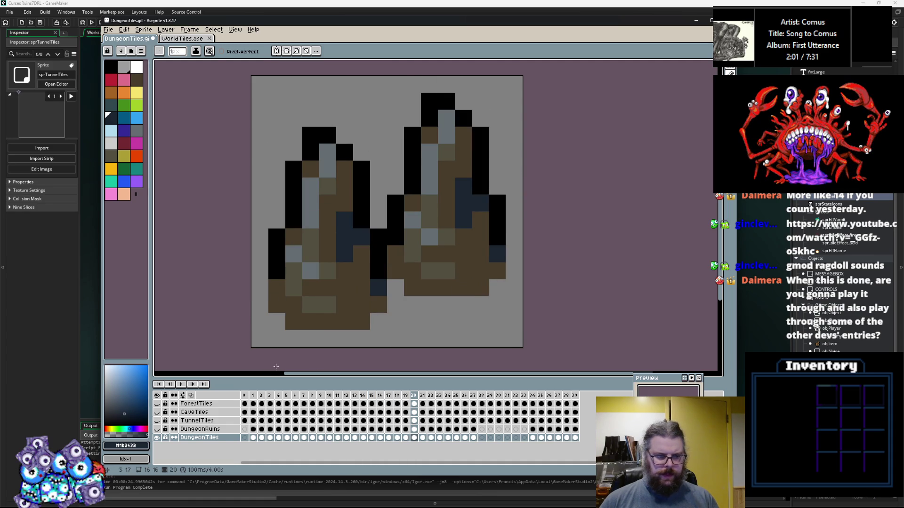
Step: Hide DungeonTiles, show and select ForestTiles at frame 23, and select the whole sprite
left_click(157, 438)
left_click(157, 404)
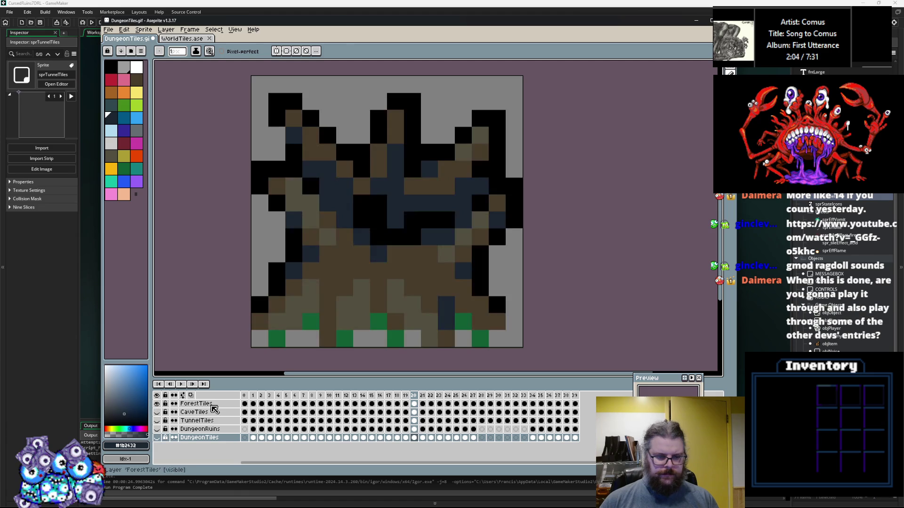
left_click(430, 404)
key("Right")
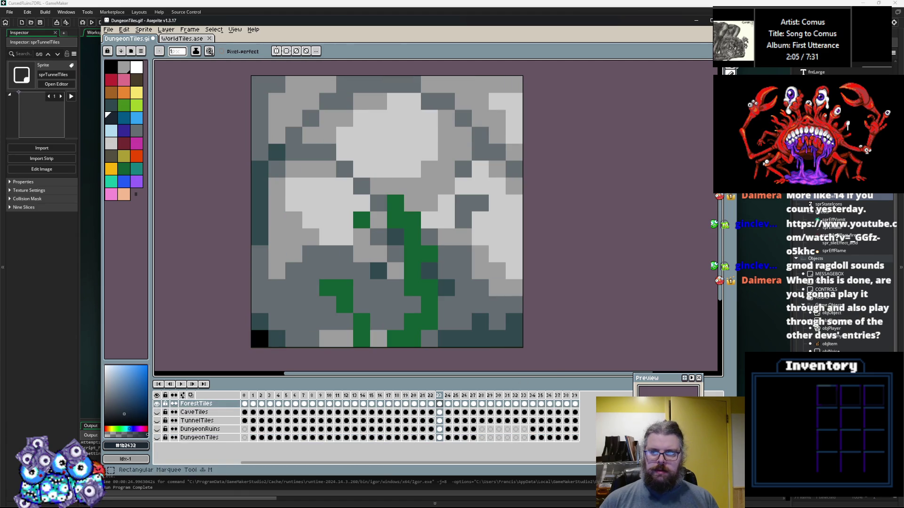
key("m")
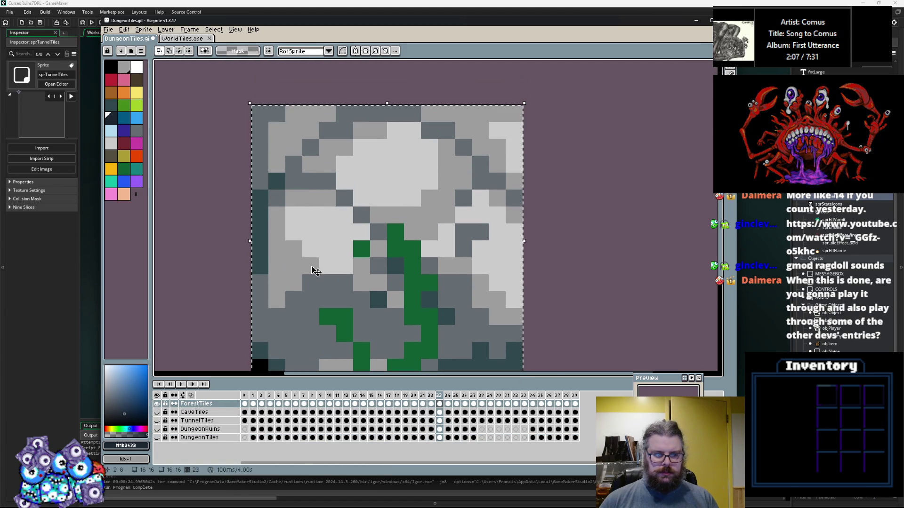
scroll(365, 262, "down", 2)
key("ctrl+a")
scroll(408, 273, "up", 2)
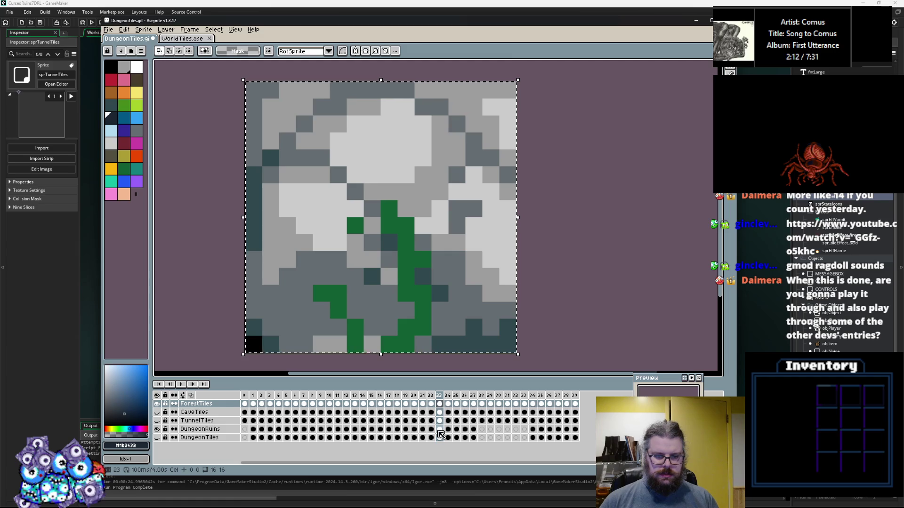
Step: Copy the ForestTiles tile art into the DungeonRuins cels at frames 23 and 24
left_click(439, 430)
key("ctrl+d")
key("Right")
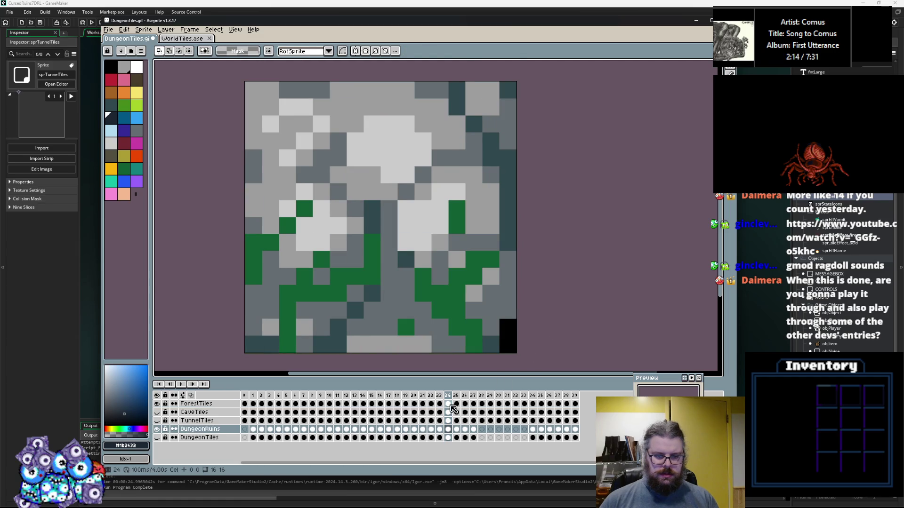
left_click(449, 404)
key("ctrl+v")
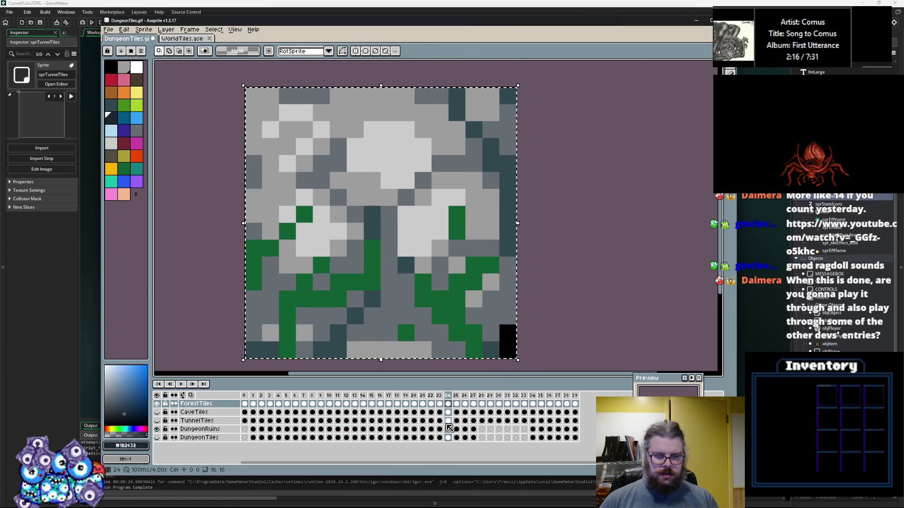
left_click(448, 430)
Step: Select ForestTiles cels for frames 25–27, then the DungeonRuins frame 26 and TunnelTiles frame 8 cels
left_click_drag(456, 404, 464, 404)
left_click(490, 404)
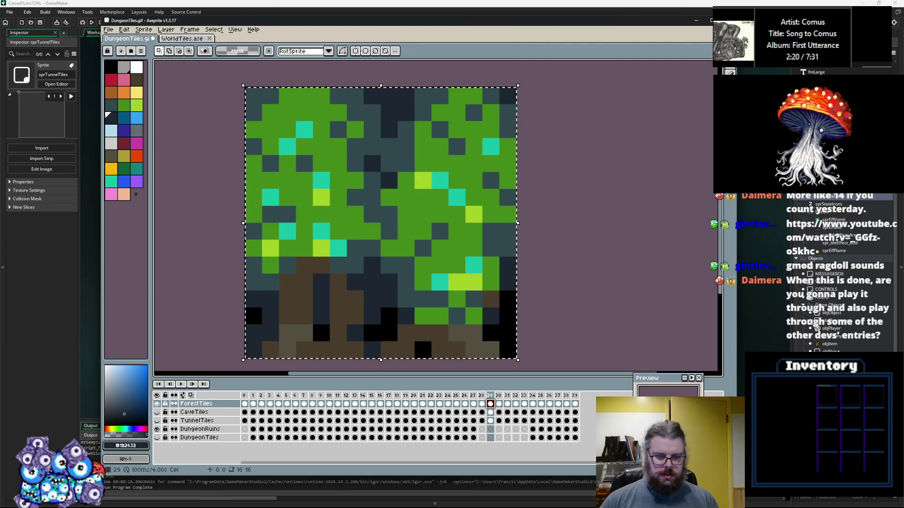
left_click_drag(473, 404, 464, 405)
left_click(467, 429)
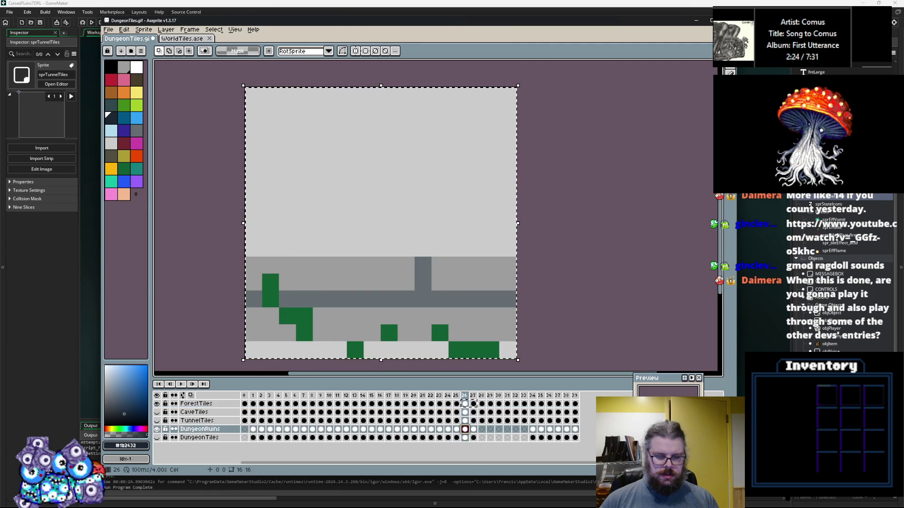
left_click(313, 421)
Step: Save the sprite as DungeonRuins.gif with the GIF export options
left_click(110, 32)
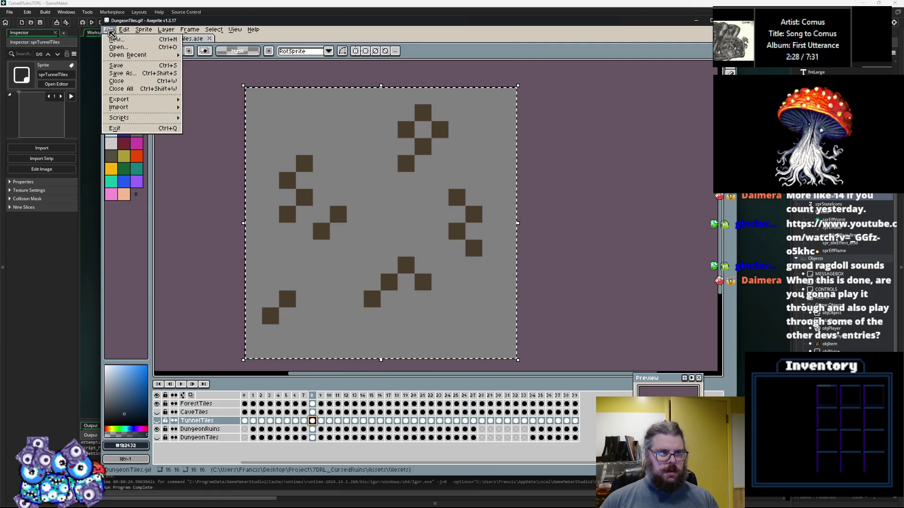
left_click(127, 78)
left_click(176, 233)
key("BackSpace")
key("BackSpace")
key("BackSpace")
type("Ruins")
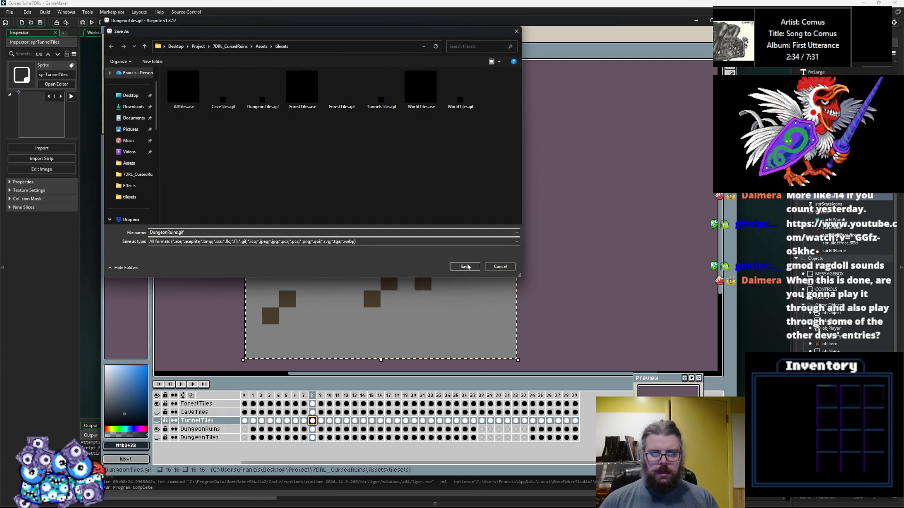
key("Return")
key("Return")
left_click(485, 404)
Step: Hide ForestTiles, show CaveTiles, and select the CaveTiles, DungeonRuins and DungeonTiles cels around frame 28
left_click(484, 412)
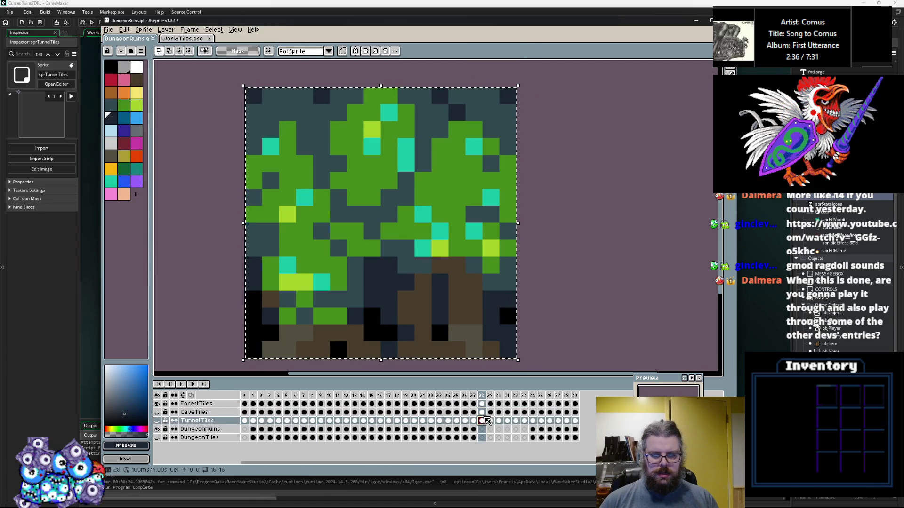
left_click(158, 404)
left_click(157, 412)
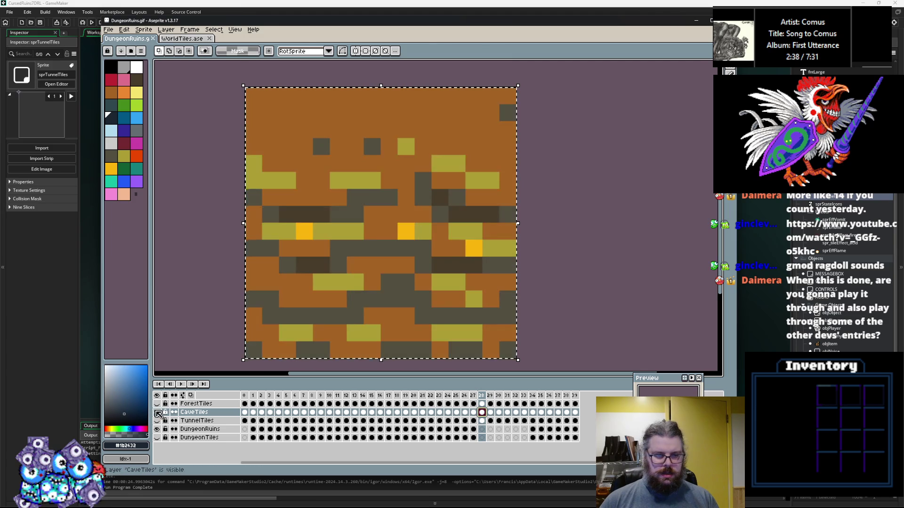
left_click_drag(524, 412, 490, 417)
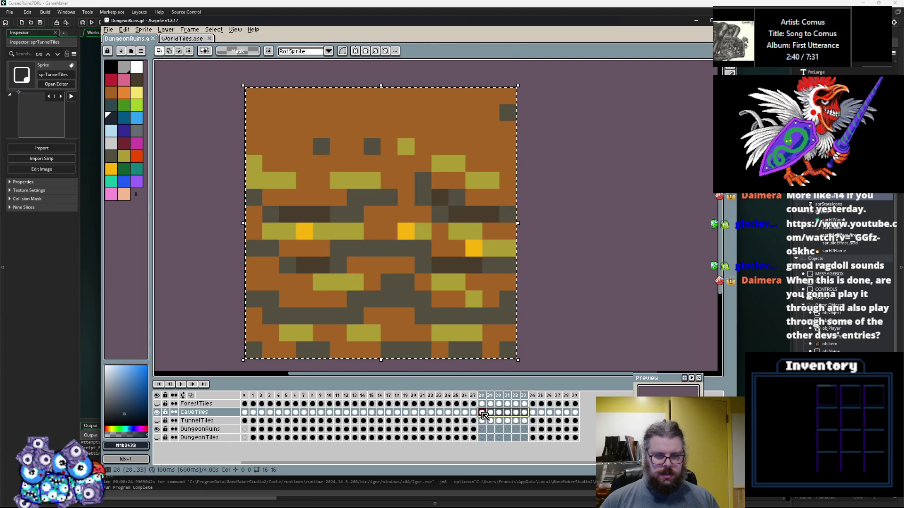
left_click(484, 430)
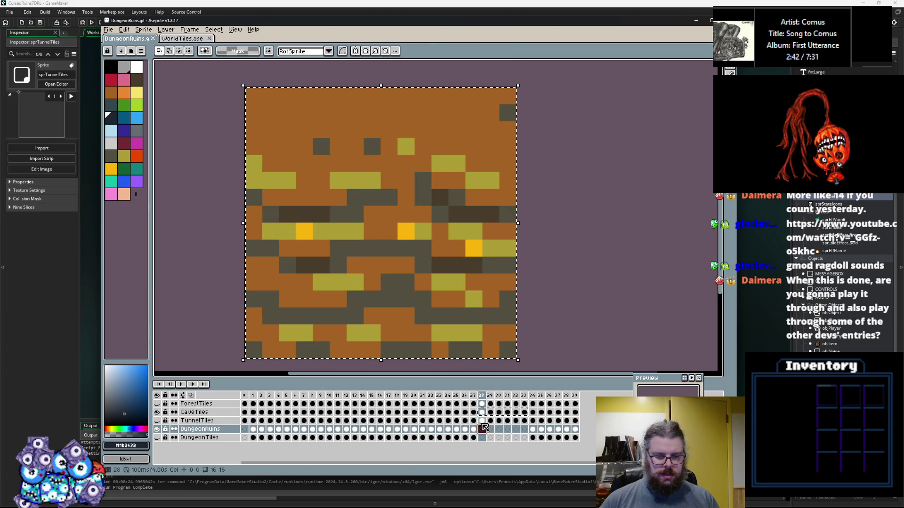
left_click(482, 438)
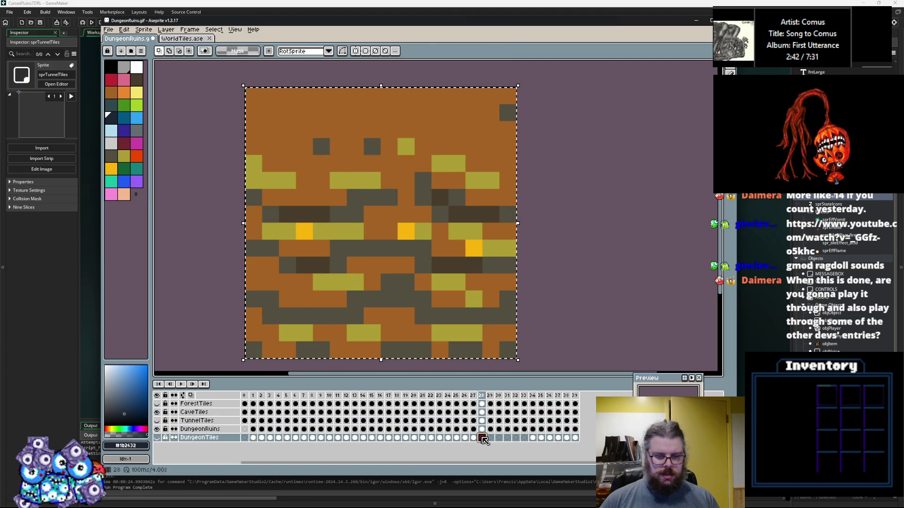
Step: Make TunnelTiles visible, hide DungeonRuins, and select the CaveTiles cel at frame 19
left_click(157, 421)
left_click(157, 427)
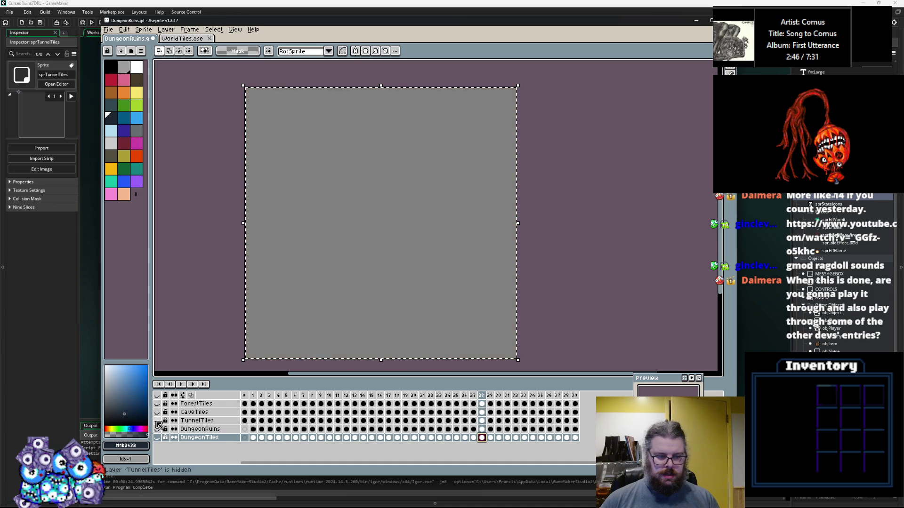
left_click(406, 412)
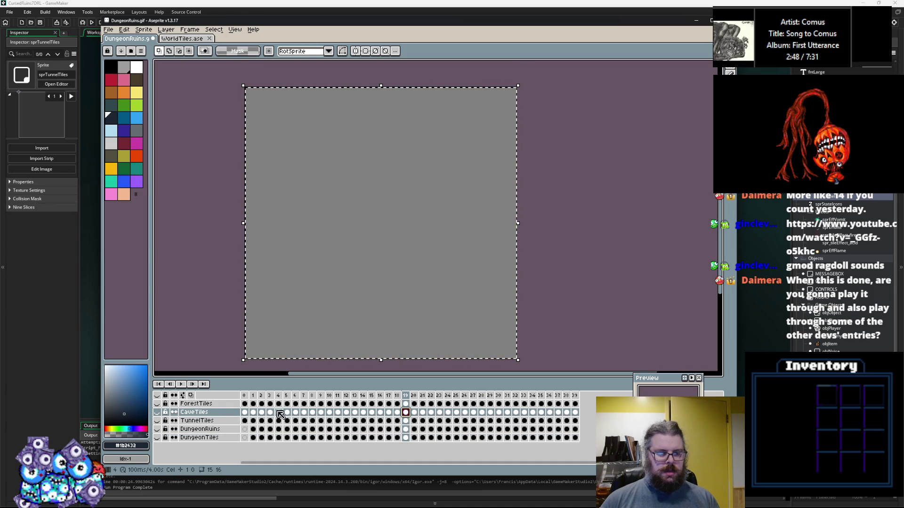
left_click(157, 429)
left_click(157, 421)
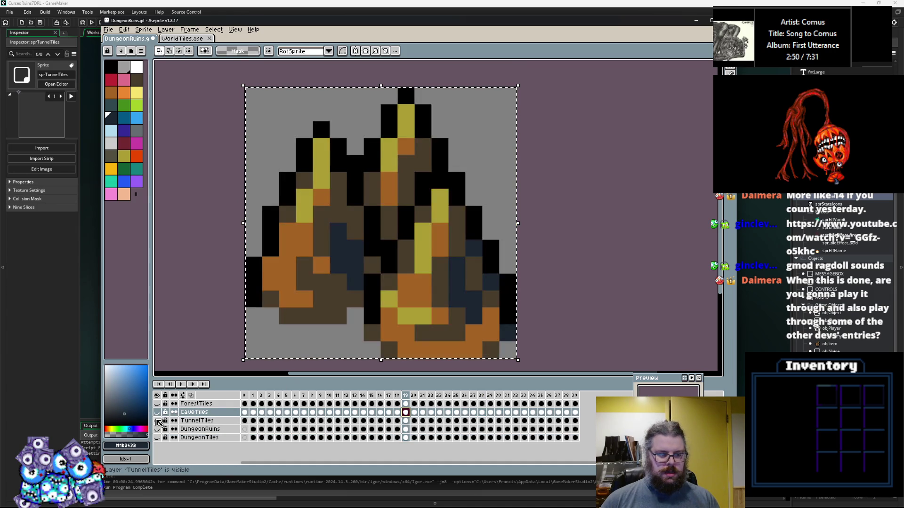
Step: Save the sprite over the existing TunnelsTiles.gif in the tilesets folder
left_click(109, 29)
left_click(125, 72)
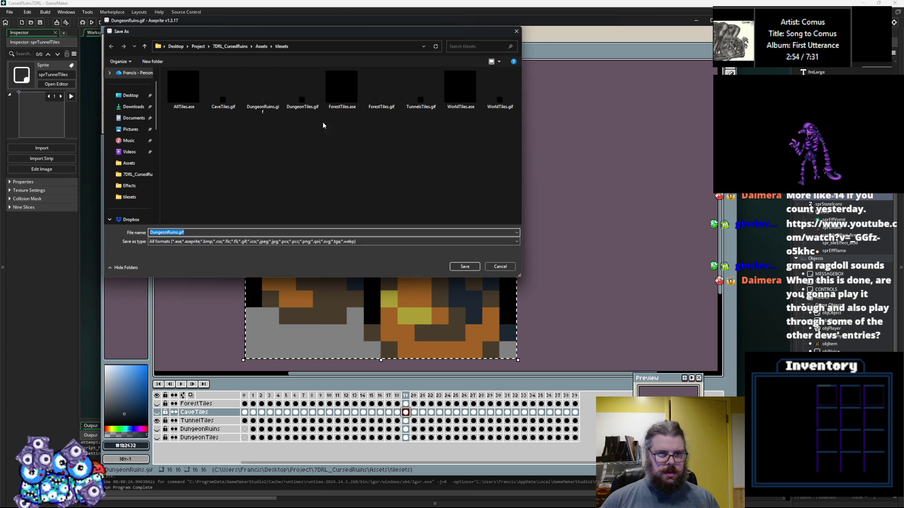
left_click(421, 90)
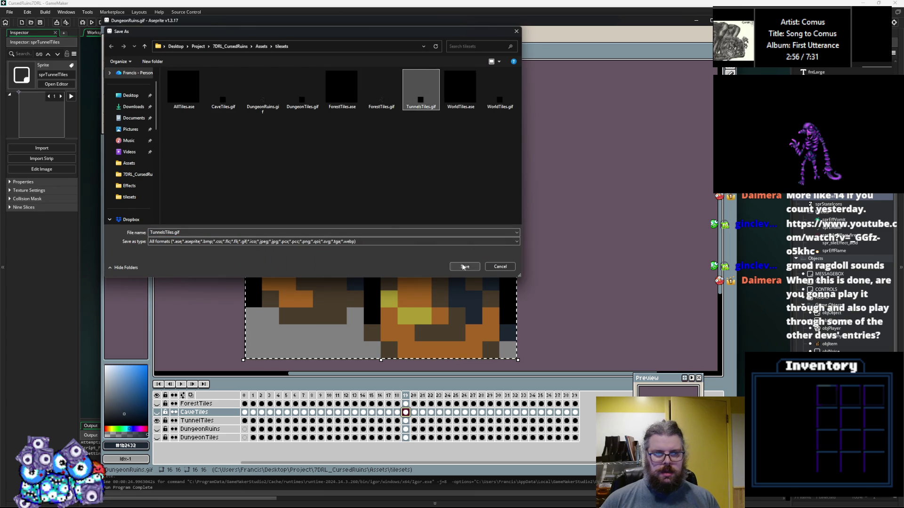
left_click(463, 267)
left_click(468, 256)
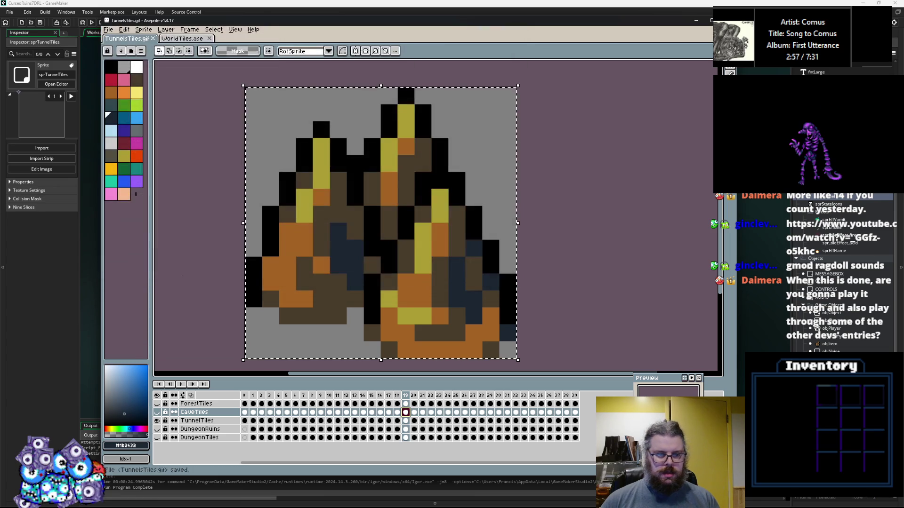
Step: With only the DungeonRuins layer visible, save as DungeonRuins.gif, replacing the existing file
left_click(157, 421)
left_click(156, 429)
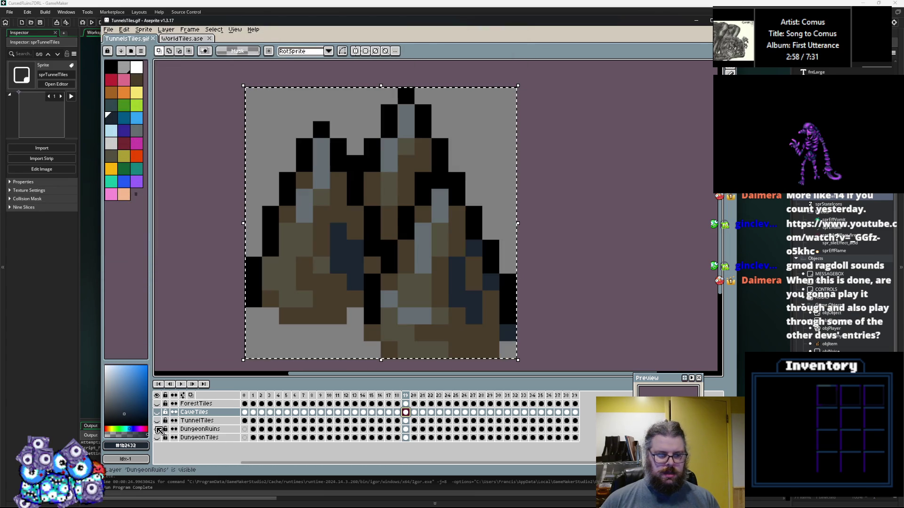
left_click(109, 32)
left_click(125, 79)
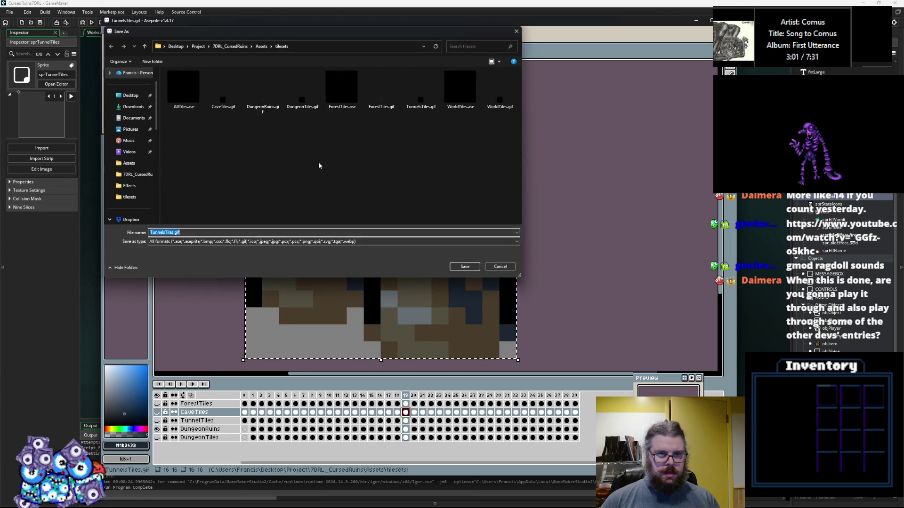
left_click(302, 89)
left_click(167, 233)
type("Ruins")
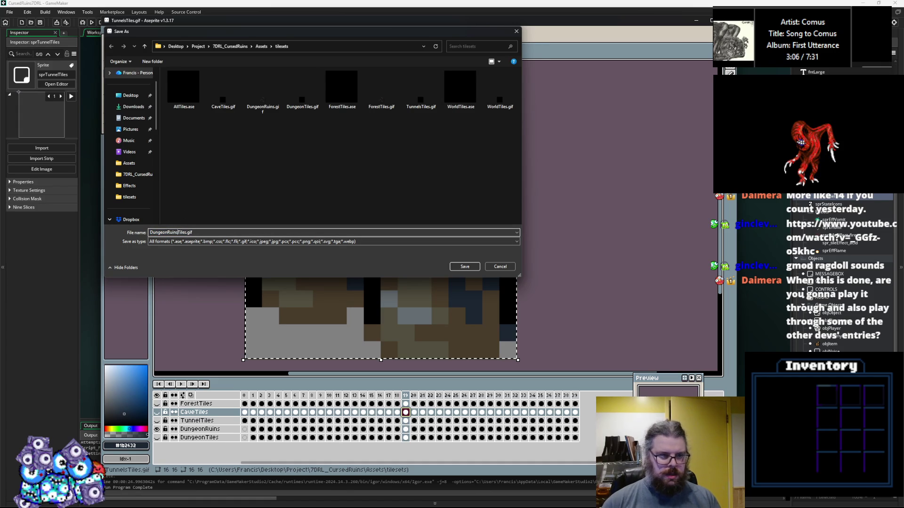
left_click(262, 89)
left_click(465, 266)
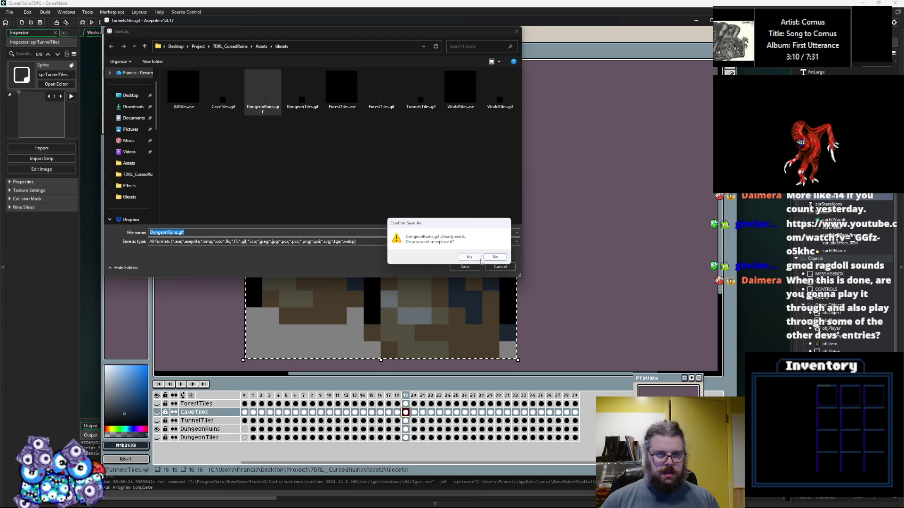
left_click(479, 257)
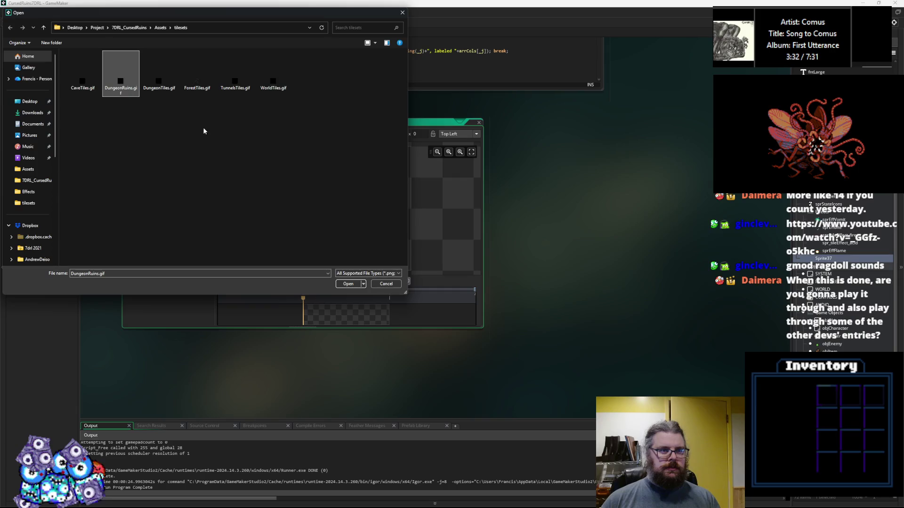
Step: Load DungeonRuins.gif into the new sprite, name it sprDungeonRuins, and close its editor
left_click(348, 285)
type("sprT")
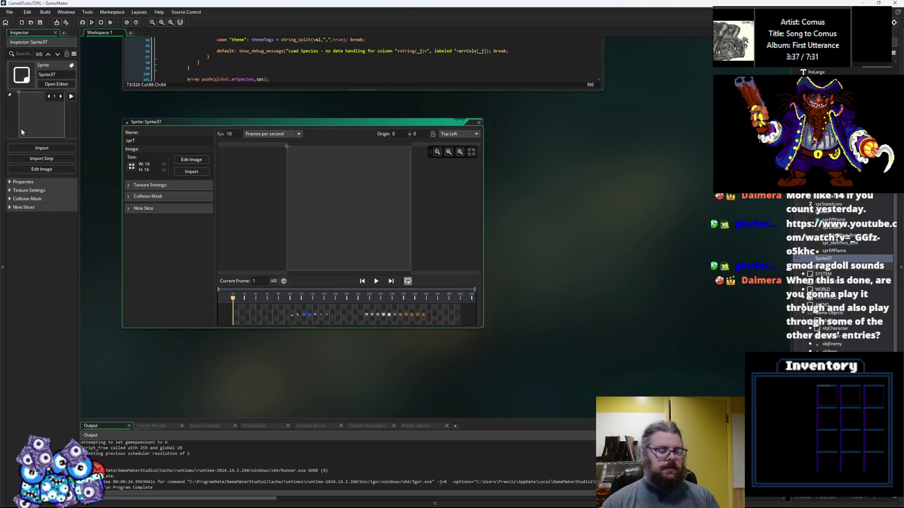
key("BackSpace")
type("Dungeon")
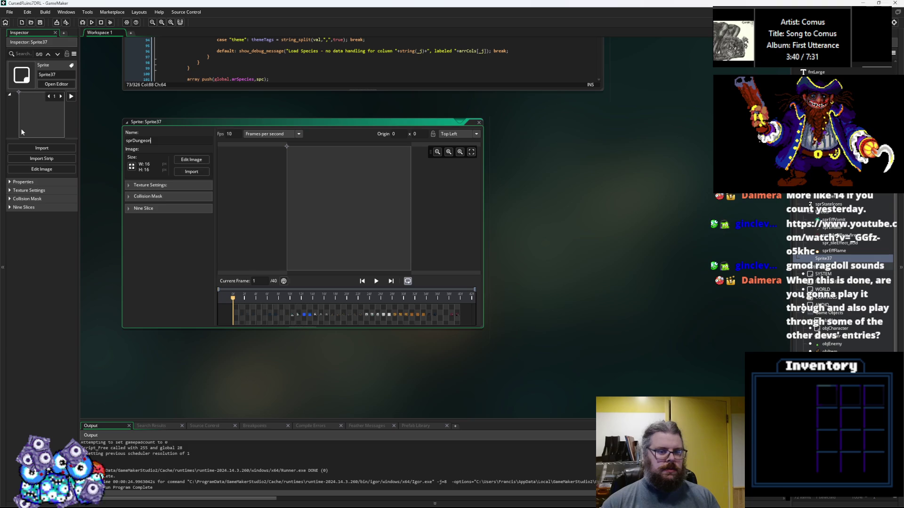
type("Ruins")
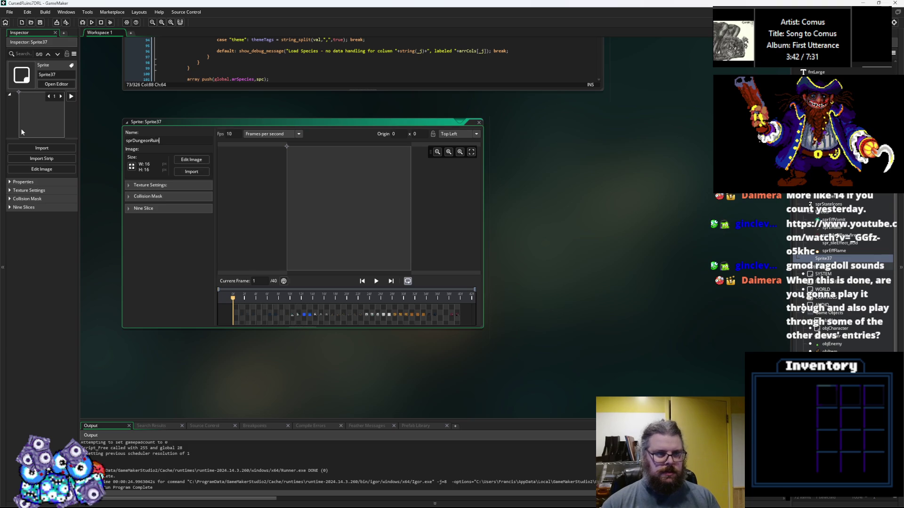
left_click(187, 112)
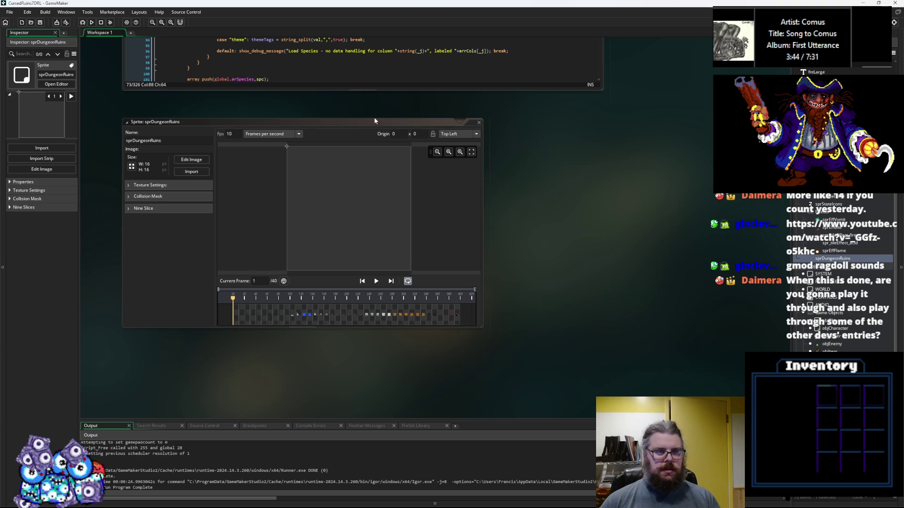
left_click(478, 121)
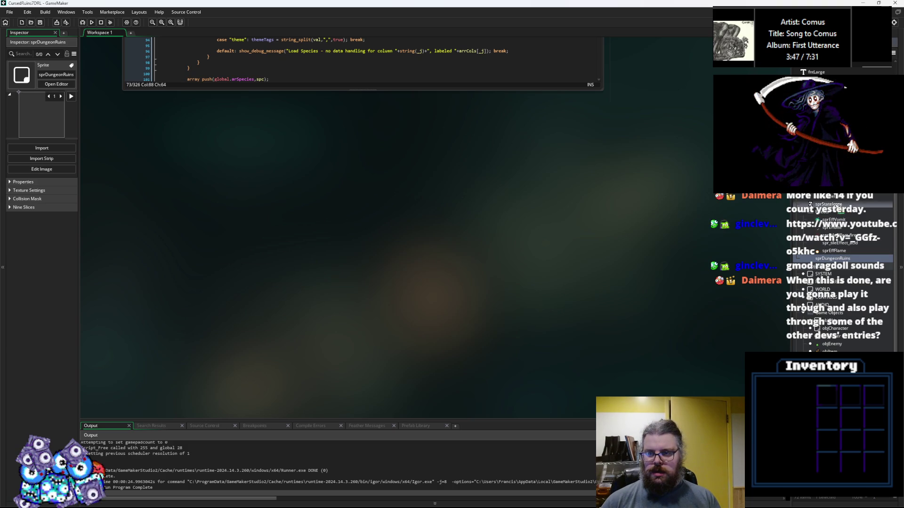
Step: Create sprite sprDungeonTiles, import DungeonTiles.gif into it, and close its editor
right_click(827, 212)
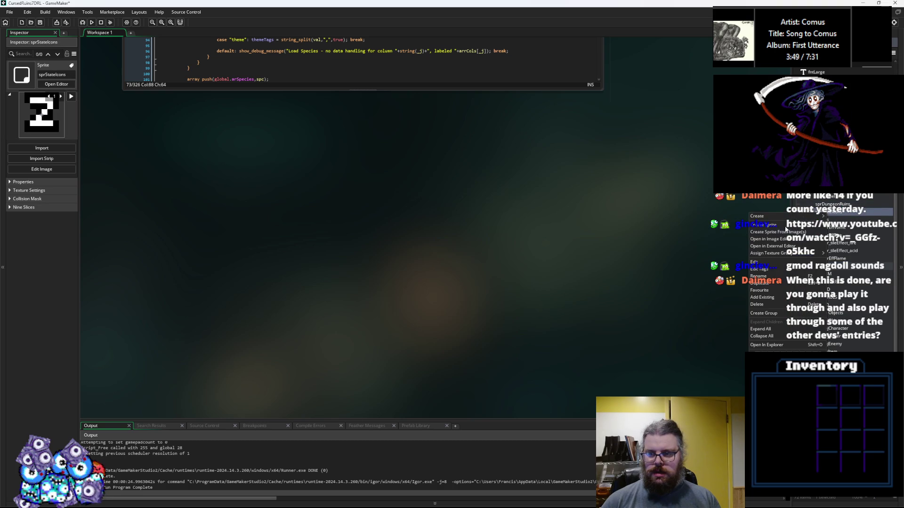
left_click(782, 227)
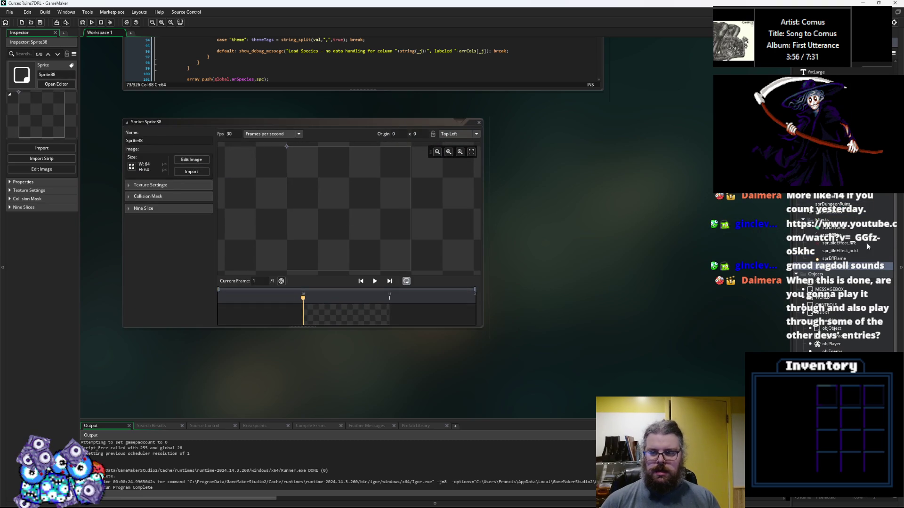
left_click(829, 243)
left_click(191, 171)
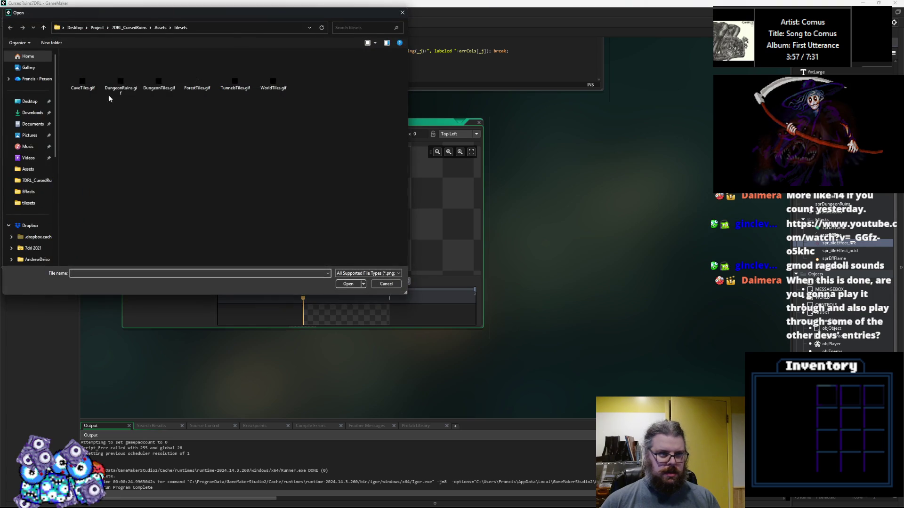
left_click(159, 76)
left_click(348, 284)
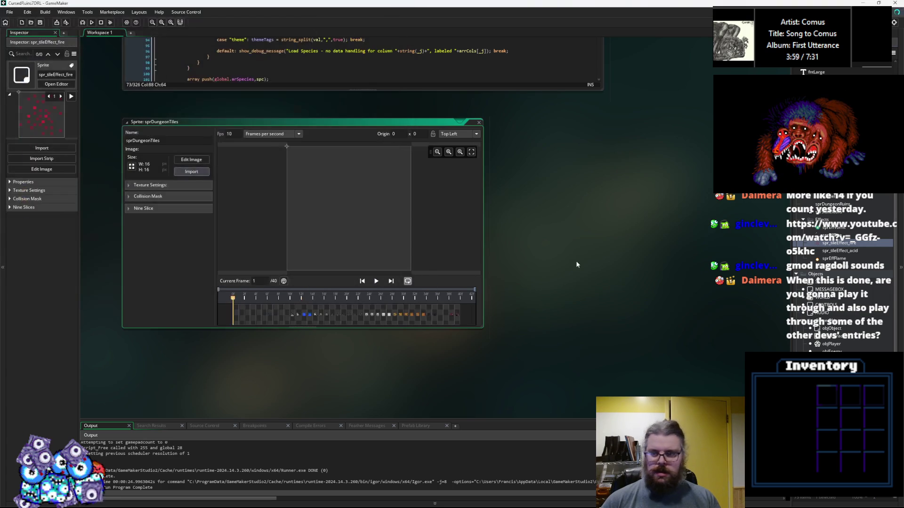
left_click(479, 123)
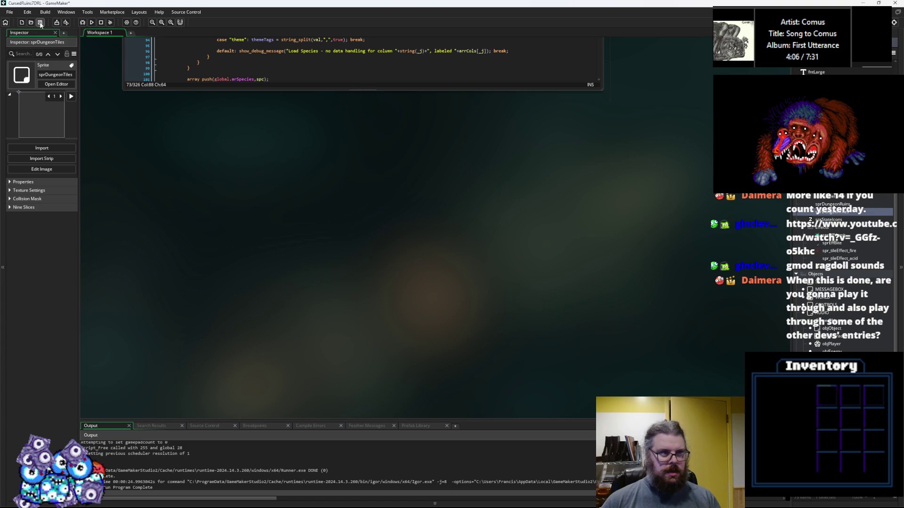
Step: Find the cave case's tileSet assignment line in levelData
scroll(304, 148, "up", 7)
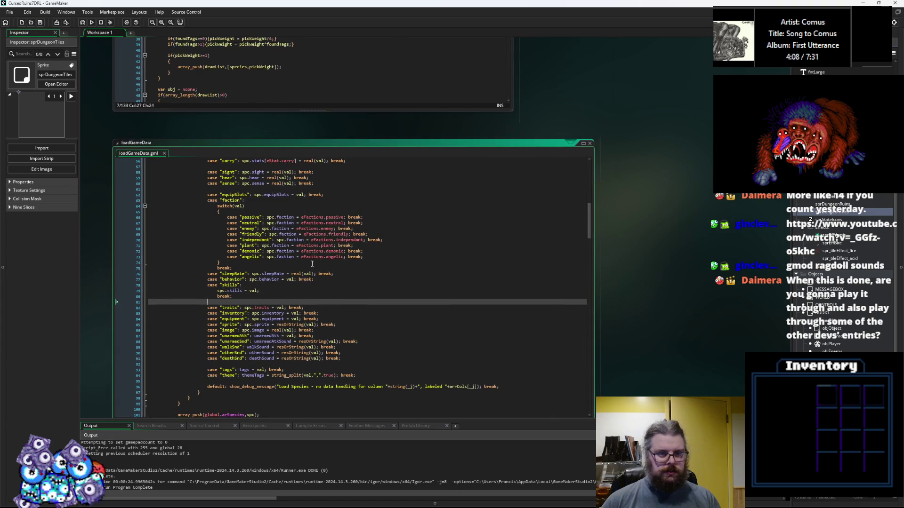
scroll(313, 279, "up", 3)
scroll(331, 270, "up", 3)
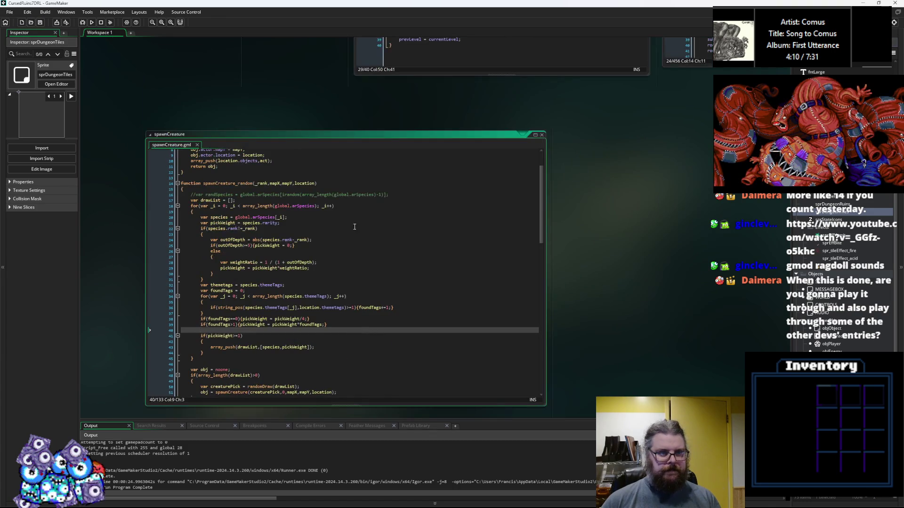
scroll(366, 210, "right", 10)
left_click(320, 259)
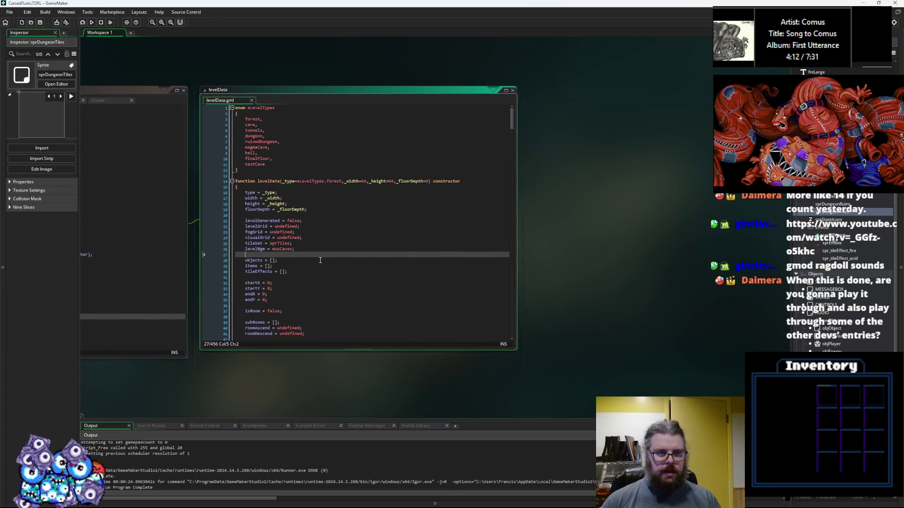
scroll(320, 261, "up", 1)
left_click(322, 259)
scroll(324, 257, "down", 10)
scroll(328, 255, "down", 20)
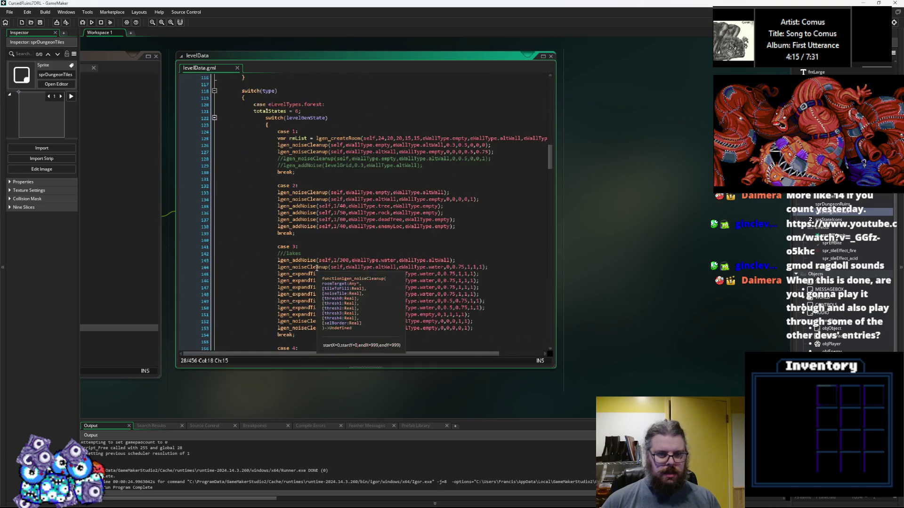
scroll(317, 267, "up", 18)
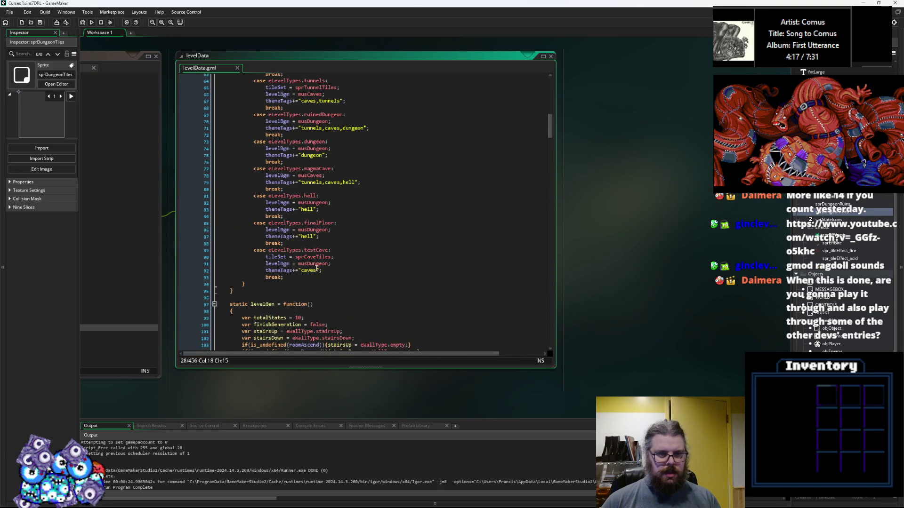
scroll(330, 222, "up", 5)
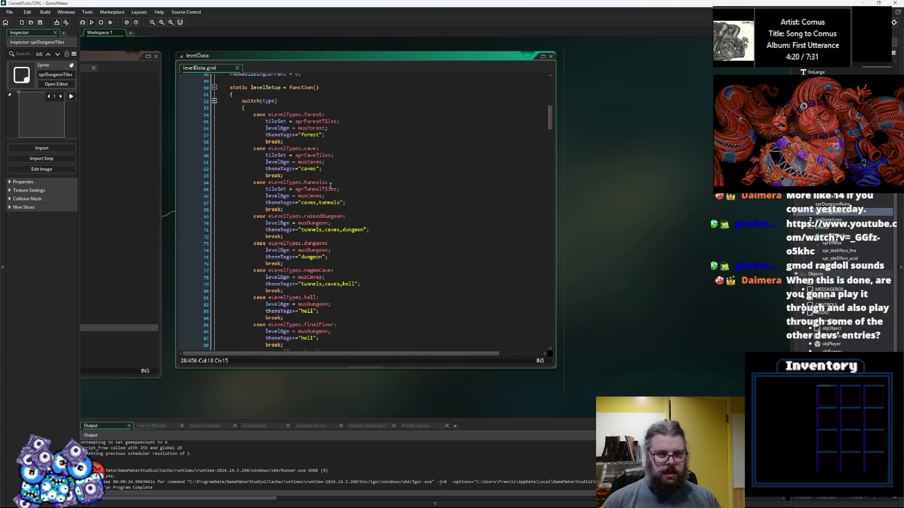
left_click_drag(323, 155, 266, 155)
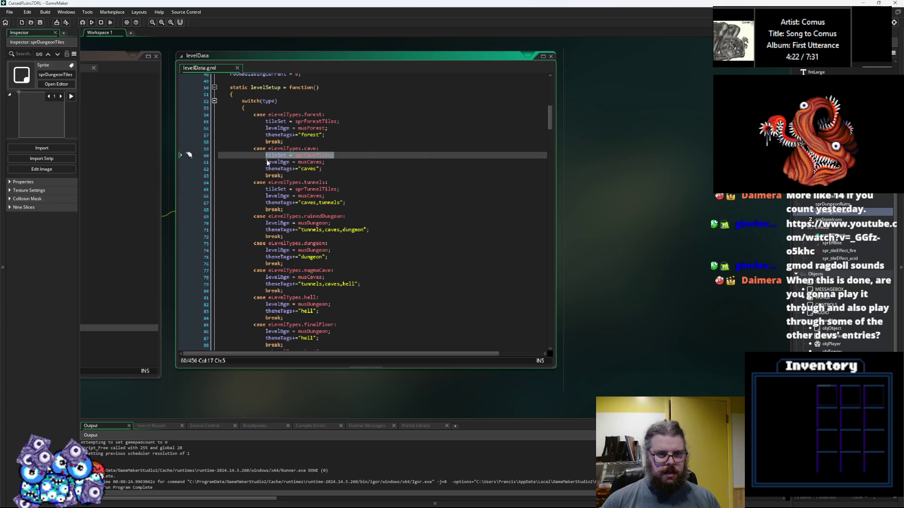
Step: Add tileSet = sprDungeonRuins; under the ruinedDungeon case
left_click(351, 218)
key("Return")
type("tileSet = sprCaveTi")
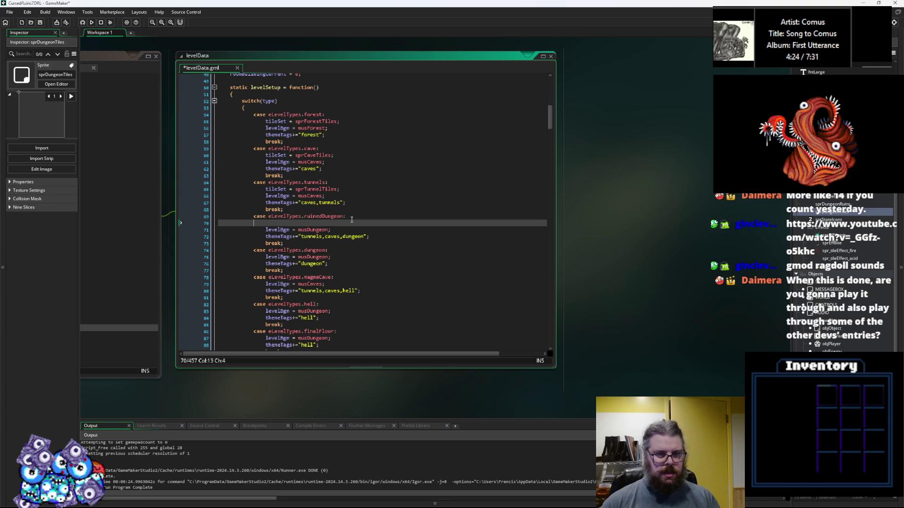
key("BackSpace")
key("BackSpace")
key("BackSpace")
type("R")
key("BackSpace")
type("DungeonR")
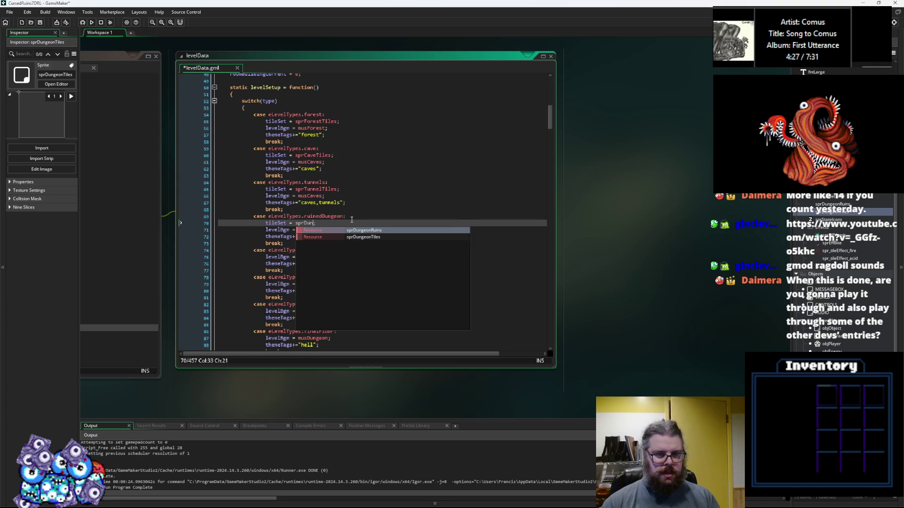
key("Return")
Step: Add tileSet = sprDungeonTiles; under the dungeon case, save, and bring up Aseprite's WorldTiles.ase
left_click(339, 250)
key("Return")
type("tileSet = sprCaveTiles;")
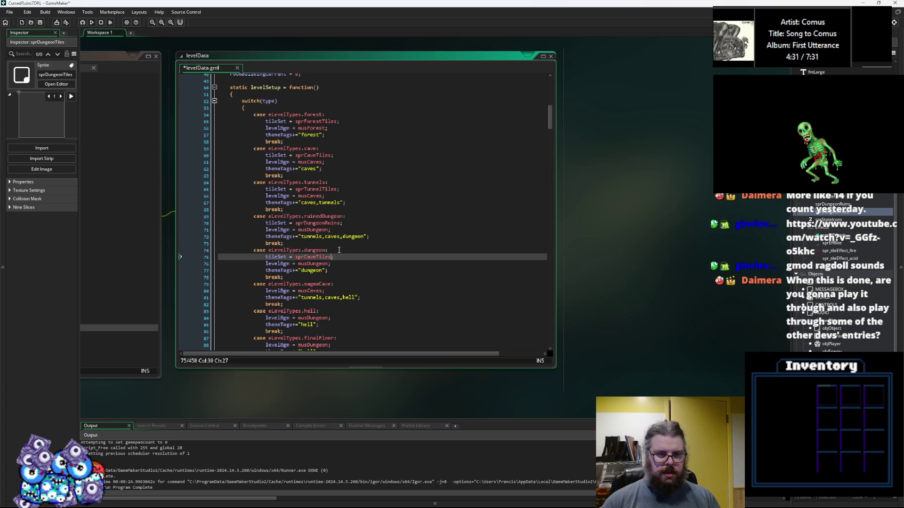
key("BackSpace")
key("BackSpace")
key("BackSpace")
key("BackSpace")
type("Du")
key("Down")
key("Return")
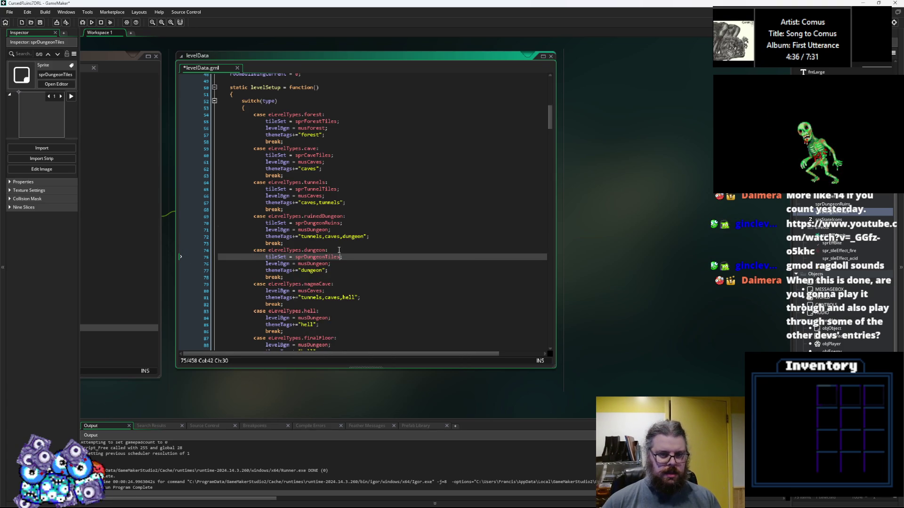
scroll(336, 262, "down", 1)
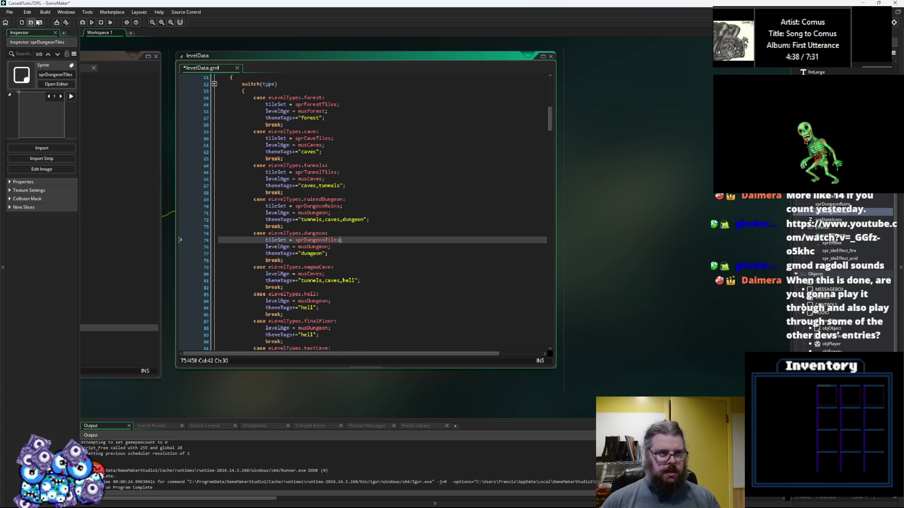
key("ctrl+s")
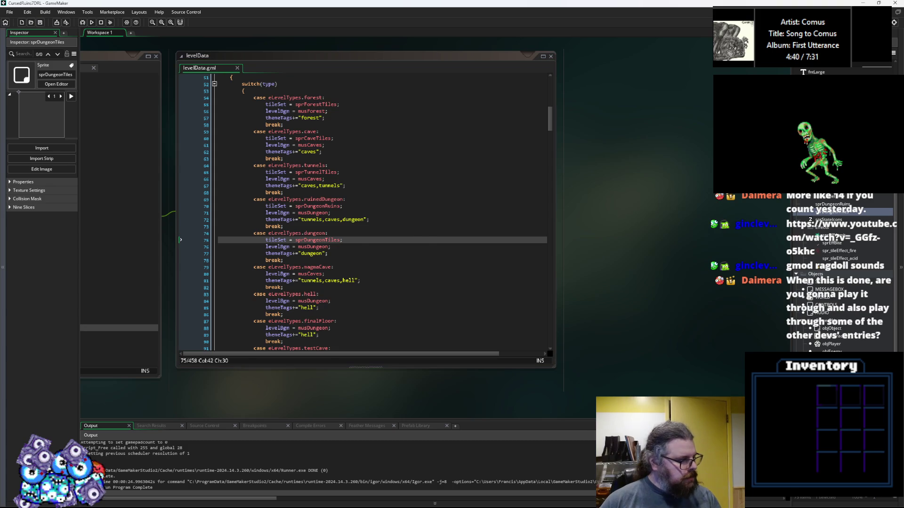
key("alt+Tab")
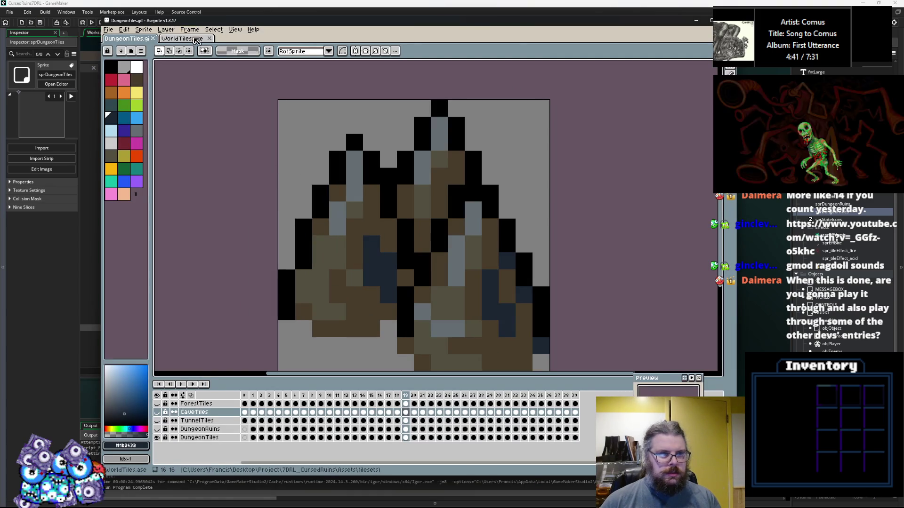
left_click(195, 39)
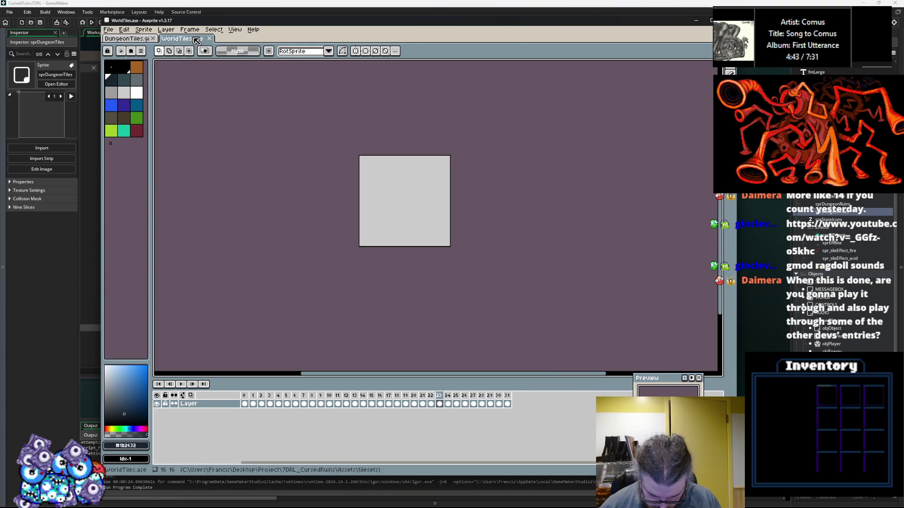
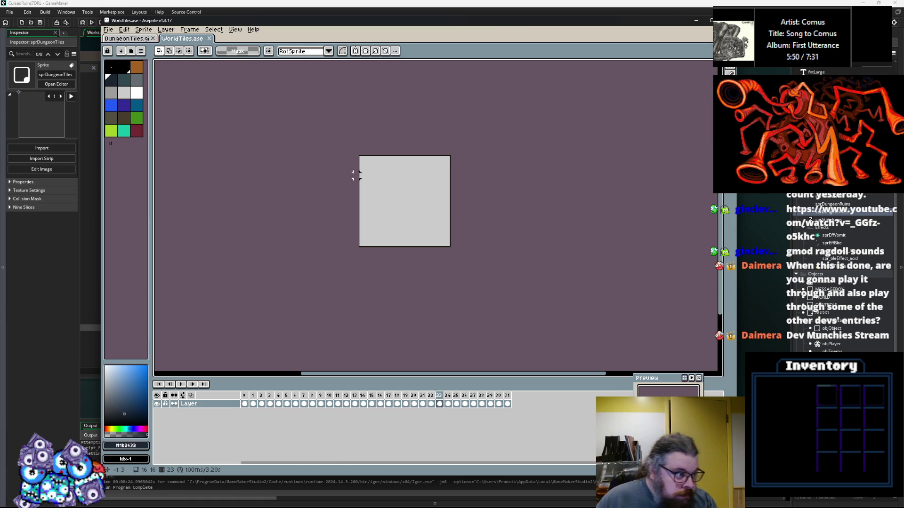
Step: Flip through WorldTiles.ase frames from the brick tile to the blank and tree tiles
scroll(387, 212, "up", 1)
key("Left")
key("Right")
key("Left")
key("Right")
key("Left")
key("Right")
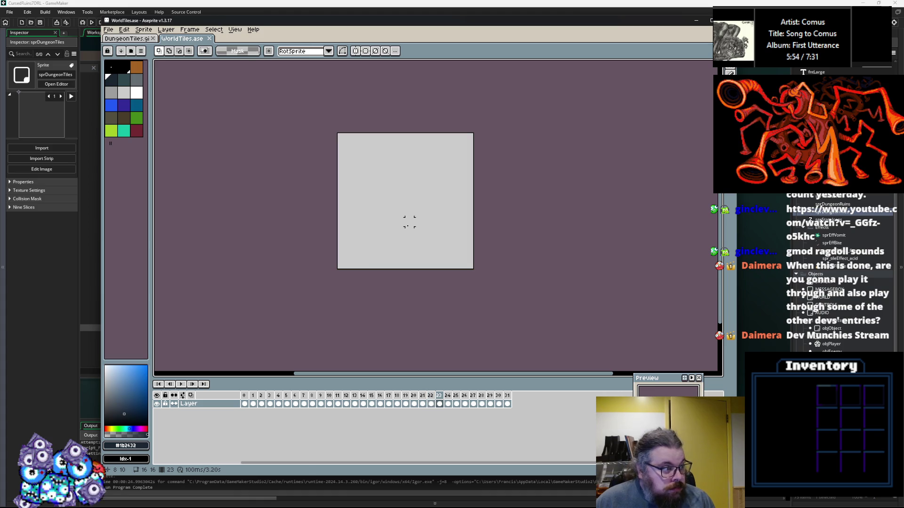
key("Right")
key("Right")
scroll(532, 228, "up", 1)
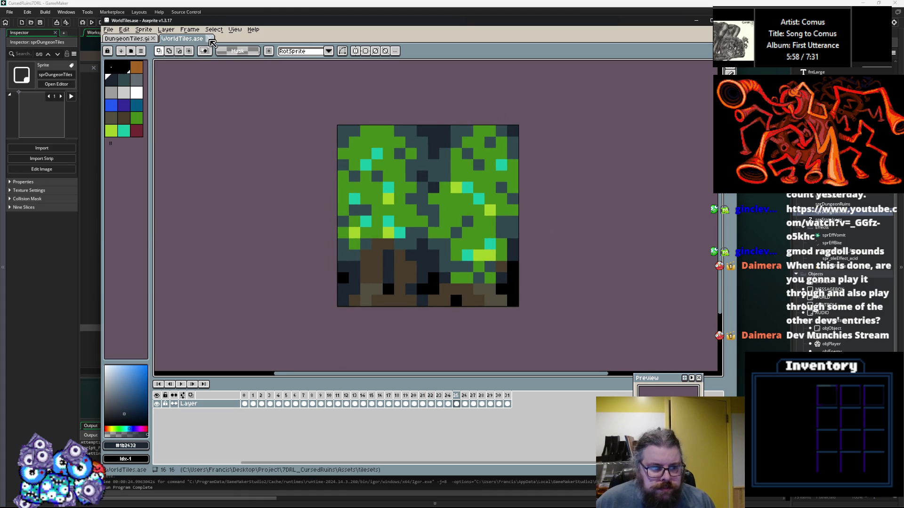
Step: Switch to DungeonTiles.gif, close WorldTiles.ase, and glance at GameMaker before returning
key("ctrl+Tab")
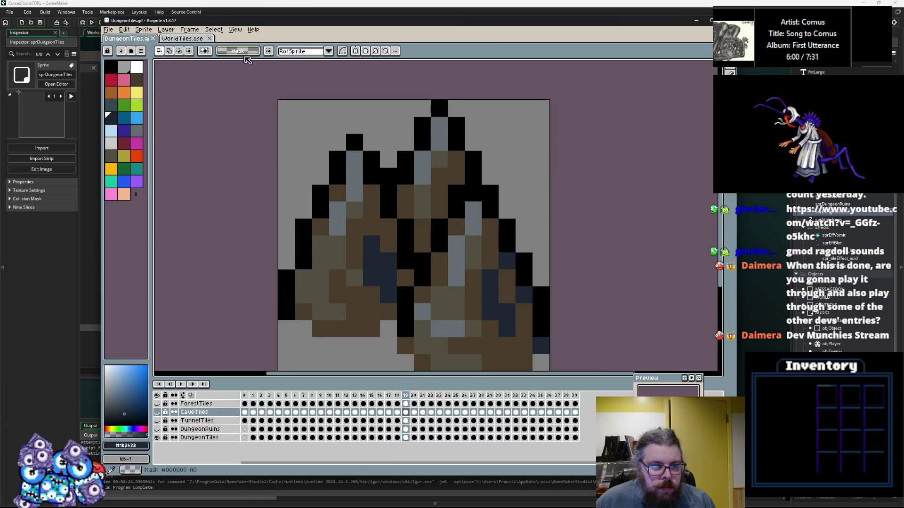
left_click(209, 38)
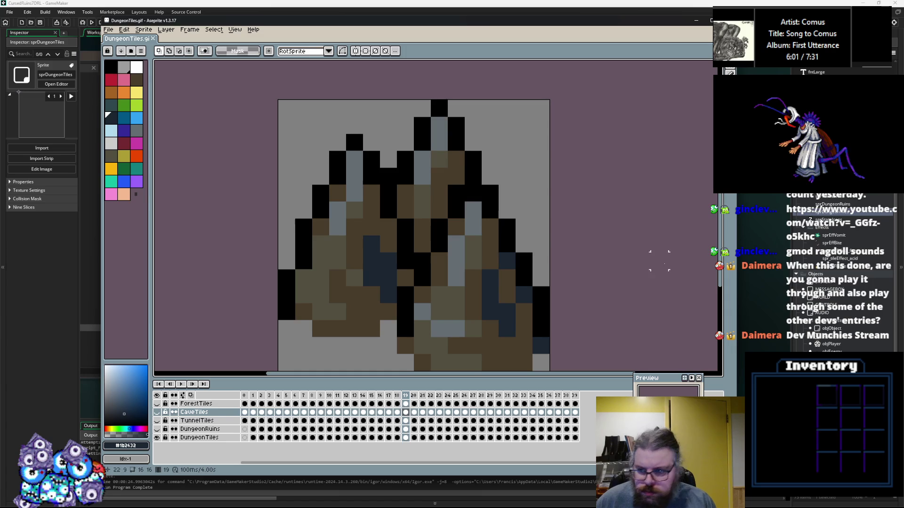
key("alt+Tab")
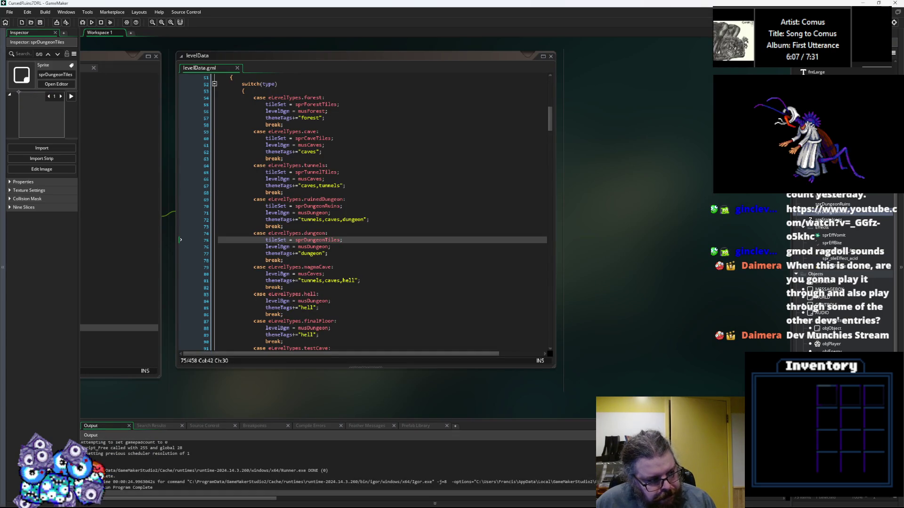
key("alt+Tab")
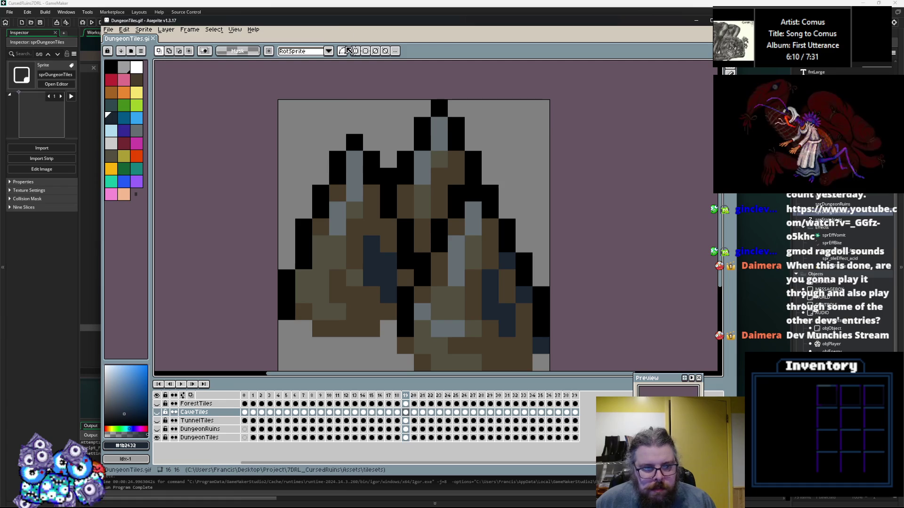
Step: Maximize Aseprite and add a new empty layer at the bottom of the stack
double_click(332, 27)
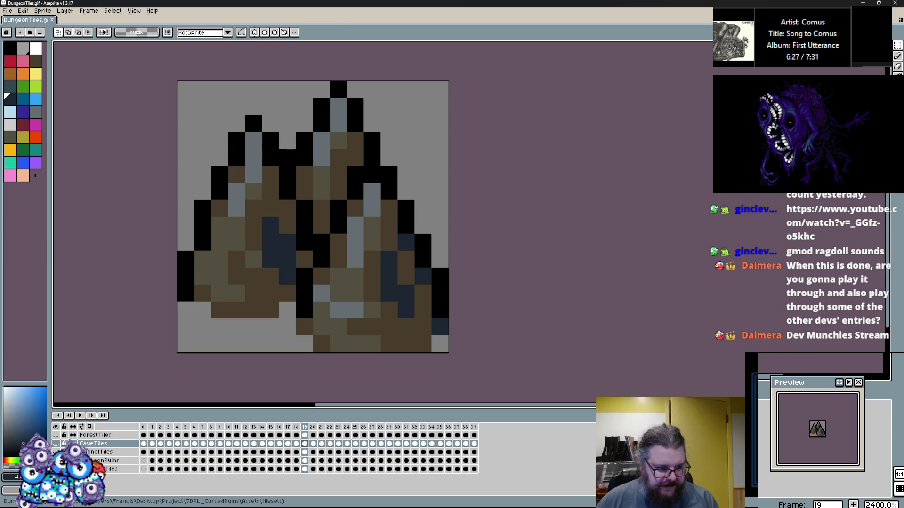
right_click(88, 443)
mouse_move(104, 451)
left_click(153, 452)
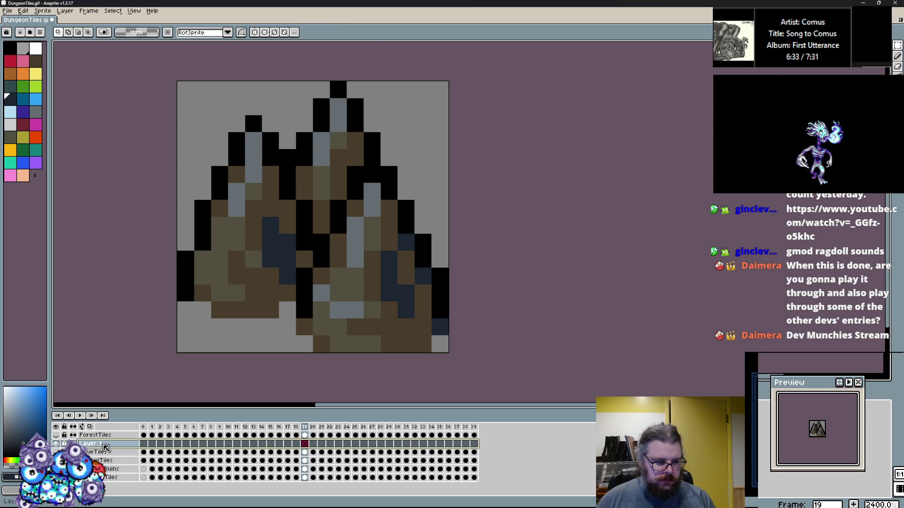
left_click_drag(106, 487, 106, 480)
Step: Rename the new layer MagmaCave in Layer Properties, then jump to frame 0
right_click(106, 478)
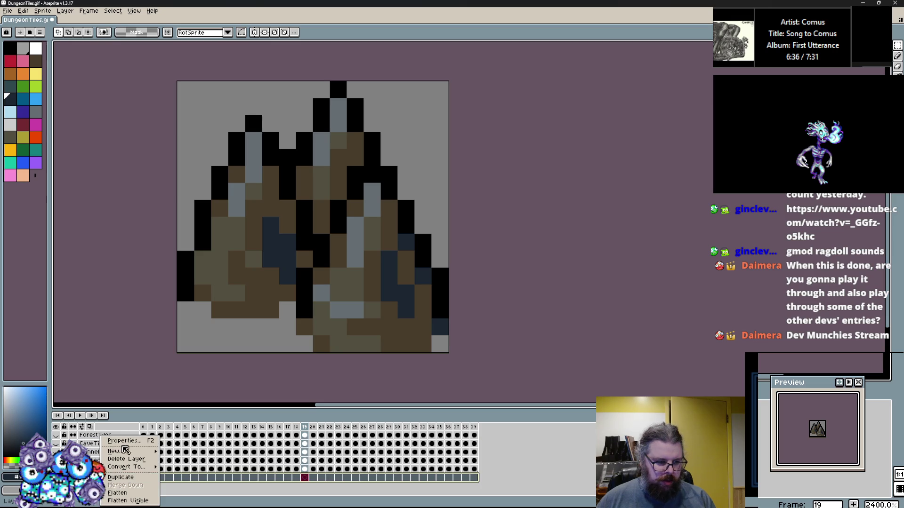
left_click(125, 444)
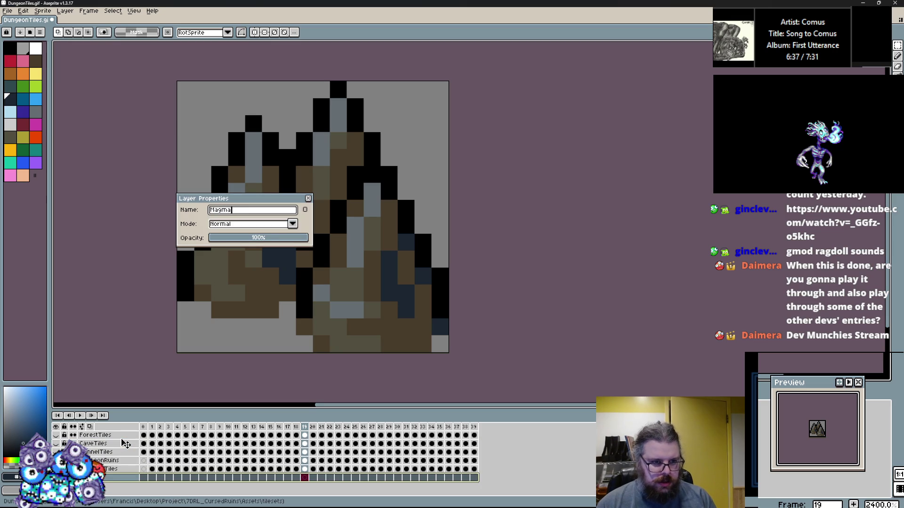
left_click(308, 199)
scroll(217, 199, "up", 1)
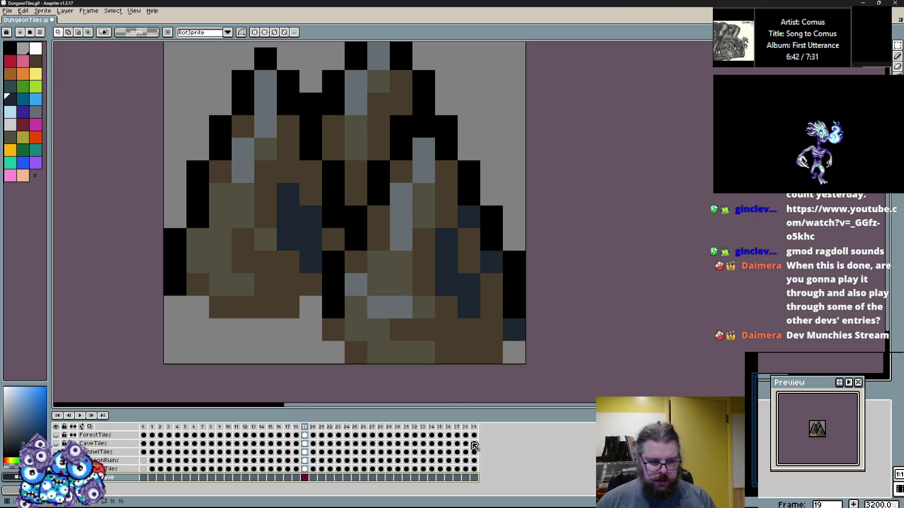
mouse_move(485, 444)
left_mouse_down()
mouse_move(149, 446)
mouse_move(143, 476)
left_mouse_up()
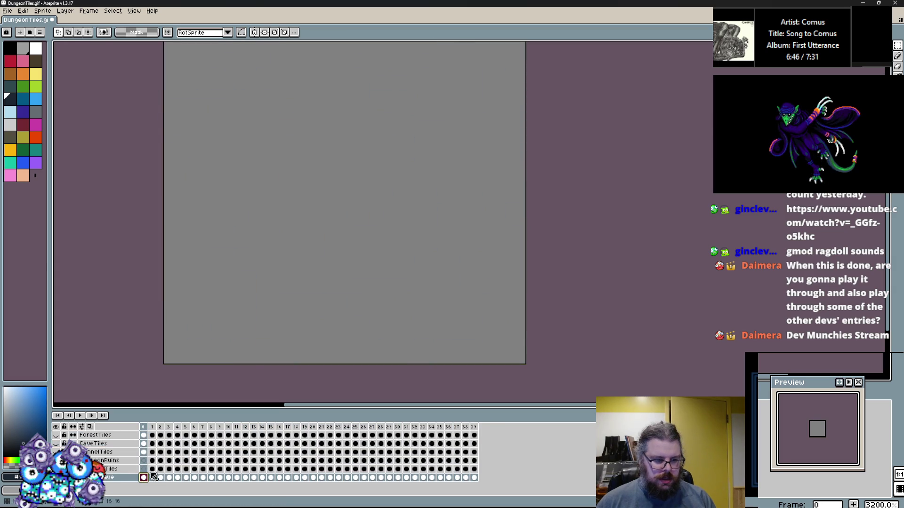
Step: Enlarge the editor area, select the Pencil (B), and step forward to frame 3
scroll(330, 231, "down", 1)
scroll(319, 252, "up", 1)
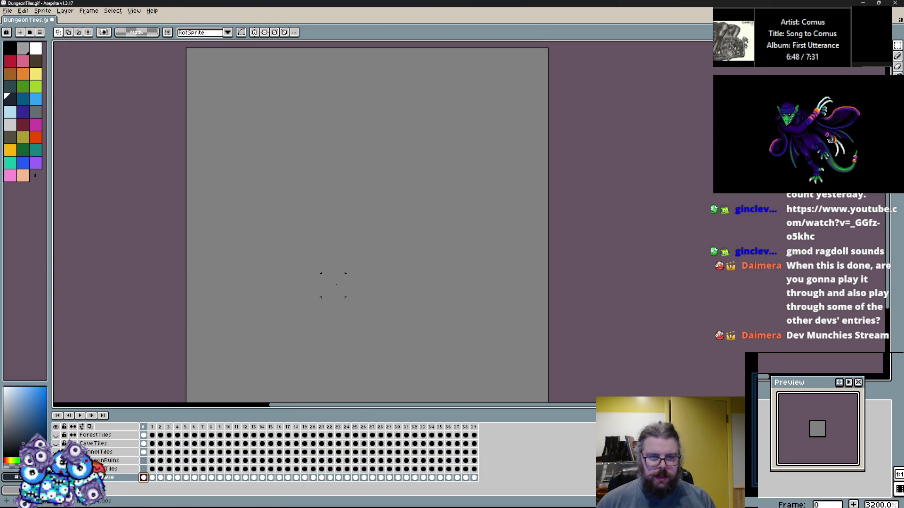
left_click_drag(350, 410, 350, 415)
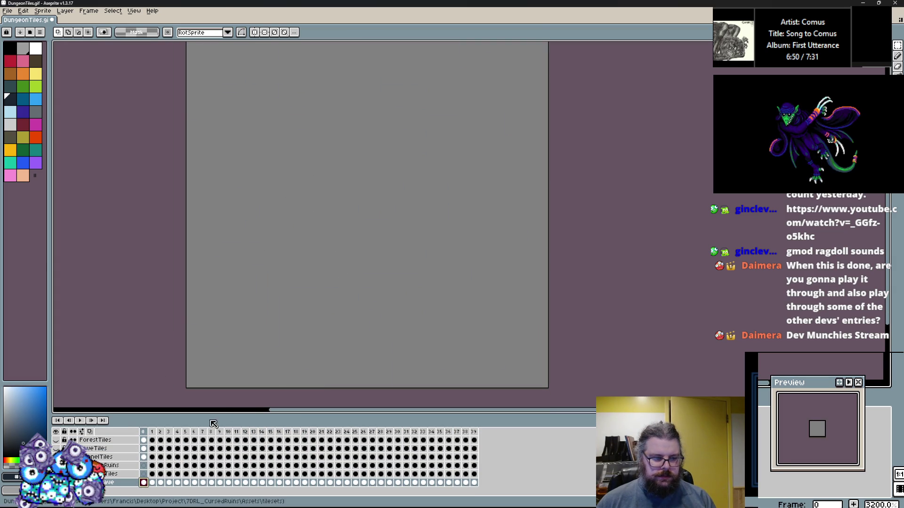
key("period")
scroll(358, 308, "down", 1)
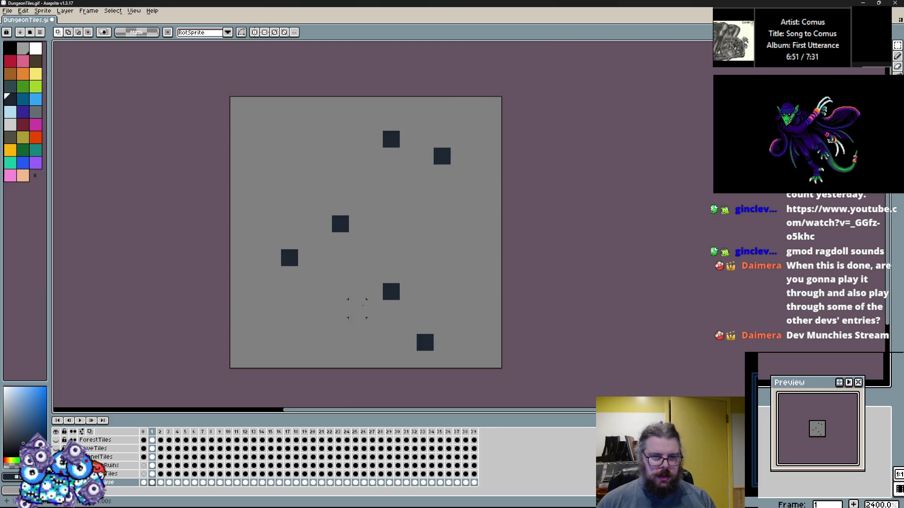
key("b")
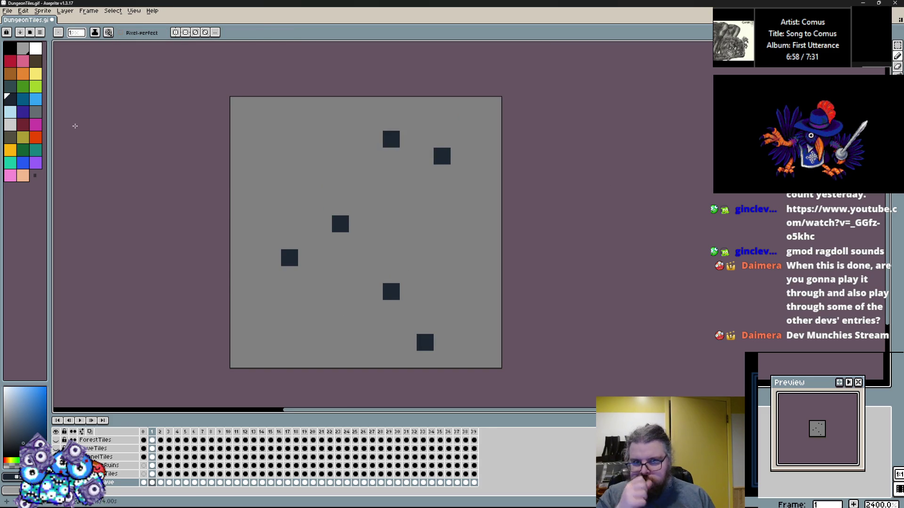
key("period")
key("period")
key("period")
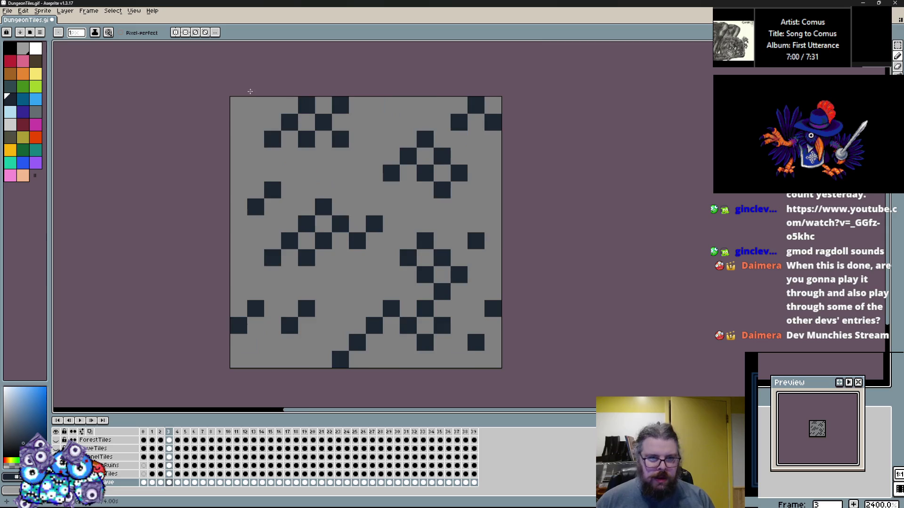
Step: Darken a row of pixels, then step back to the diamond-pattern rock tile
scroll(402, 231, "up", 1)
left_click_drag(402, 230, 405, 246)
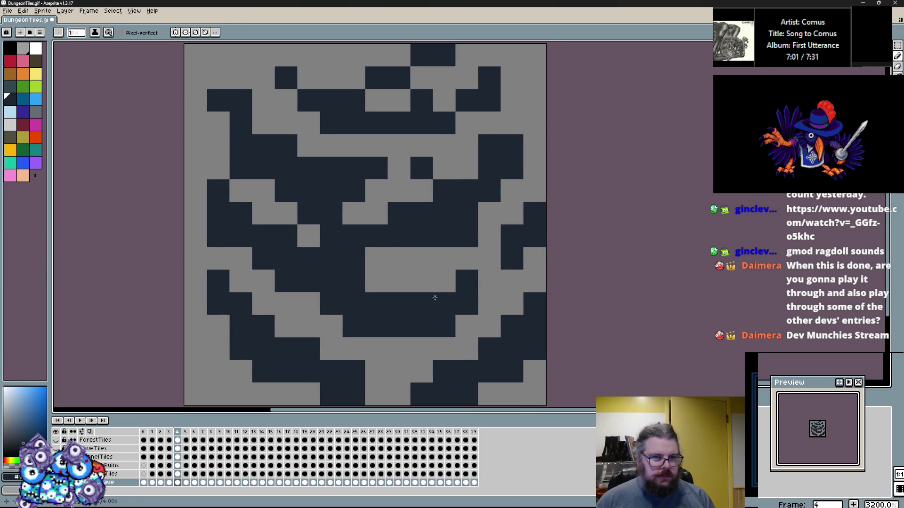
left_click_drag(462, 270, 367, 284)
key("period")
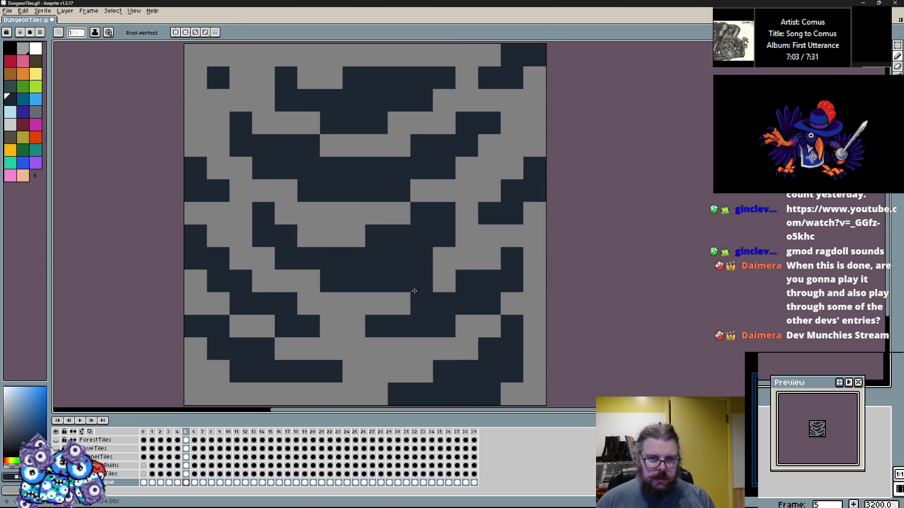
key("period")
key("period")
key("comma")
key("comma")
key("comma")
scroll(391, 279, "down", 1)
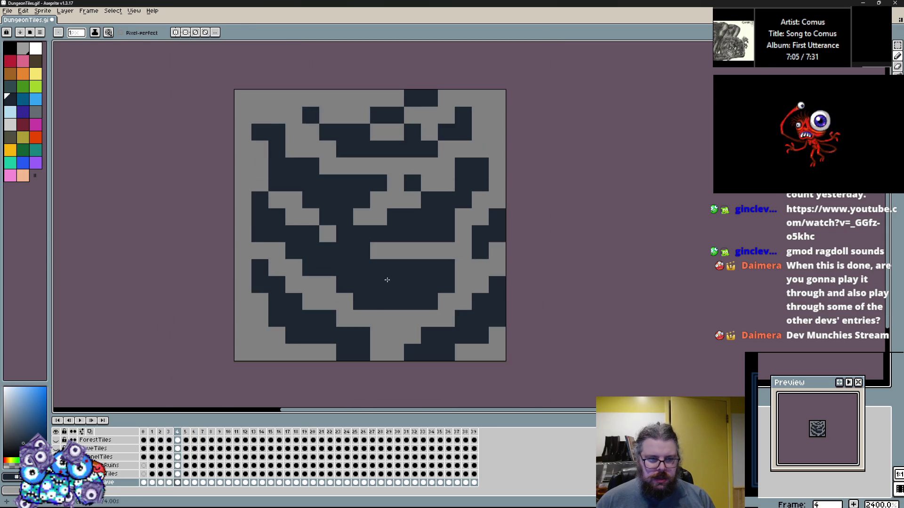
key("comma")
scroll(391, 279, "up", 1)
scroll(384, 289, "up", 1)
scroll(358, 299, "down", 1)
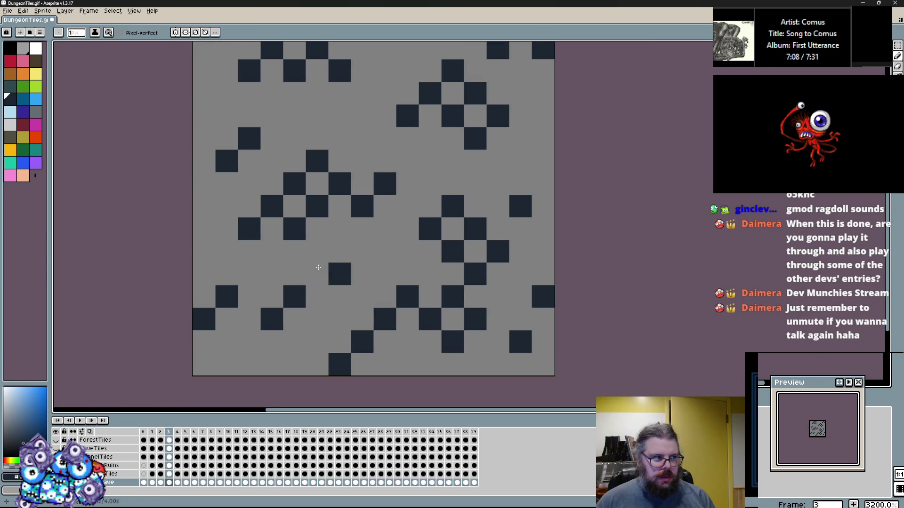
Step: Paint navy rock over frame 3's diamonds across the middle, lower right and upper area
mouse_move(294, 215)
left_mouse_down()
mouse_move(289, 208)
mouse_move(316, 228)
mouse_move(288, 185)
left_mouse_up()
mouse_move(475, 215)
left_mouse_down()
mouse_move(442, 248)
mouse_move(498, 202)
mouse_move(403, 238)
mouse_move(467, 237)
mouse_move(250, 305)
mouse_move(431, 374)
mouse_move(365, 329)
mouse_move(242, 278)
mouse_move(272, 282)
left_mouse_up()
mouse_move(452, 306)
left_mouse_down()
mouse_move(478, 351)
mouse_move(530, 364)
left_mouse_up()
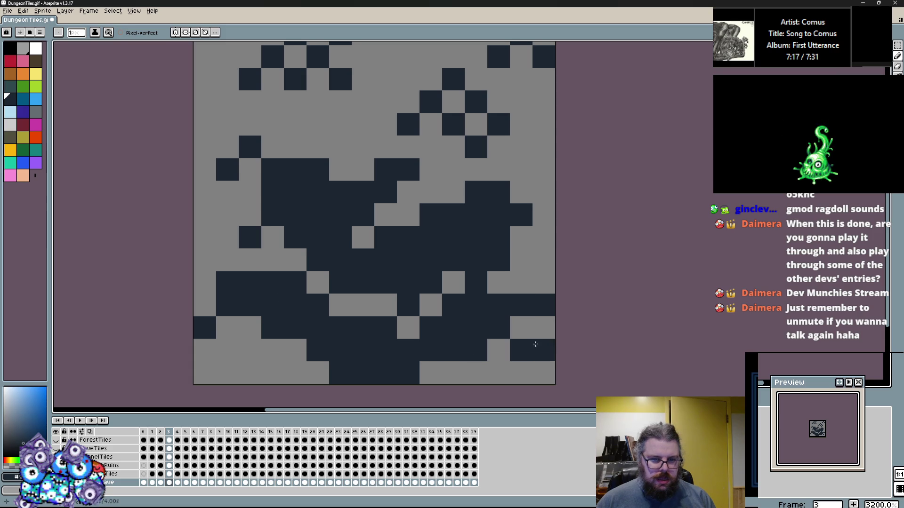
scroll(531, 365, "up", 3)
left_click_drag(523, 280, 523, 258)
mouse_move(536, 214)
left_mouse_down()
mouse_move(417, 212)
mouse_move(518, 161)
left_mouse_up()
mouse_move(304, 188)
left_mouse_down()
mouse_move(304, 168)
mouse_move(370, 167)
mouse_move(194, 142)
mouse_move(262, 133)
mouse_move(233, 258)
mouse_move(259, 274)
mouse_move(226, 302)
left_mouse_up()
scroll(262, 289, "down", 1)
scroll(291, 270, "up", 1)
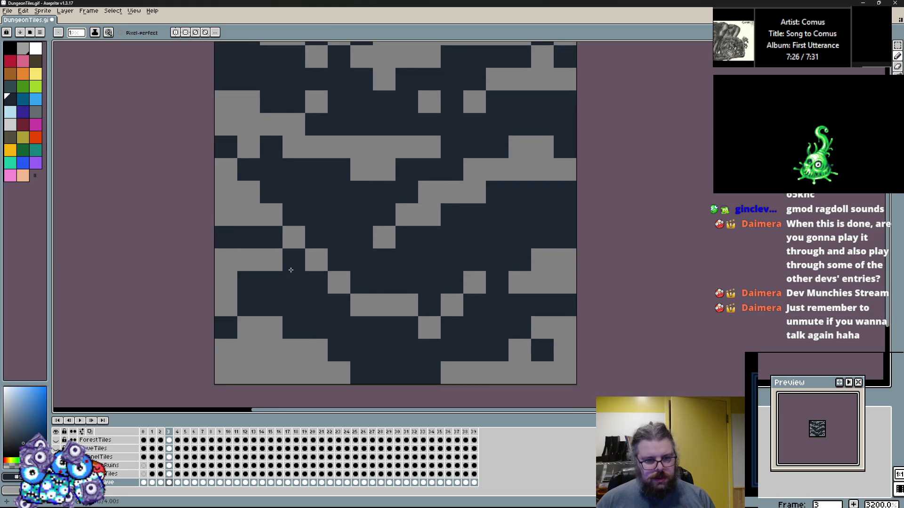
scroll(290, 270, "down", 1)
Step: On frame 2, draw a stepped navy band down-left to the tile edge
key("comma")
mouse_move(247, 367)
left_mouse_down()
mouse_move(449, 360)
mouse_move(261, 373)
left_mouse_up()
mouse_move(229, 325)
left_mouse_down()
mouse_move(364, 275)
mouse_move(227, 323)
left_mouse_up()
key("ctrl+z")
mouse_move(348, 276)
left_mouse_down()
mouse_move(233, 314)
mouse_move(220, 291)
left_mouse_up()
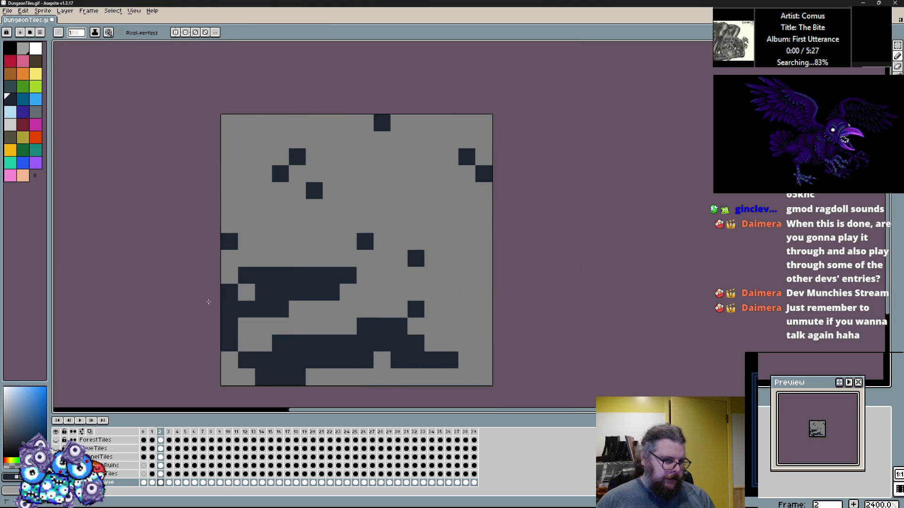
Step: Paint large navy bands across frame 2's right, upper and top-right areas
mouse_move(433, 292)
left_mouse_down()
mouse_move(466, 320)
mouse_move(381, 240)
mouse_move(452, 226)
mouse_move(343, 218)
mouse_move(335, 204)
left_mouse_up()
mouse_move(284, 166)
left_mouse_down()
mouse_move(333, 148)
mouse_move(495, 192)
left_mouse_up()
left_click_drag(485, 139, 416, 123)
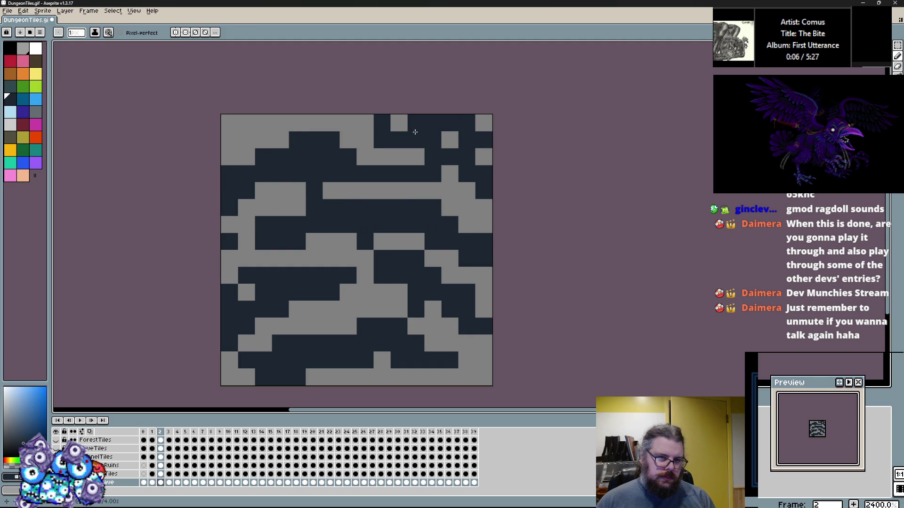
left_click(234, 159, "alt")
left_click(246, 157)
left_click(264, 191)
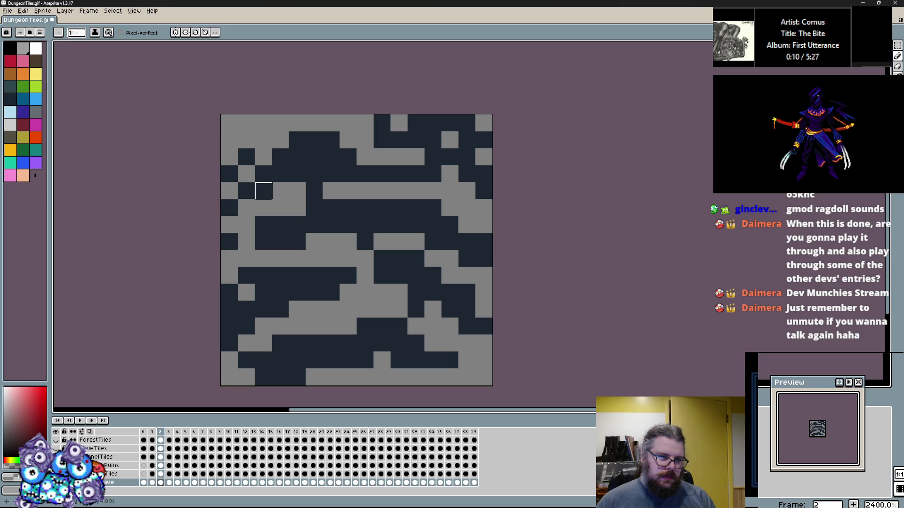
Step: Swap between navy and gray with X to checker pixels along the upper and middle rows
key("x")
left_click(314, 157)
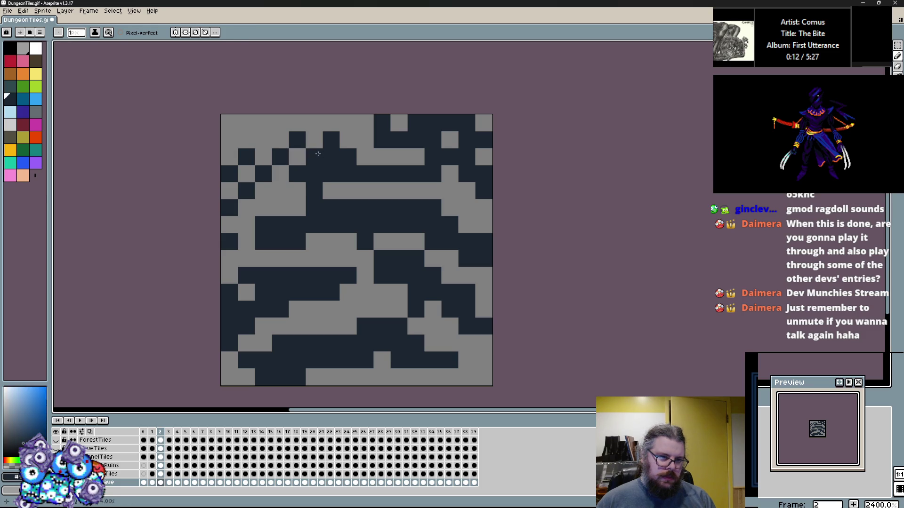
key("x")
left_click(314, 190)
left_click(348, 191)
key("x")
left_click(399, 157)
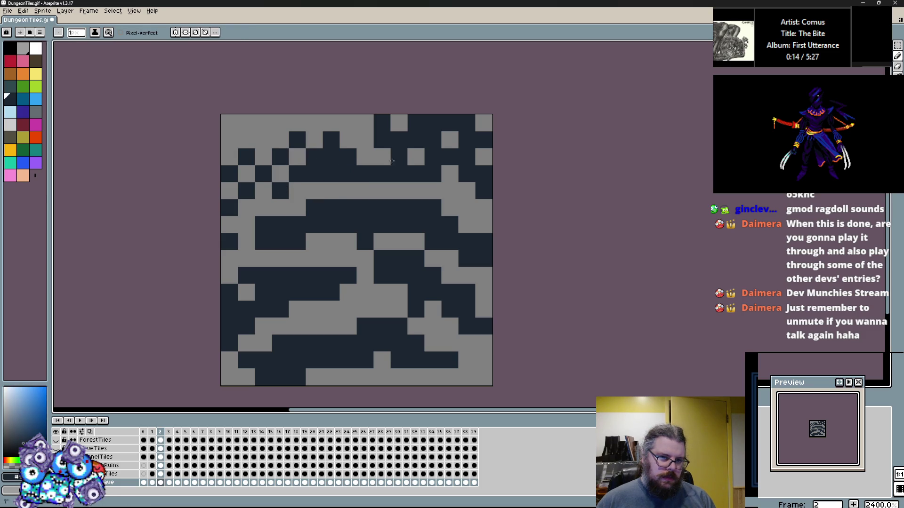
key("x")
left_click(263, 241)
left_click(297, 224)
left_click(281, 224)
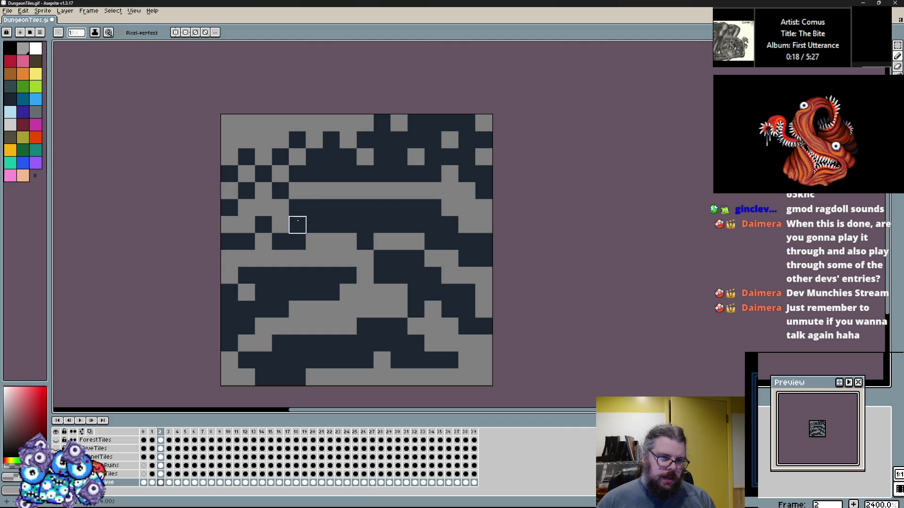
Step: Sample navy from the tile and touch up single pixels on the right and centre
key("x")
left_click(315, 242)
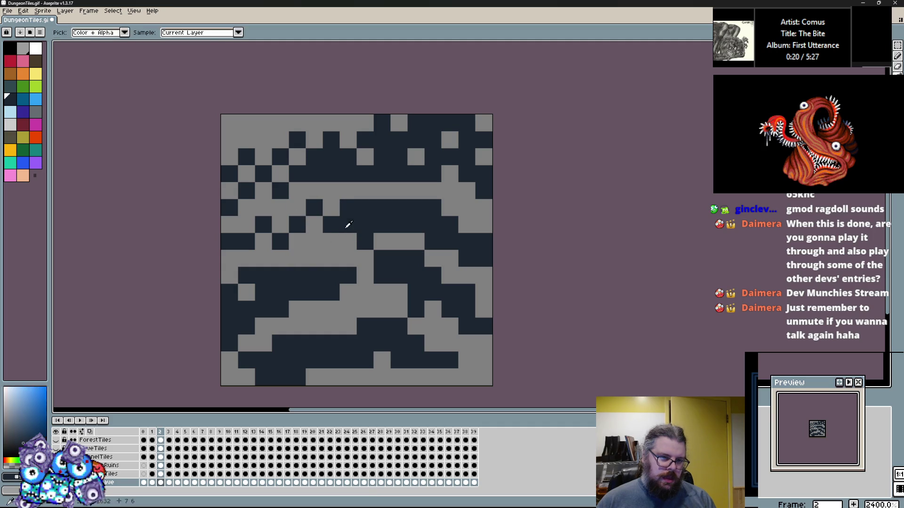
scroll(380, 238, "down", 1)
left_click(460, 227, "alt")
left_click(454, 205)
key("x")
left_click(463, 241)
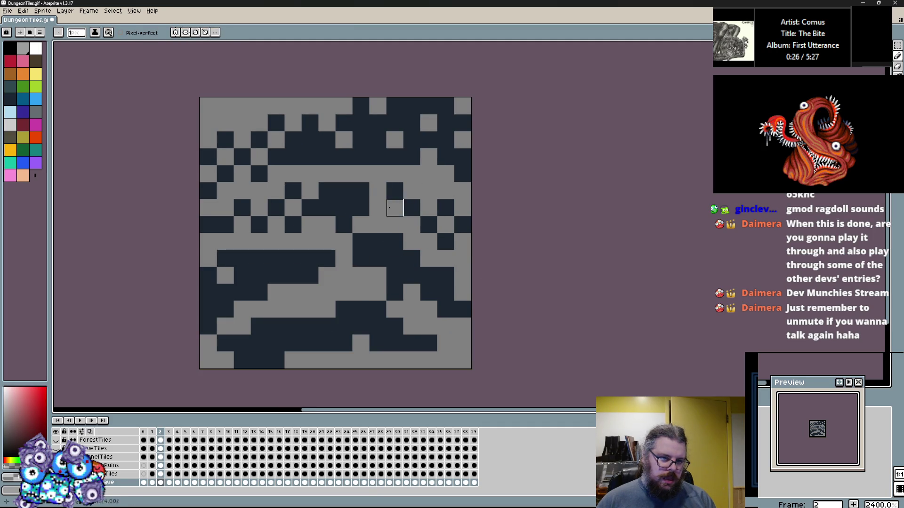
key("x")
left_click(376, 208)
key("x")
left_click(413, 242)
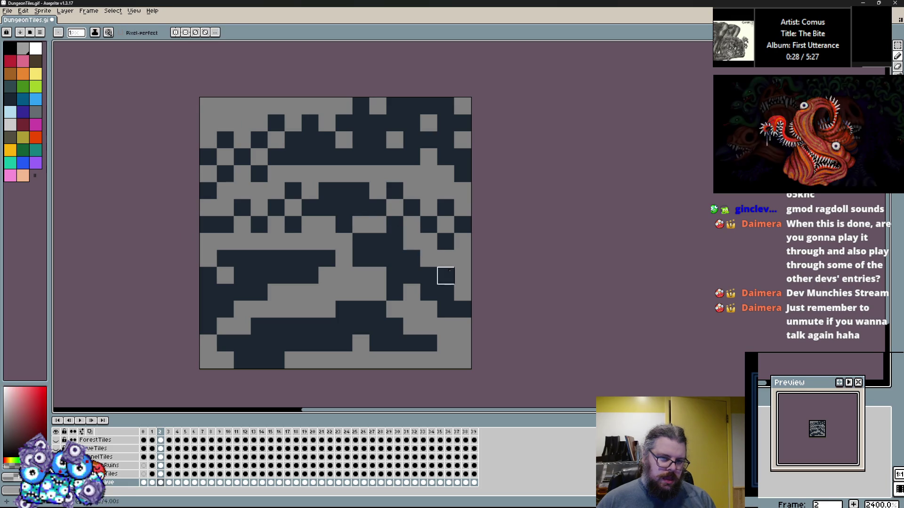
Step: Paint two navy pixels in frame 2's lower area, then move to frame 3
key("x")
mouse_move(344, 242)
left_mouse_down()
mouse_move(327, 242)
mouse_move(443, 343)
left_mouse_up()
scroll(431, 325, "up", 1)
scroll(431, 319, "down", 1)
key("period")
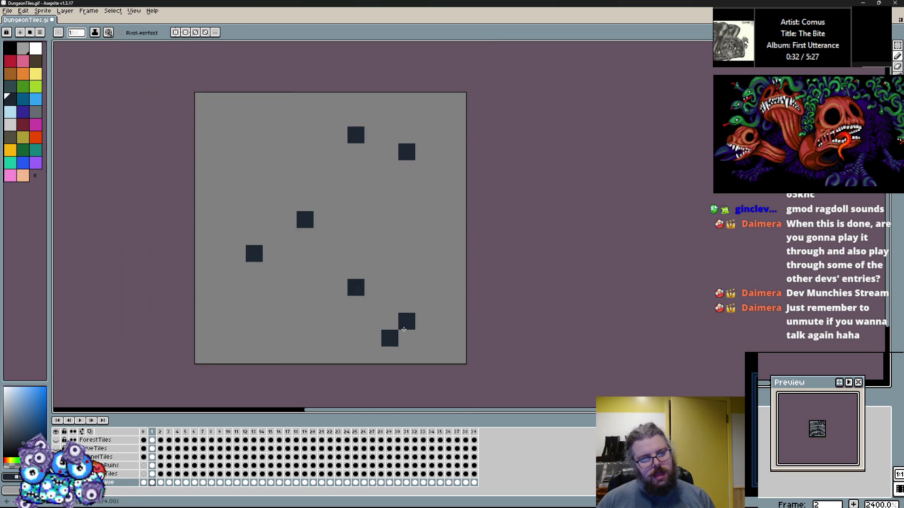
Step: Checker frame 3's lower-right edge with alternating gray and navy pixels
left_click_drag(452, 311, 435, 312)
left_click(401, 329)
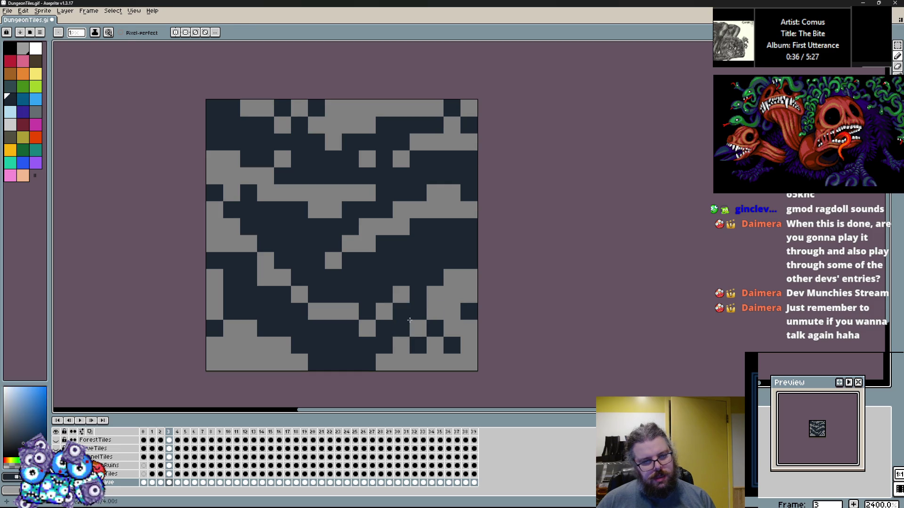
left_click(367, 329)
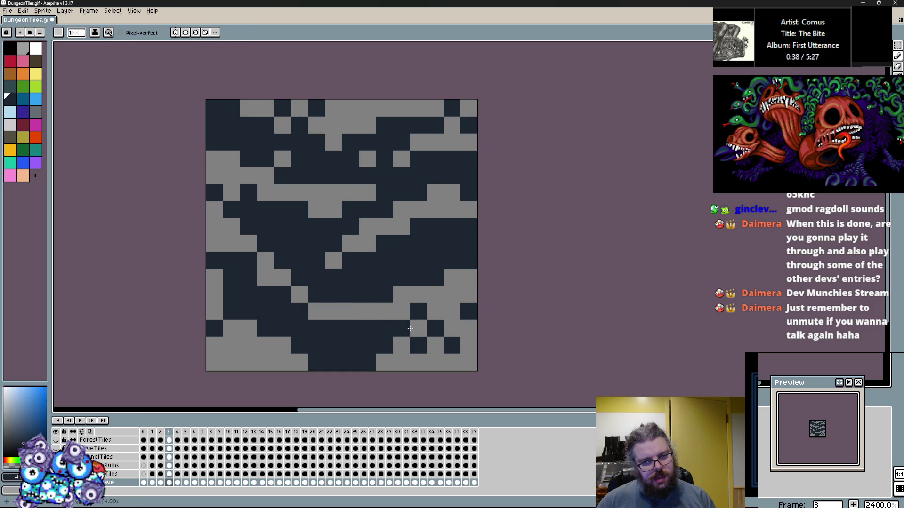
left_click(452, 324)
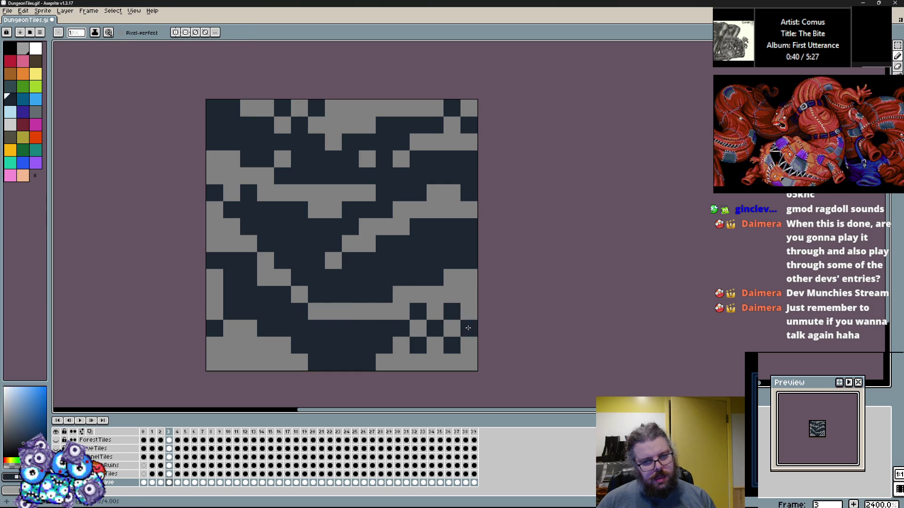
left_click(389, 364)
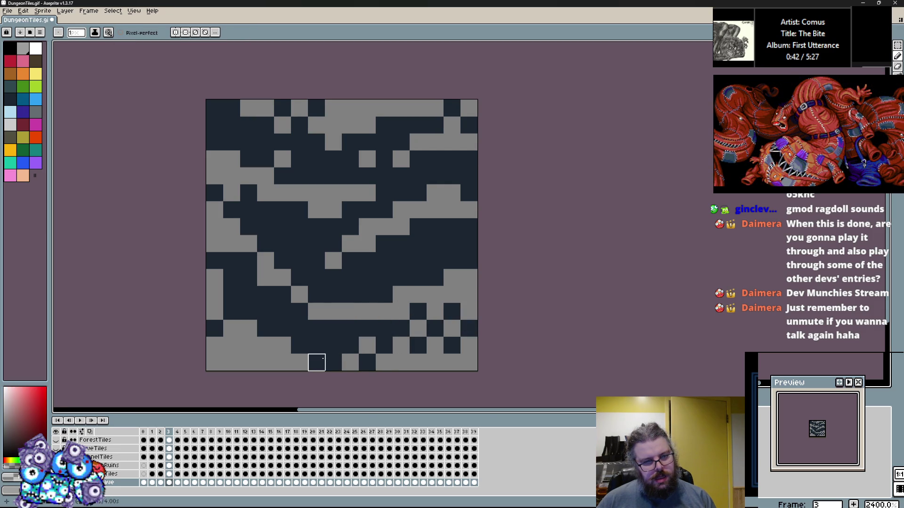
left_click(331, 346)
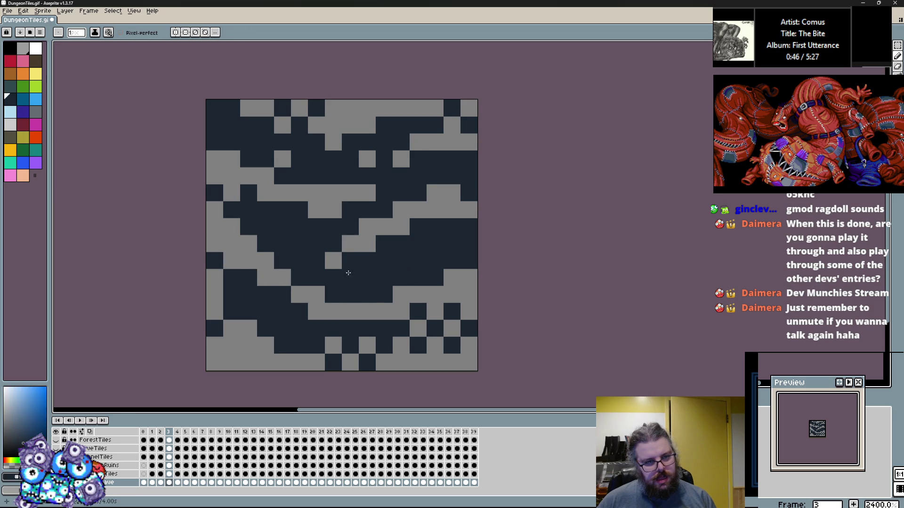
Step: Repaint cells along frame 3's top edge and gray three navy pixels at top right
mouse_move(350, 189)
left_mouse_down()
mouse_move(356, 235)
mouse_move(322, 230)
left_mouse_up()
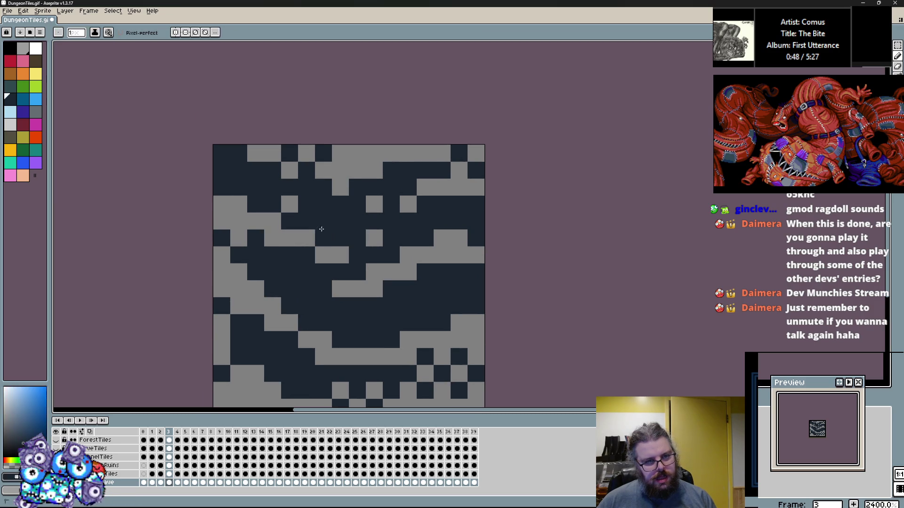
left_click_drag(324, 153, 222, 153)
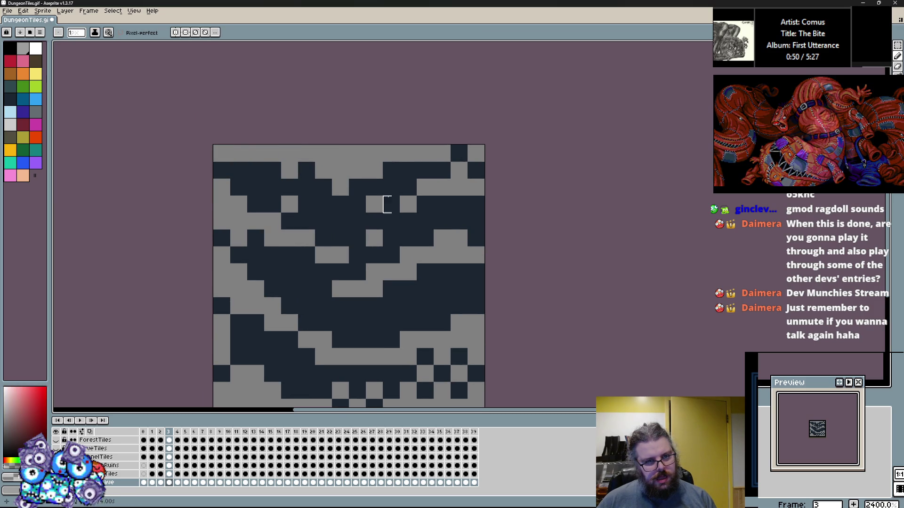
left_click_drag(459, 222, 476, 238)
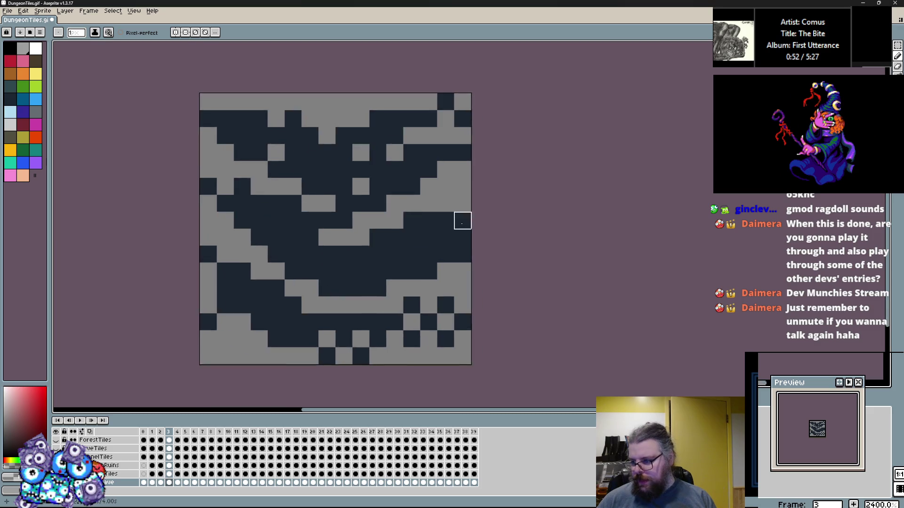
scroll(460, 250, "down", 2)
scroll(462, 250, "up", 2)
key("Left")
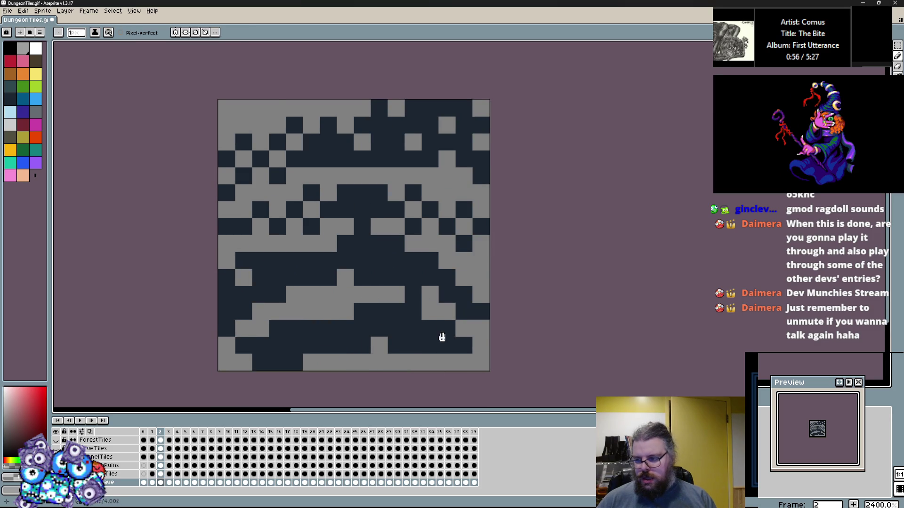
Step: Paint frame 2's bottom-row navy pixels gray
left_click_drag(442, 337, 435, 356)
key("Right")
key("Left")
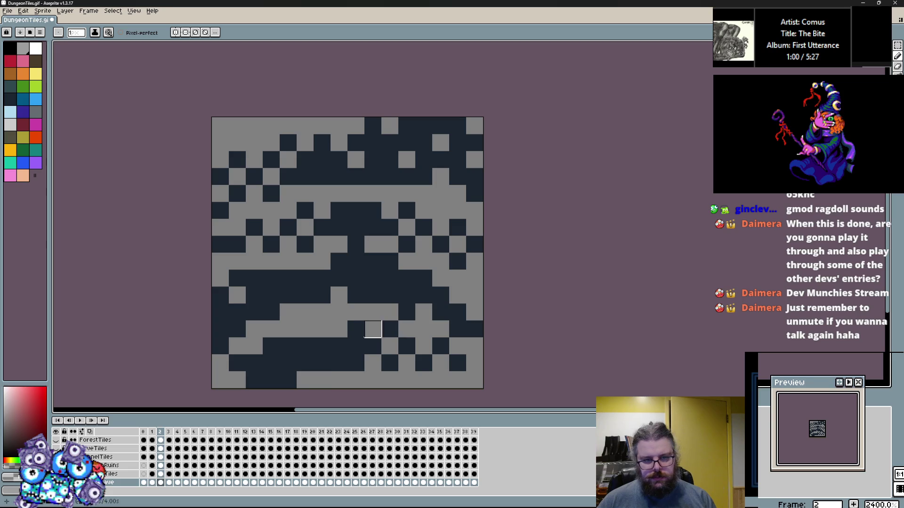
left_click(272, 380)
left_click_drag(288, 379, 237, 380)
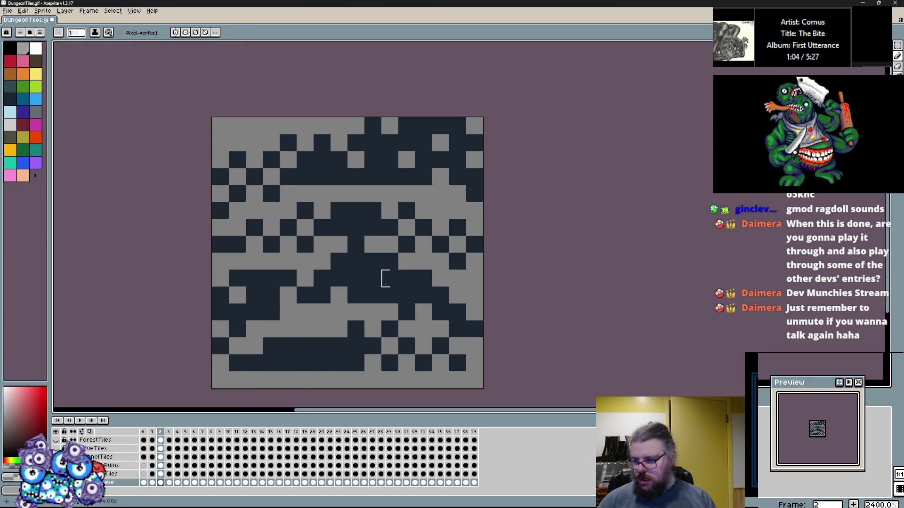
Step: Pick the navy colour from frame 1's tile and return to frame 2
key("Left")
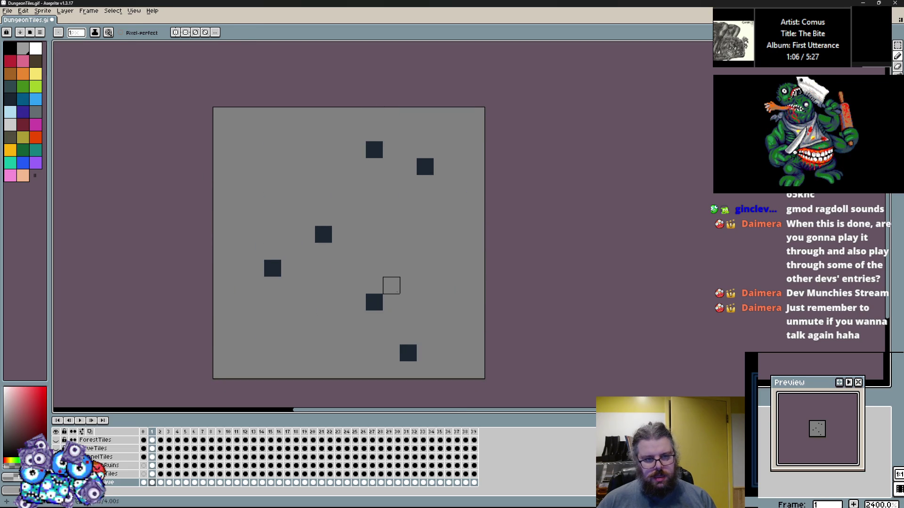
left_click(383, 304, "alt")
key("Right")
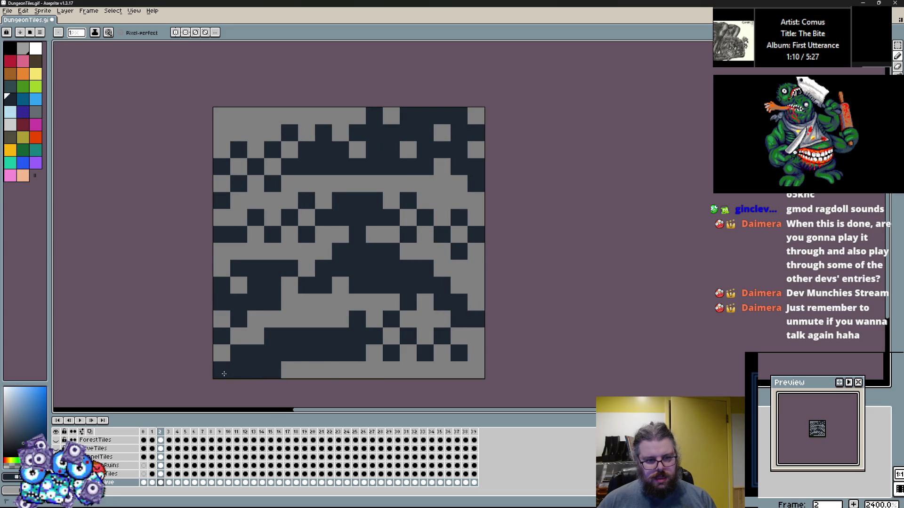
left_click_drag(388, 330, 405, 318)
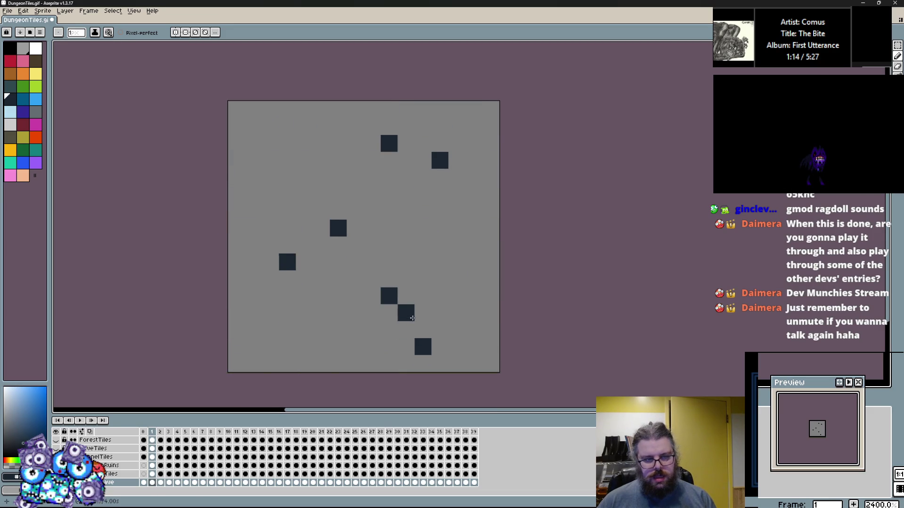
Step: On frame 1, draw a tiered navy table shape along the bottom with extra navy pixels
key("Left")
mouse_move(457, 346)
left_mouse_down()
mouse_move(457, 360)
mouse_move(318, 347)
mouse_move(424, 313)
mouse_move(343, 333)
mouse_move(356, 313)
left_mouse_up()
key("e")
left_click_drag(438, 313, 355, 297)
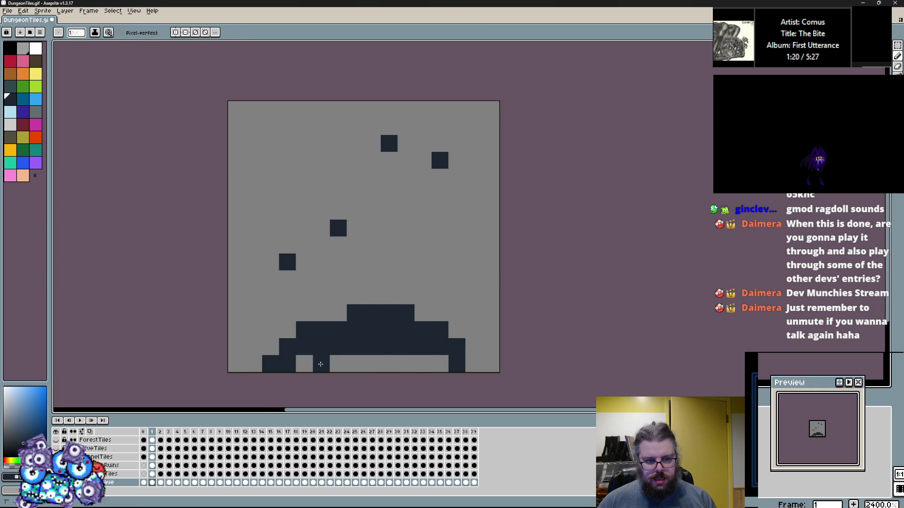
left_click(301, 363, "alt")
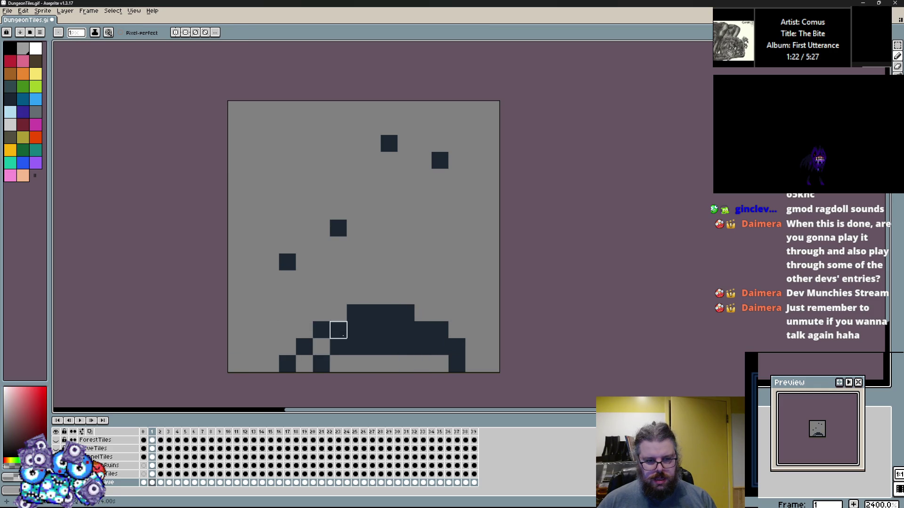
left_click(338, 347, "alt")
left_click(254, 364)
left_click(271, 347)
left_click(467, 366)
Step: Fill frame 1's middle and upper area with a large arched navy mass
mouse_move(456, 313)
left_mouse_down()
mouse_move(491, 296)
mouse_move(304, 311)
mouse_move(457, 313)
mouse_move(280, 285)
mouse_move(263, 240)
mouse_move(459, 238)
mouse_move(377, 193)
mouse_move(270, 224)
mouse_move(338, 211)
left_mouse_up()
mouse_move(318, 159)
left_mouse_down()
mouse_move(339, 143)
mouse_move(374, 141)
left_mouse_up()
mouse_move(304, 126)
left_mouse_down()
mouse_move(412, 148)
mouse_move(471, 188)
mouse_move(414, 160)
mouse_move(377, 108)
mouse_move(260, 198)
mouse_move(254, 127)
mouse_move(254, 194)
left_mouse_up()
Step: On frame 0, draw a navy staircase, then paint most of it back to gray
key("Left")
mouse_move(269, 296)
left_mouse_down()
mouse_move(253, 323)
mouse_move(372, 330)
mouse_move(303, 363)
mouse_move(441, 363)
mouse_move(497, 340)
mouse_move(313, 211)
mouse_move(342, 245)
mouse_move(477, 250)
mouse_move(254, 194)
mouse_move(355, 229)
mouse_move(457, 160)
mouse_move(488, 191)
mouse_move(490, 306)
mouse_move(456, 365)
mouse_move(185, 347)
mouse_move(321, 279)
mouse_move(288, 347)
left_mouse_up()
key("x")
mouse_move(322, 263)
left_mouse_down()
mouse_move(406, 246)
mouse_move(436, 207)
mouse_move(559, 313)
mouse_move(475, 313)
mouse_move(303, 244)
mouse_move(372, 160)
left_mouse_up()
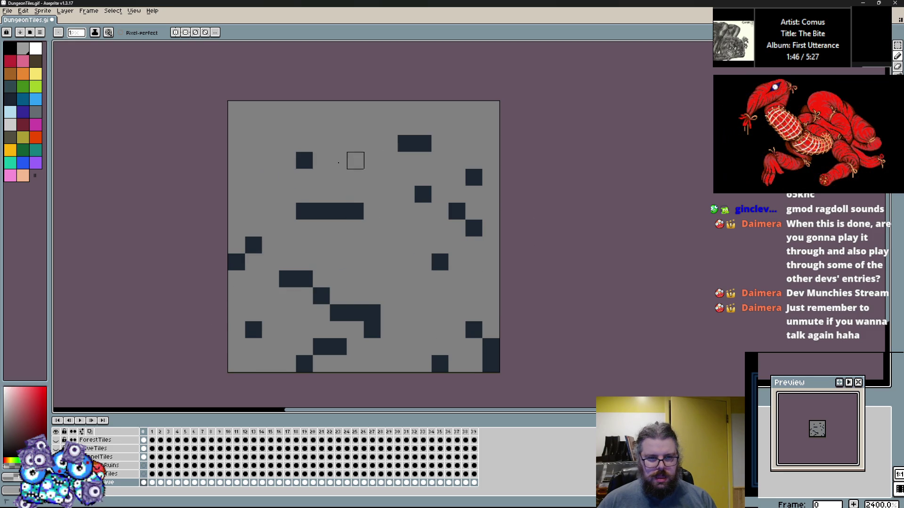
left_click_drag(284, 221, 306, 336)
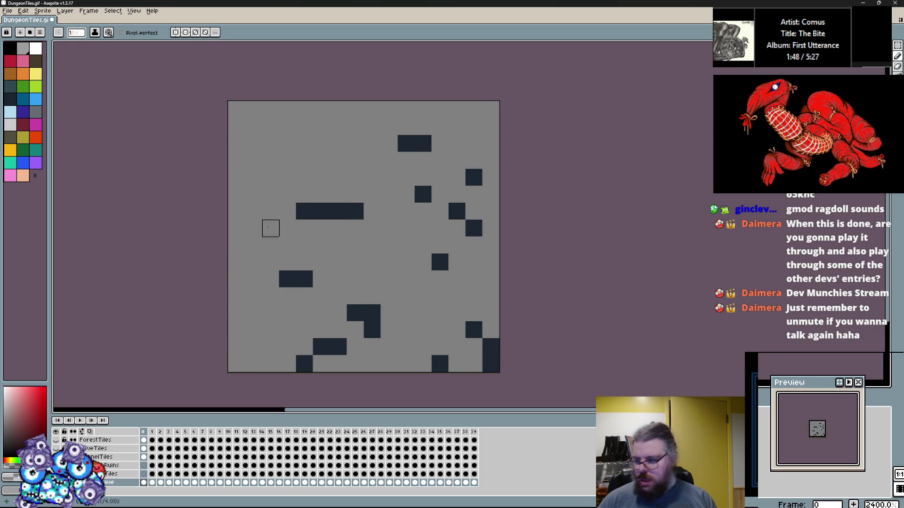
mouse_move(270, 228)
left_mouse_down()
mouse_move(311, 253)
mouse_move(339, 242)
mouse_move(319, 258)
mouse_move(323, 236)
mouse_move(313, 234)
mouse_move(331, 247)
left_mouse_up()
Step: On frame 1, touch up the left and upper pixels of the arched pattern in navy and gray
key("Right")
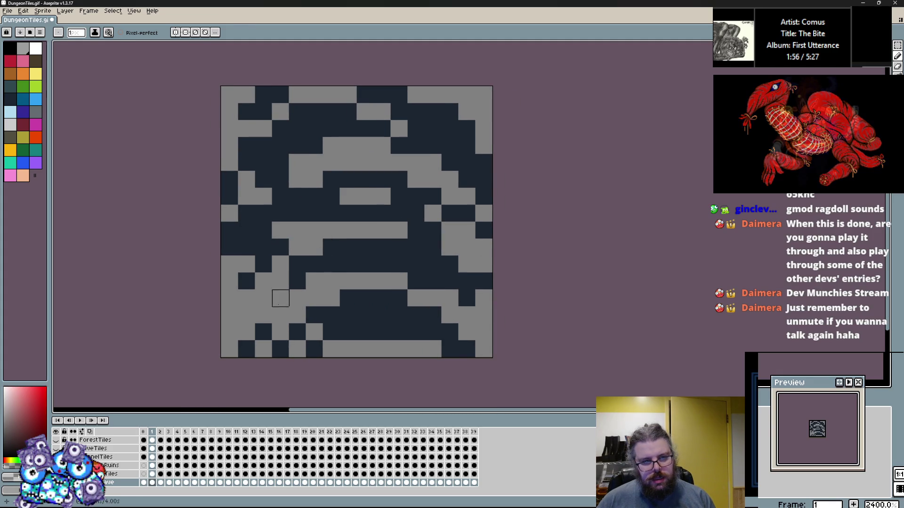
left_click(282, 315)
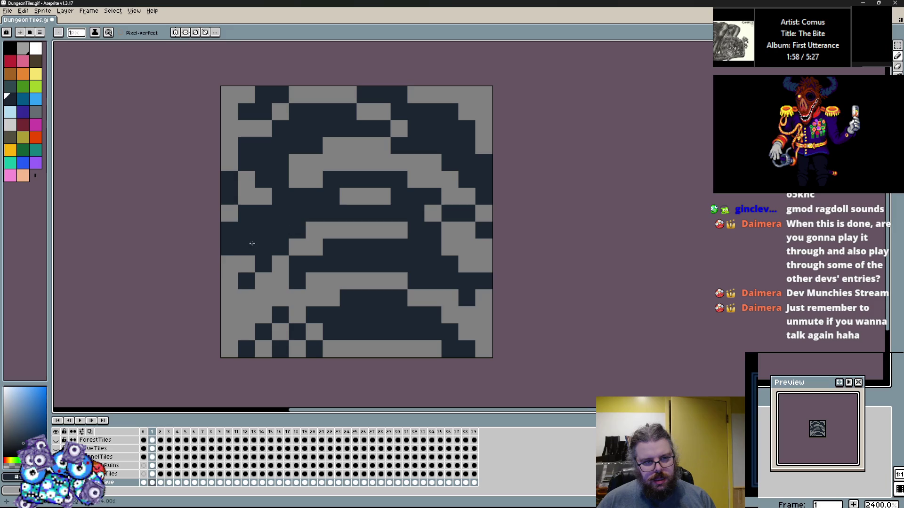
key("x")
left_click(280, 196)
left_click(330, 145)
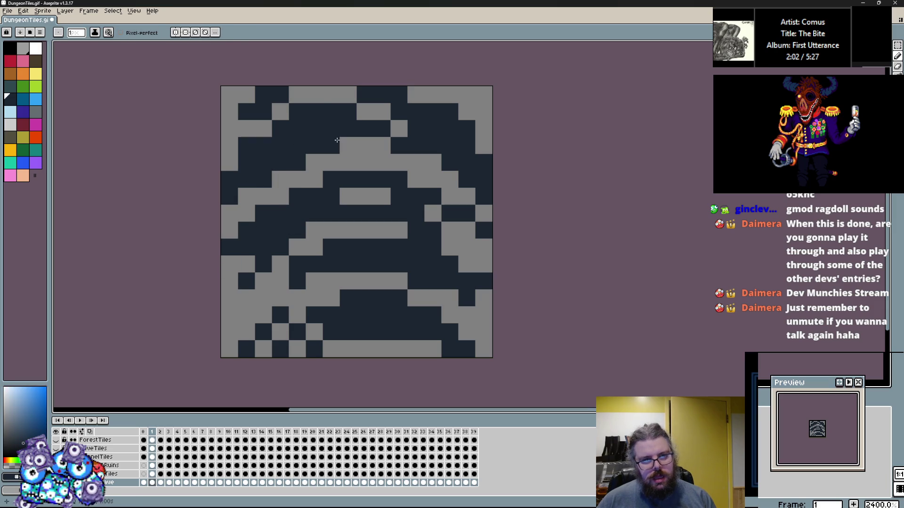
left_click(314, 95, "alt")
left_click(297, 111)
Step: Add navy pixels down frame 1's right side and revert a couple of arch cells to gray
left_click(450, 111, "alt")
left_click(432, 163)
left_click(432, 213)
left_click_drag(450, 230, 467, 230)
left_click(484, 264)
key("ctrl+z")
left_click(483, 298)
left_click(467, 298, "alt")
Step: On frame 2, pencil navy pixels and short runs across the lower rows and right side
left_click(484, 298, "alt")
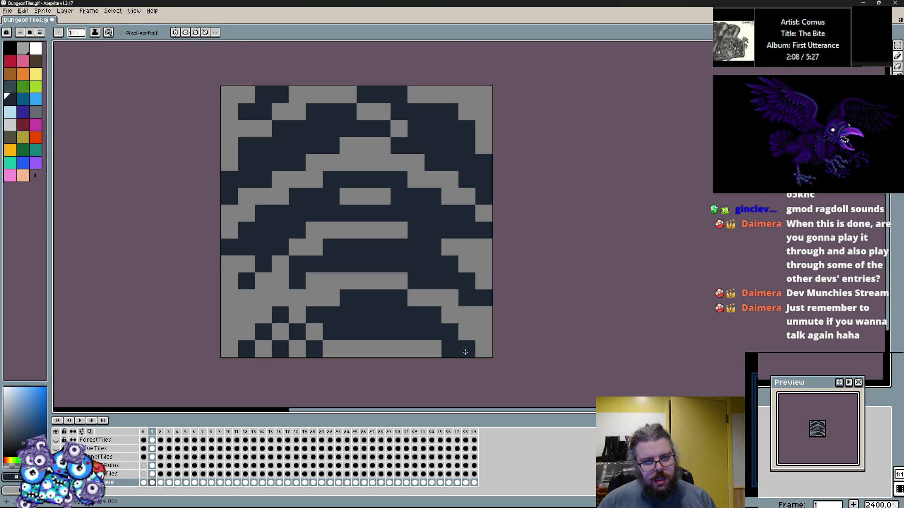
key("period")
left_click(433, 349)
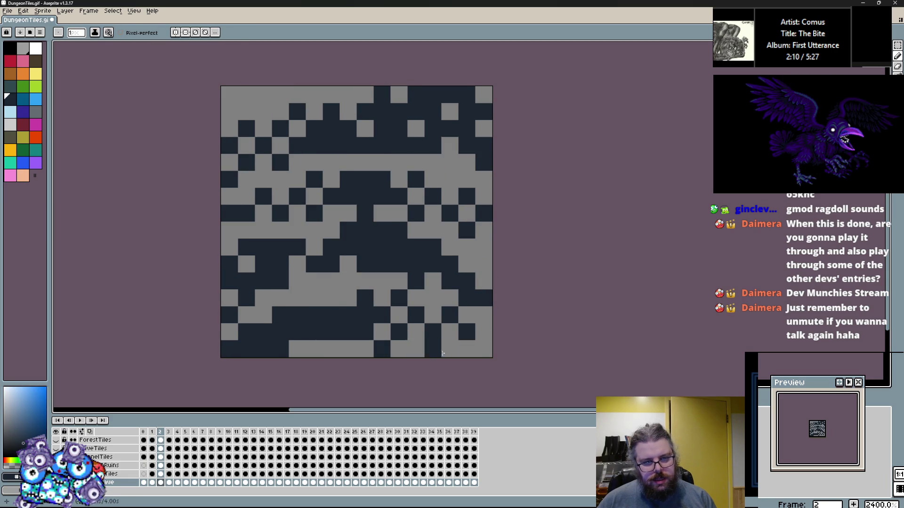
left_click(450, 348)
left_click(416, 332)
left_click(399, 315)
left_click_drag(350, 298, 297, 298)
left_click(297, 265)
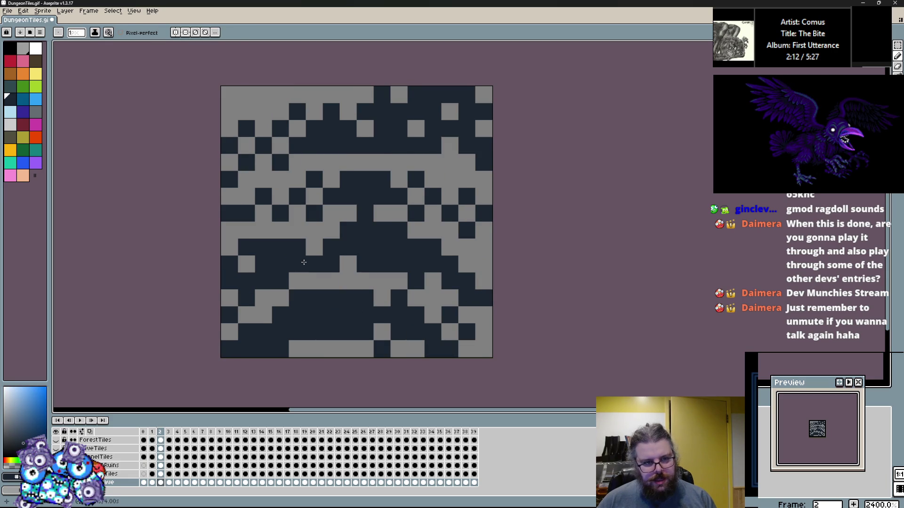
mouse_move(466, 281)
left_mouse_down()
mouse_move(484, 281)
mouse_move(449, 247)
mouse_move(448, 211)
mouse_move(484, 212)
mouse_move(450, 228)
left_mouse_up()
Step: On frame 3, turn some upper-right navy cells gray and paint a navy band across the upper middle
key("period")
key("x")
left_click(432, 213)
key("x")
left_click(466, 262)
key("x")
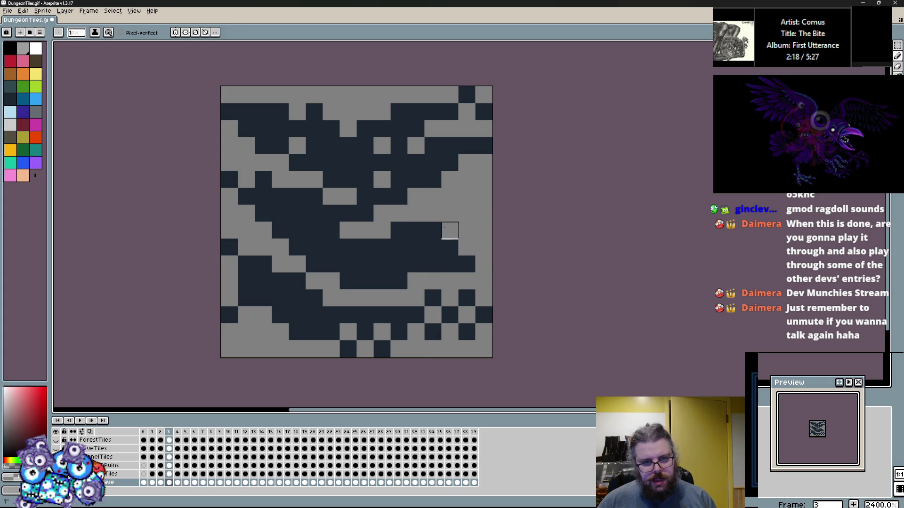
key("x")
mouse_move(433, 163)
left_mouse_down()
mouse_move(466, 194)
mouse_move(374, 178)
mouse_move(336, 136)
left_mouse_up()
key("x")
left_click(315, 112)
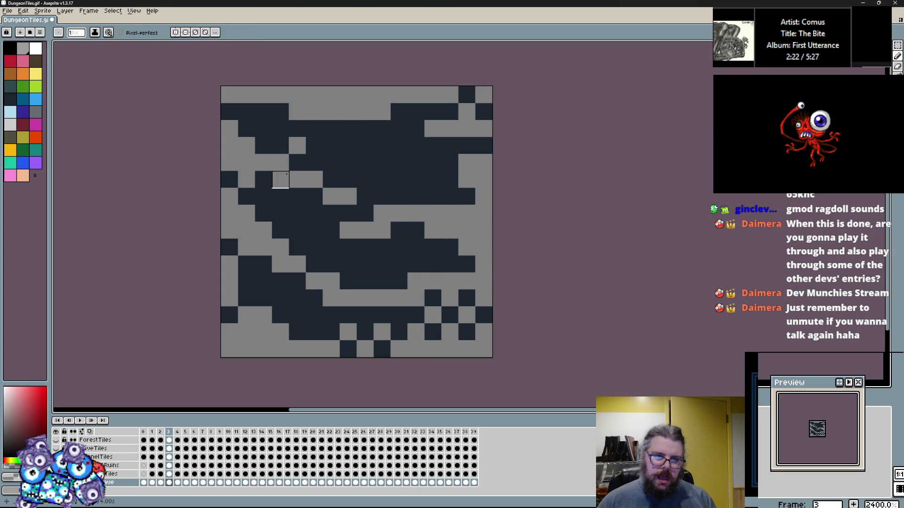
key("x")
Step: Reshape frame 3's left edge, clearing navy cells and adding two navy pixels lower left
key("x")
mouse_move(246, 298)
left_mouse_down()
mouse_move(229, 315)
mouse_move(260, 316)
left_mouse_up()
key("x")
key("x")
left_click_drag(278, 283, 228, 246)
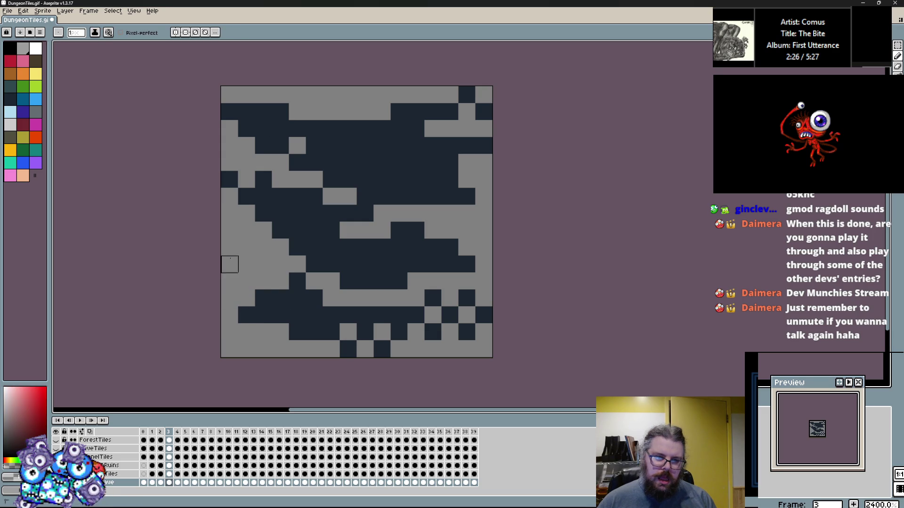
key("x")
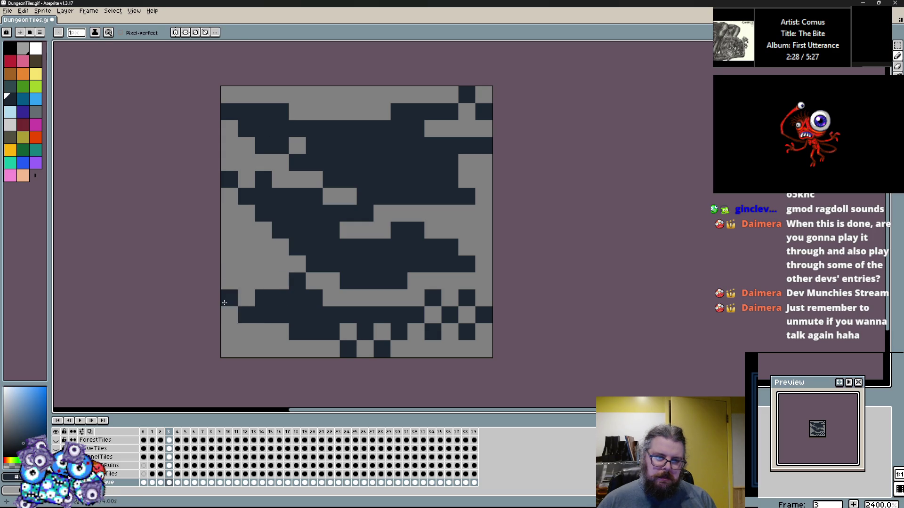
left_click(246, 298)
left_click(280, 281)
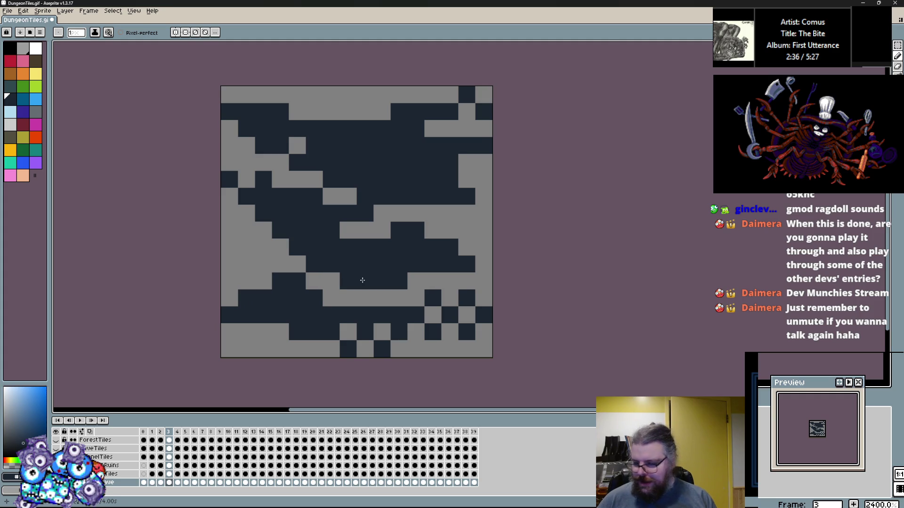
Step: Rework frame 3's lower-right corner into a checkered navy-and-gray pattern along the bottom
left_click(466, 315)
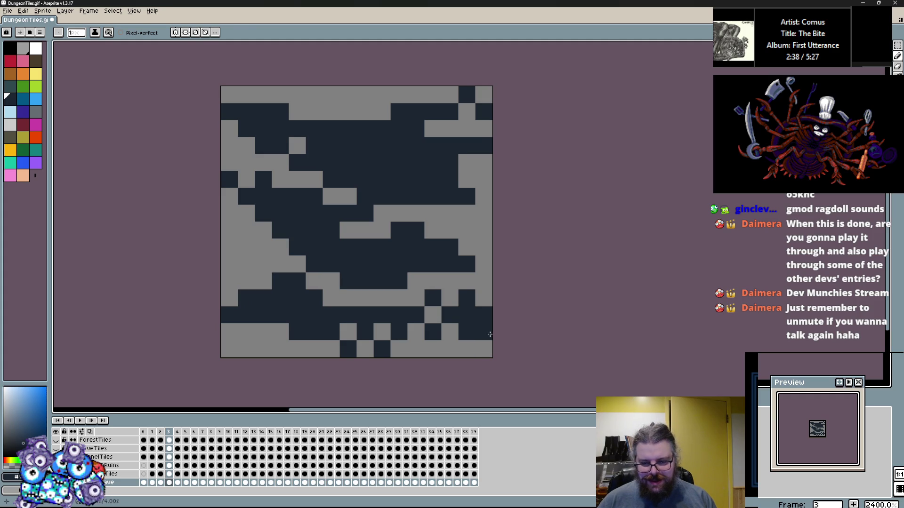
left_click(480, 274, "alt")
left_click_drag(466, 298, 484, 315)
left_click(467, 332, "alt")
left_click(484, 349)
left_click(484, 332)
left_click(432, 315)
left_click(449, 297)
left_click(415, 297)
left_click(417, 349)
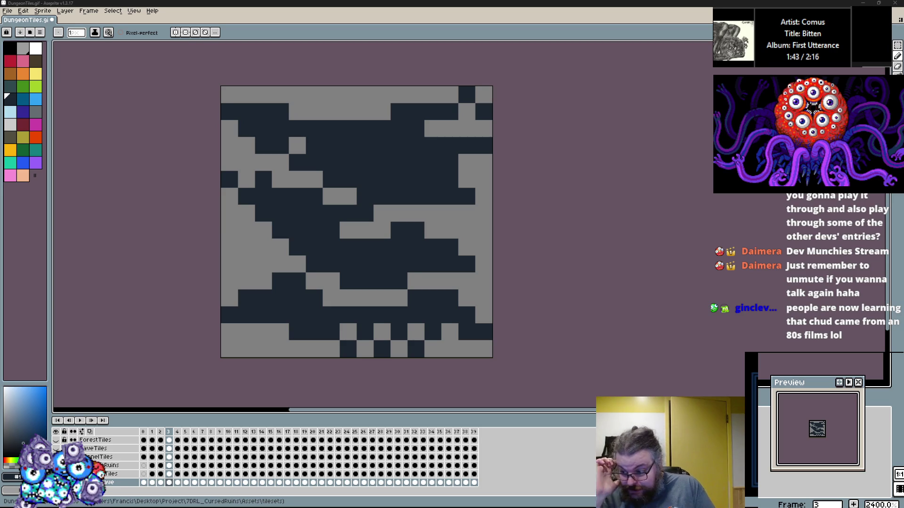
Step: Move on through the tileset frames from the finished frame 3 rock tile
key("Return")
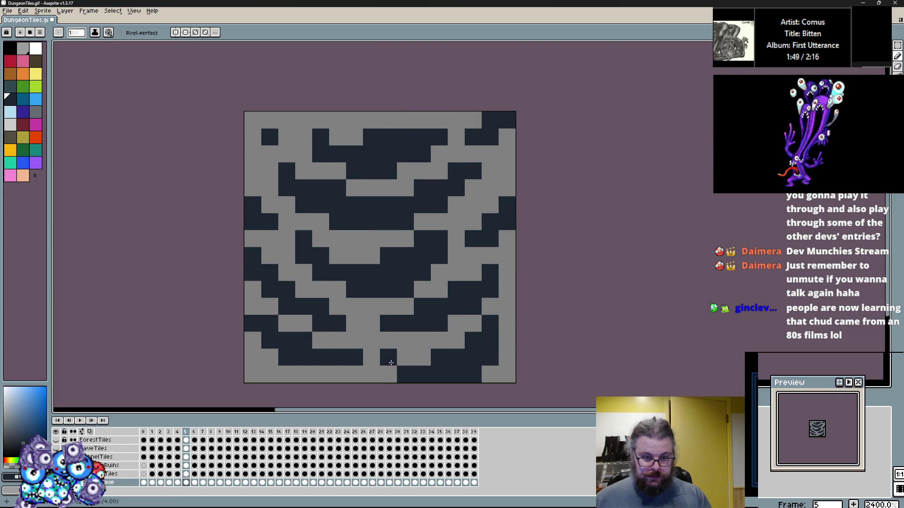
Step: Browse back and forth through frames 3 to 9 and settle on frame 6's striped tile
key("Right")
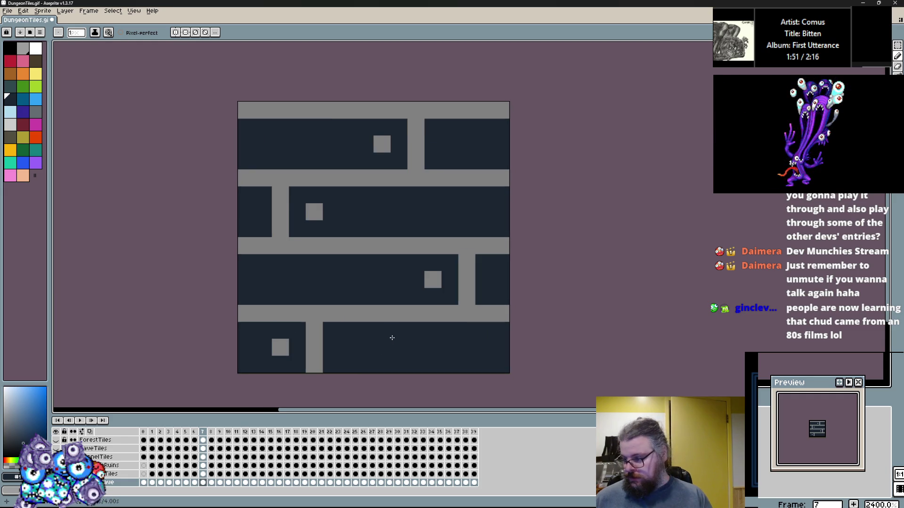
key("Right")
key("Right")
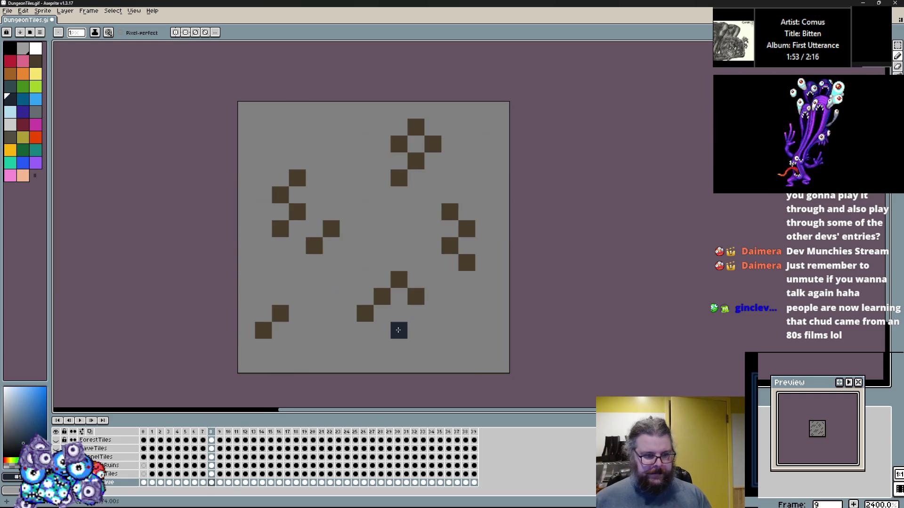
key("Left")
key("Left")
key("Left")
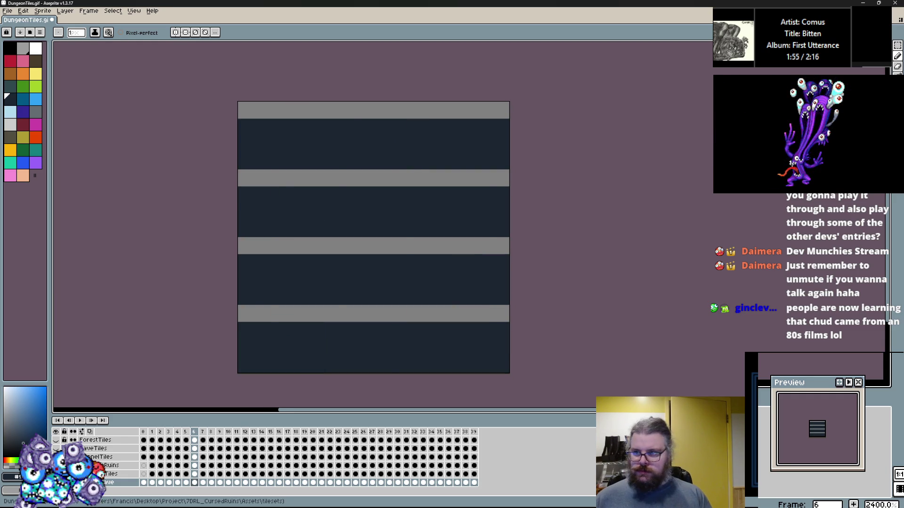
key("Left")
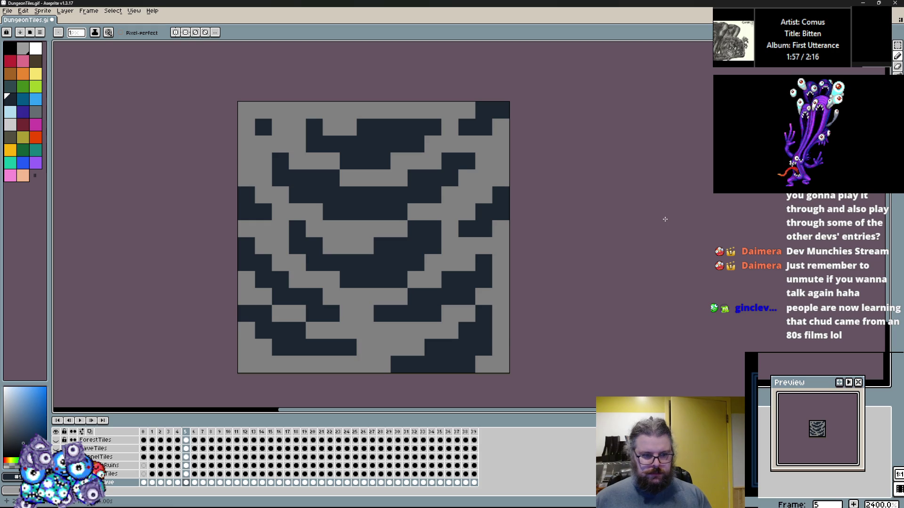
key("Left")
key("Left")
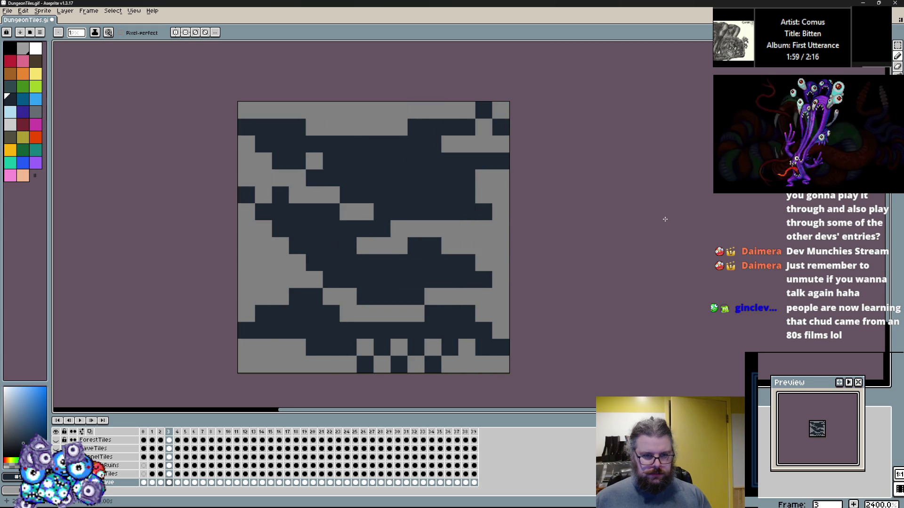
key("Right")
key("Right")
key("Right")
key("Left")
key("Right")
key("Right")
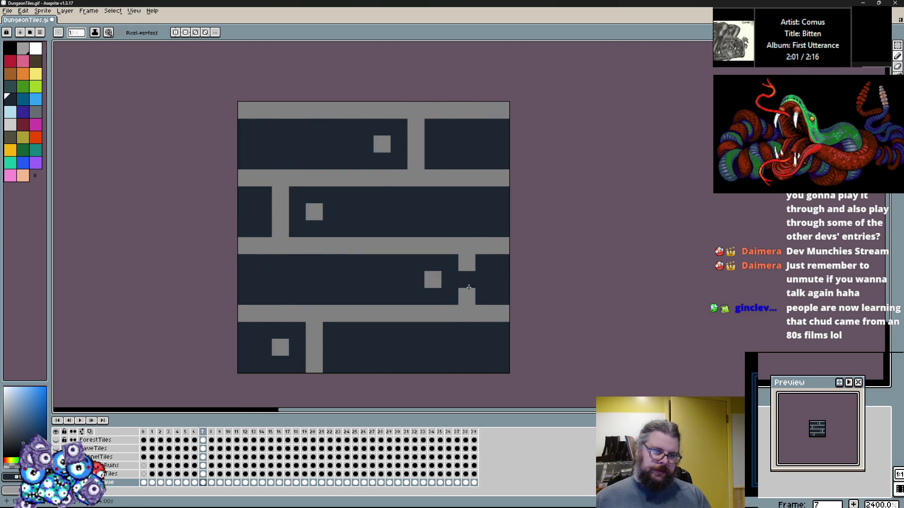
key("Left")
key("Left")
key("Left")
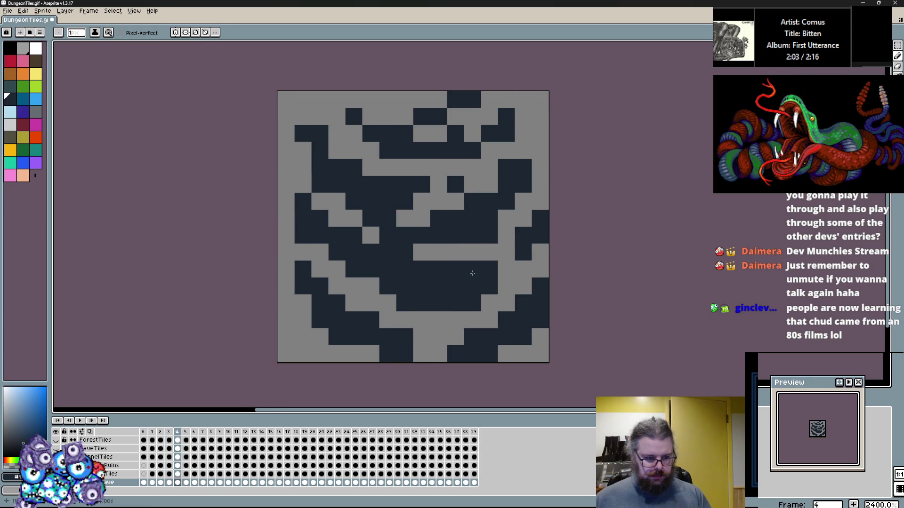
key("Right")
key("Right")
Step: Paint the right end of frame 6's bottom gray stripe navy
scroll(415, 306, "up", 1)
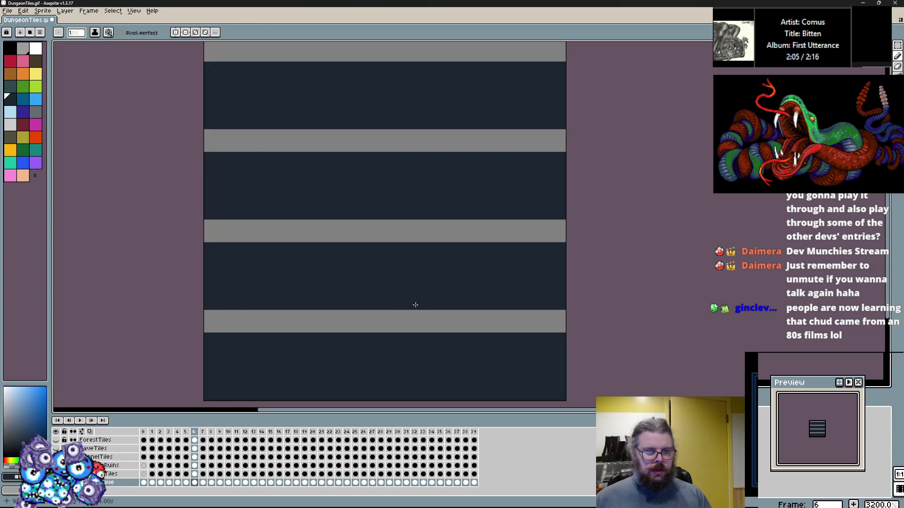
scroll(488, 281, "down", 1)
left_click(538, 310)
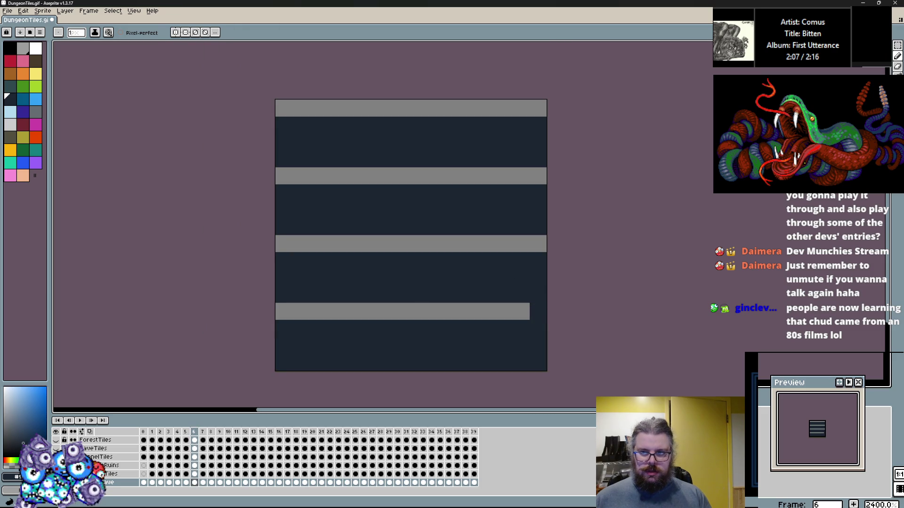
key("m")
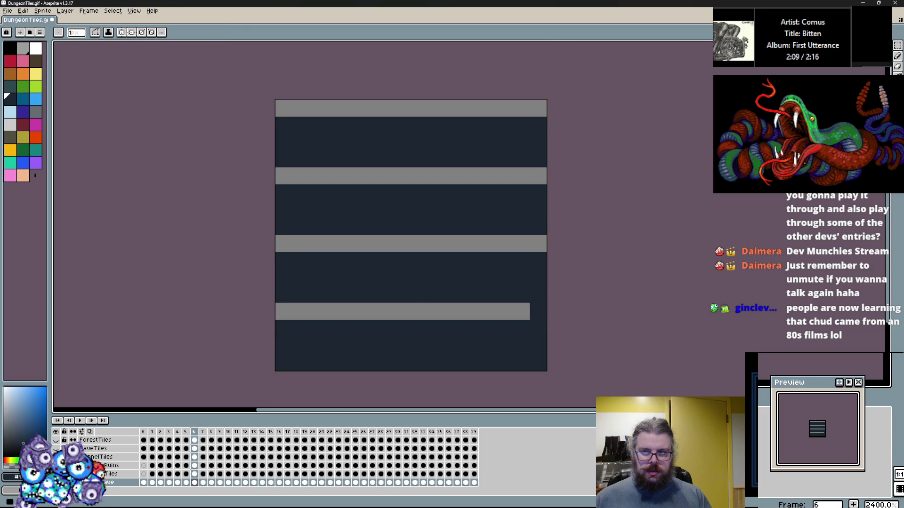
Step: Marquee-select across frame 6's tile, return to the pencil and pick dark navy
mouse_move(299, 101)
left_mouse_down()
mouse_move(285, 113)
mouse_move(295, 372)
mouse_move(547, 372)
left_mouse_up()
scroll(555, 327, "up", 1)
scroll(589, 282, "down", 1)
left_click(898, 56)
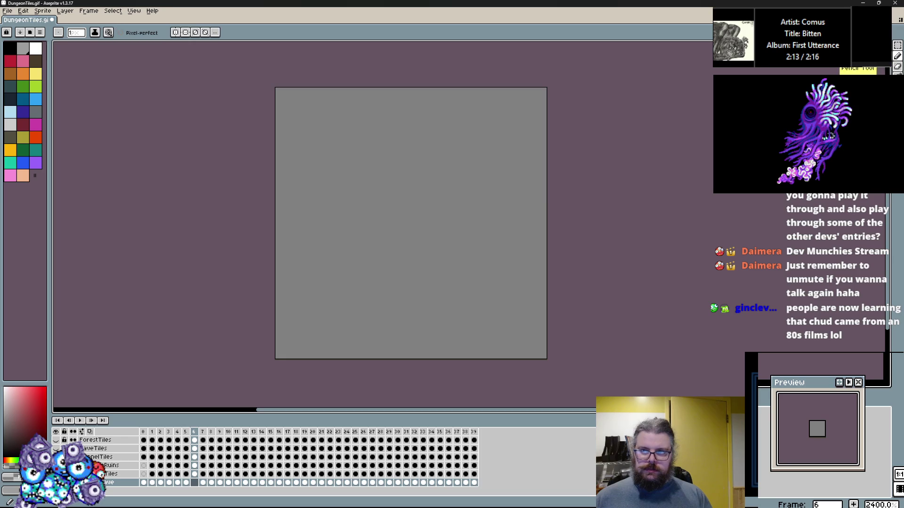
scroll(415, 267, "up", 1)
left_click(11, 103)
scroll(305, 220, "down", 1)
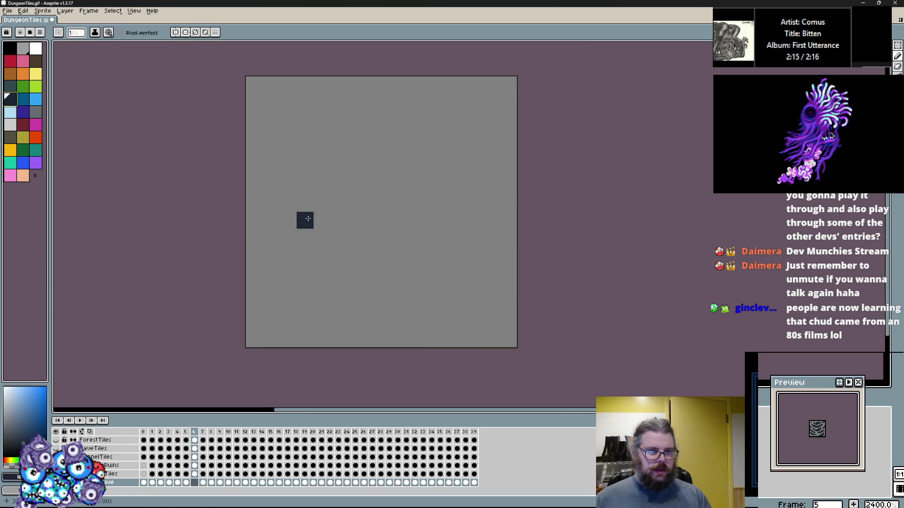
key("Left")
key("Right")
Step: Draw navy rock shapes over frame 6: an L shape, side clusters and darkened top rows
mouse_move(281, 294)
left_mouse_down()
mouse_move(278, 276)
mouse_move(417, 283)
mouse_move(466, 258)
mouse_move(485, 311)
mouse_move(483, 346)
left_mouse_up()
left_click_drag(281, 243, 298, 209)
mouse_move(247, 289)
left_mouse_down()
mouse_move(264, 363)
mouse_move(264, 288)
left_mouse_up()
mouse_move(247, 157)
left_mouse_down()
mouse_move(249, 193)
mouse_move(325, 219)
mouse_move(447, 226)
mouse_move(501, 141)
left_mouse_up()
left_click_drag(349, 158, 434, 159)
left_click(281, 125)
mouse_move(382, 125)
left_mouse_down()
mouse_move(315, 141)
mouse_move(416, 124)
mouse_move(290, 159)
mouse_move(332, 193)
mouse_move(404, 207)
mouse_move(329, 108)
mouse_move(466, 126)
mouse_move(428, 137)
left_mouse_up()
left_click(474, 224)
mouse_move(474, 223)
left_mouse_down()
mouse_move(499, 207)
mouse_move(468, 238)
left_mouse_up()
Step: Paint gray cells in the lower right and left of centre, with navy touch-ups in the middle
left_click(485, 260, "alt")
left_click_drag(467, 294, 399, 294)
mouse_move(315, 243)
left_mouse_down()
mouse_move(434, 259)
mouse_move(433, 277)
left_mouse_up()
left_click(414, 273, "alt")
left_click_drag(405, 243, 390, 238)
left_click(400, 208, "alt")
mouse_move(331, 159)
left_mouse_down()
mouse_move(474, 134)
mouse_move(349, 158)
mouse_move(363, 175)
left_mouse_up()
key("ctrl+z")
Step: Add gray cells in the left rows and a gray diagonal vein toward the upper left
left_click_drag(349, 242, 383, 243)
left_click_drag(412, 208, 397, 226)
mouse_move(332, 175)
left_mouse_down()
mouse_move(264, 124)
mouse_move(268, 111)
left_mouse_up()
left_click(281, 124, "alt")
left_click(355, 158, "alt")
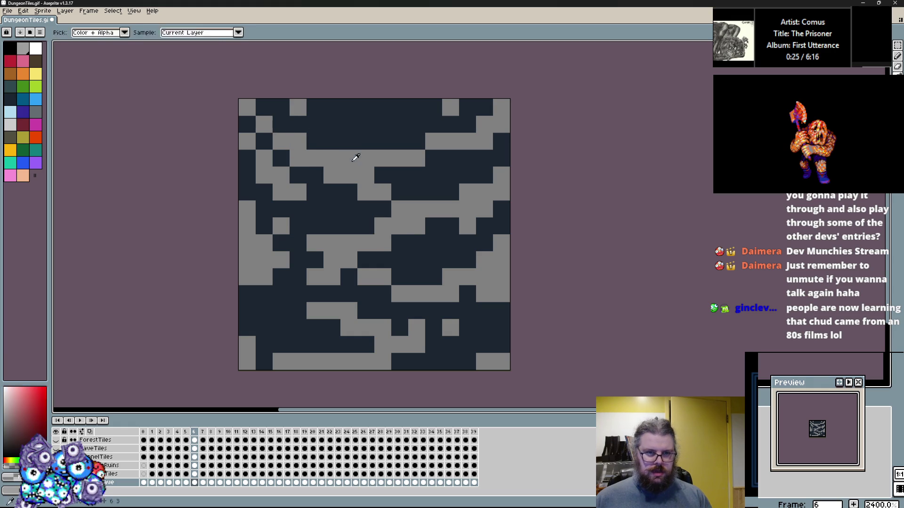
Step: Retouch frame 6's bottom-row and right-side cells, darkening several to navy
left_click_drag(281, 294, 320, 306)
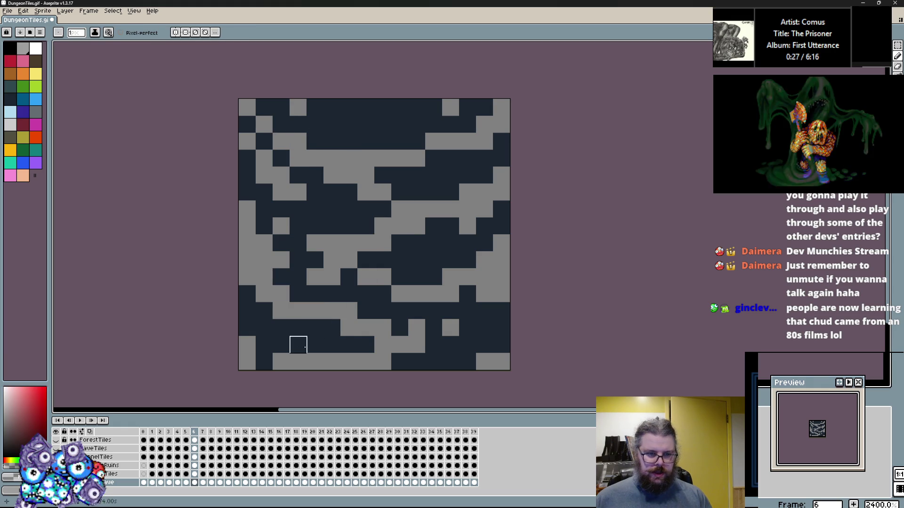
left_click(297, 343, "alt")
left_click_drag(315, 361, 281, 361)
left_click(332, 361, "alt")
left_click(281, 362)
left_click(273, 343, "alt")
left_click(500, 296)
left_click(484, 260)
key("ctrl+z")
left_click_drag(484, 260, 502, 243)
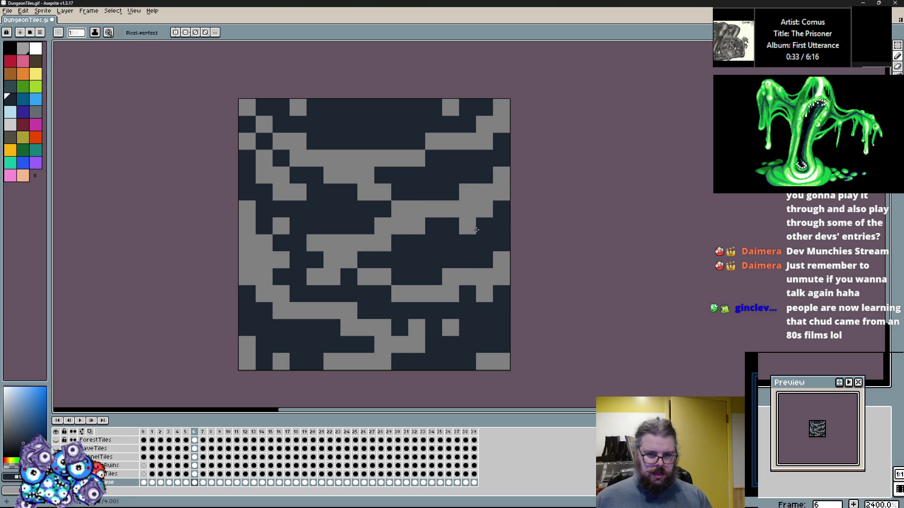
Step: After comparing with frame 5, repaint left-centre cells gray and darken several left cells navy
key("comma")
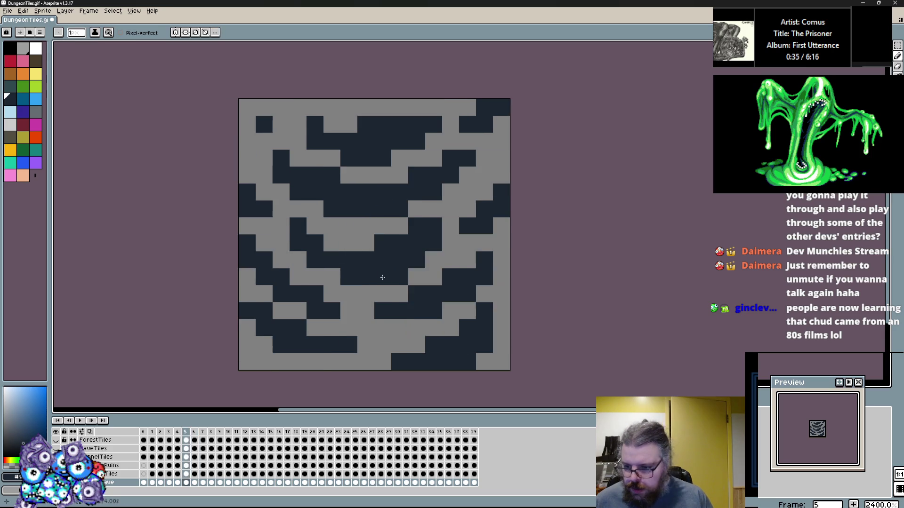
key("period")
left_click(337, 251, "alt")
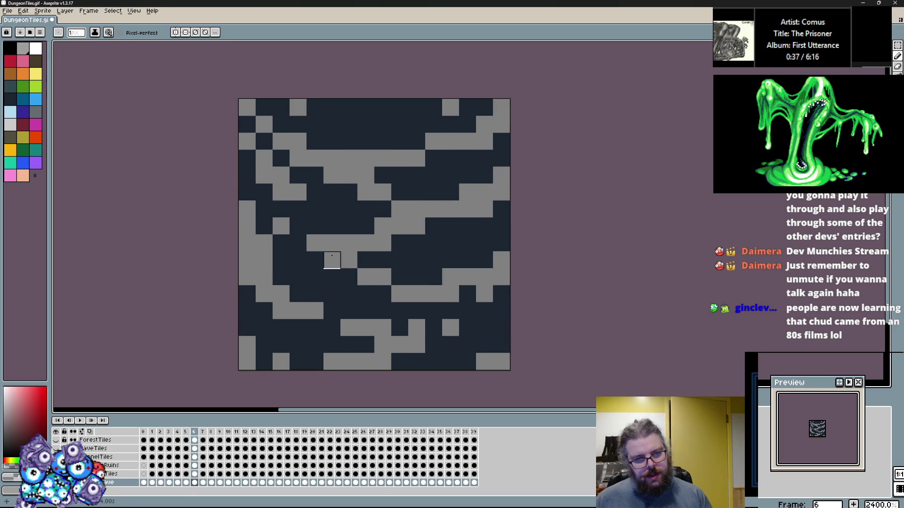
left_click_drag(315, 260, 264, 226)
left_click(281, 260, "alt")
left_click(264, 243)
left_click(264, 260)
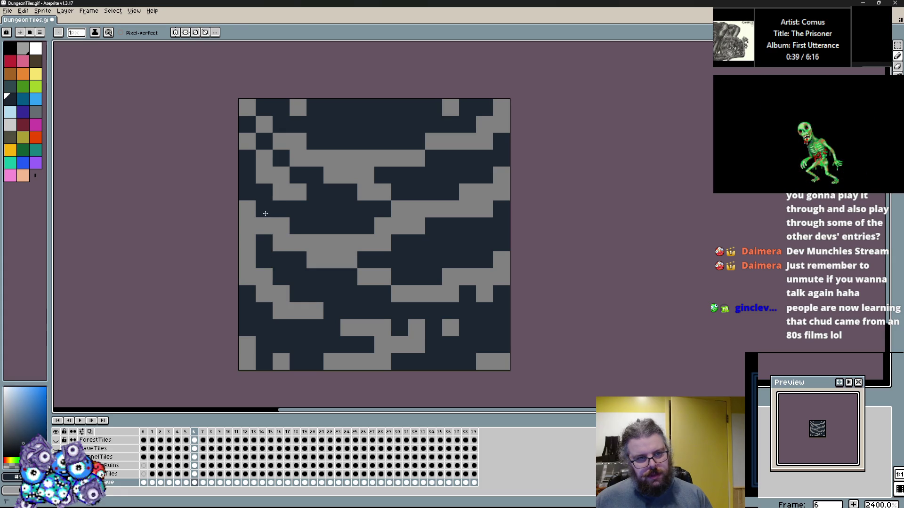
left_click(281, 192)
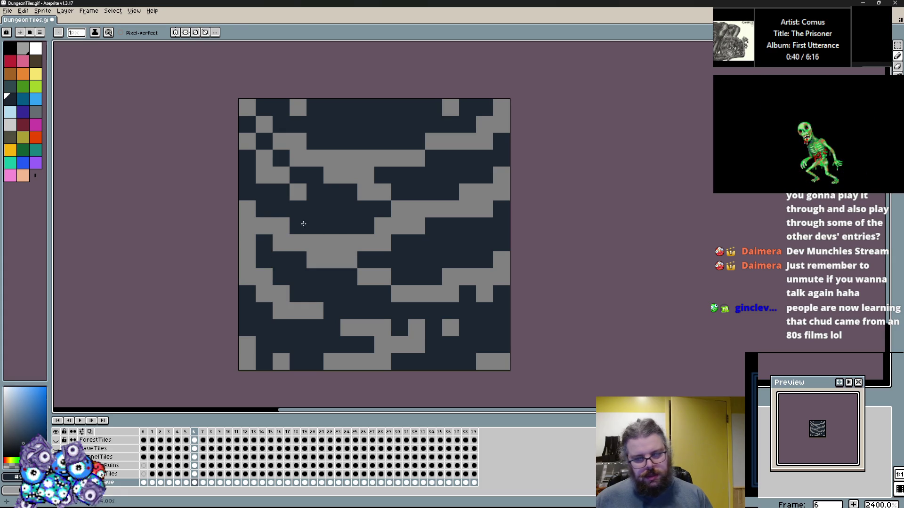
Step: Pick the maroon swatch and paint magma pixels and short streaks across frame 6's upper and central rock
left_click(24, 124)
left_click(315, 158)
left_click(332, 158)
left_click_drag(307, 157, 281, 142)
left_click(332, 176)
left_click(383, 209)
left_click(315, 193)
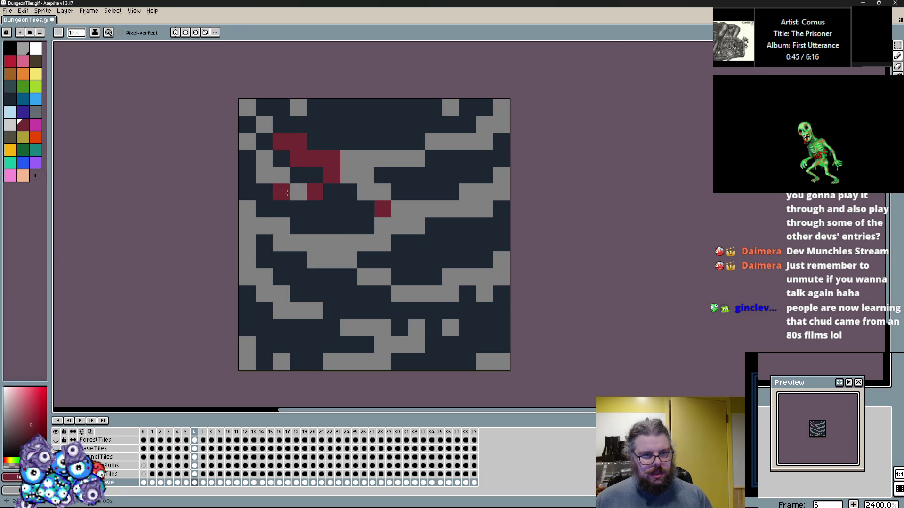
left_click(298, 192)
left_click(349, 226)
left_click(416, 260)
left_click_drag(416, 243, 434, 243)
Step: Add more maroon magma pixels along the right side and lower half of the frame 6 tile
left_click(467, 243)
left_click(450, 260)
left_click(349, 311)
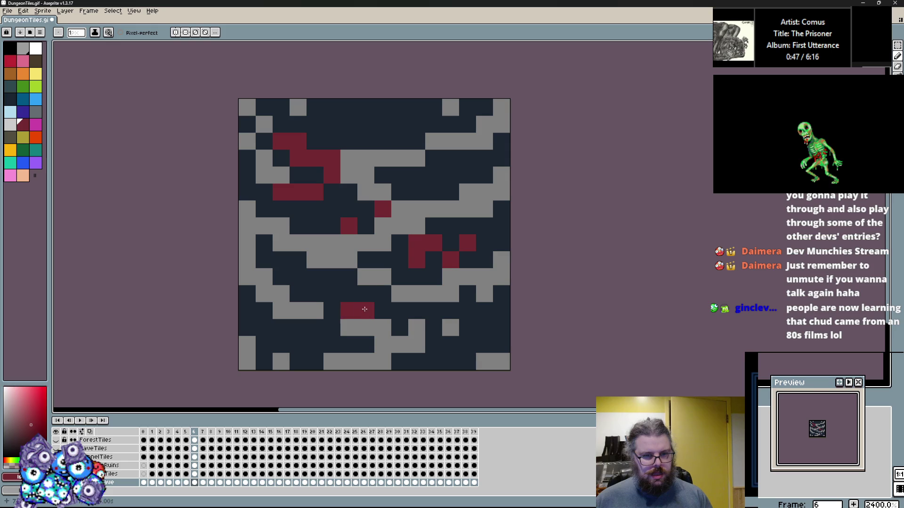
left_click_drag(361, 311, 383, 294)
left_click(366, 328)
left_click(332, 344)
left_click(315, 260)
left_click(281, 310)
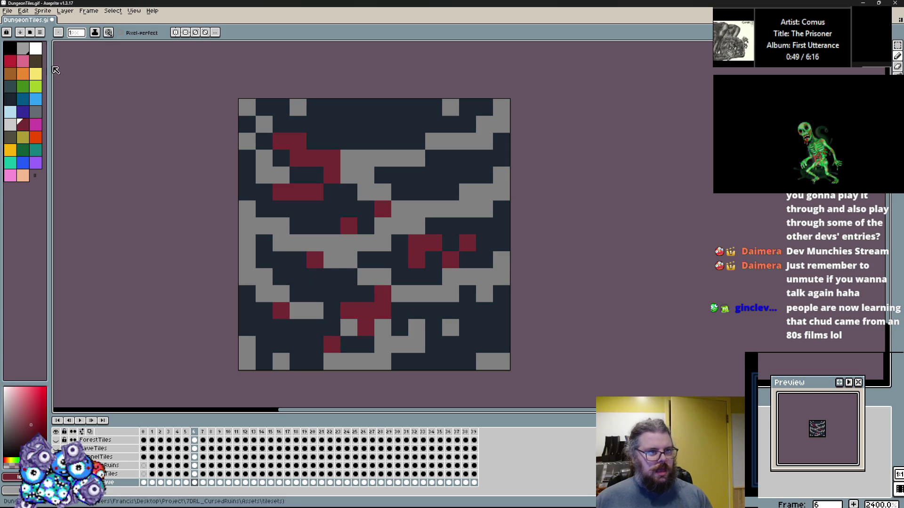
Step: Sample maroon from the tile and scatter more magma pixels at the bottom, lower right and top
left_click(349, 311, "alt")
left_click(315, 294)
left_click(434, 362)
left_click(433, 344)
left_click(467, 328)
left_click(485, 328)
left_click(400, 141)
left_click(382, 124)
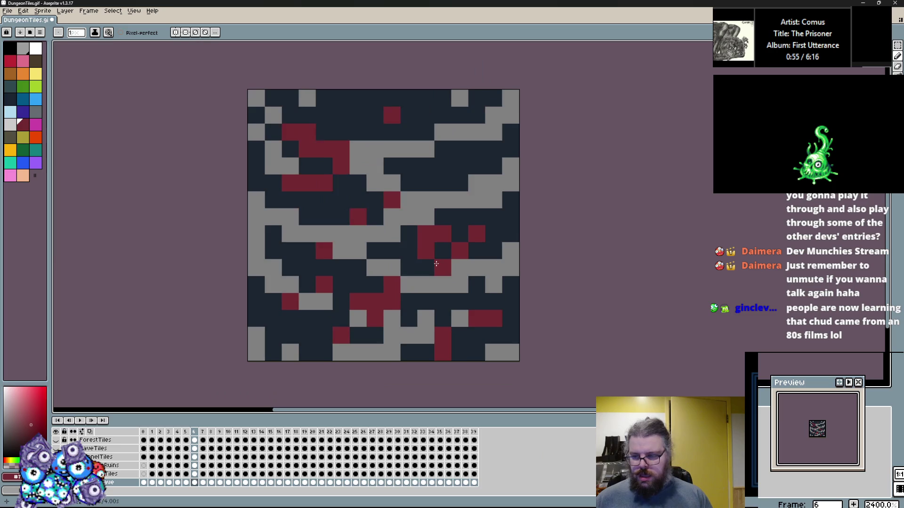
left_click(319, 223)
Step: Cover misplaced maroon pixels with navy, add two more maroon pixels, and extend the palette by three entries
left_click(336, 191, "alt")
left_click(337, 174, "alt")
left_click(354, 156)
left_click(361, 137, "alt")
left_click_drag(353, 139, 349, 153)
left_click(350, 224)
left_click(310, 189, "alt")
left_click(353, 224)
left_click(438, 174)
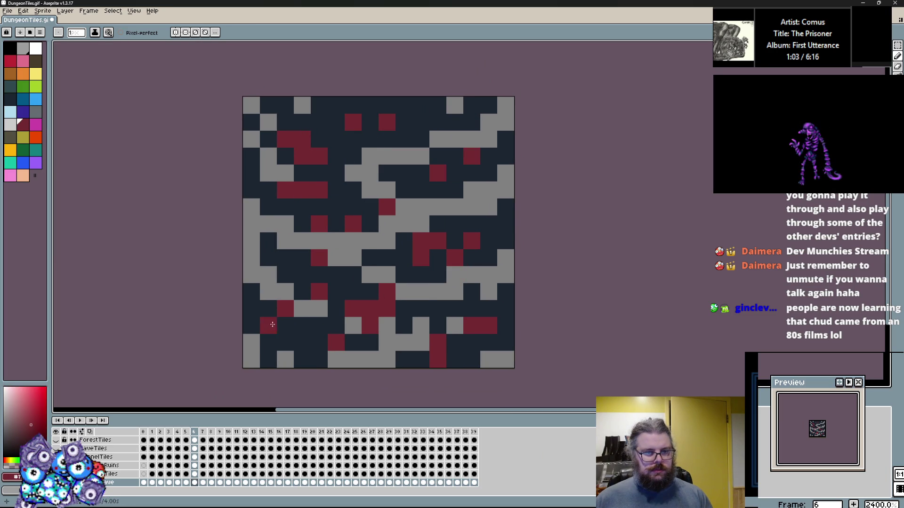
left_click_drag(34, 176, 36, 211)
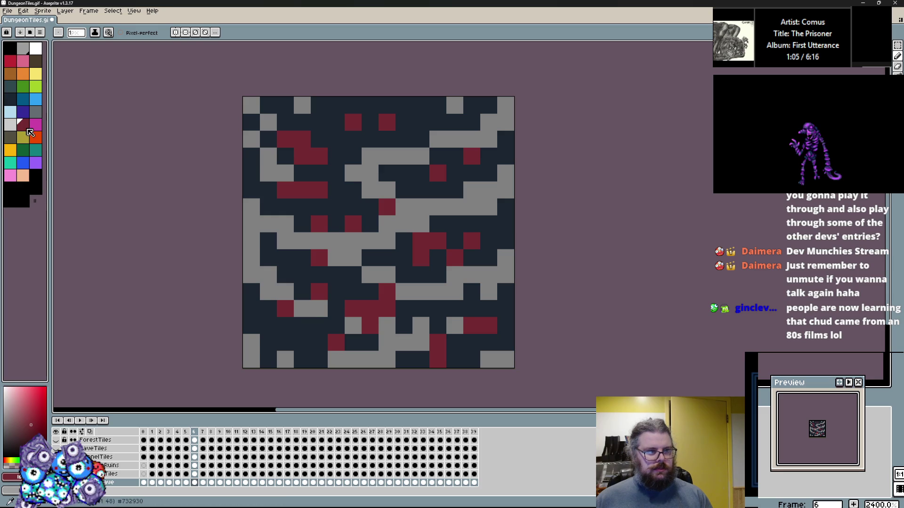
Step: Copy the maroon swatch into an empty palette slot and darken it into a deeper maroon
left_click(23, 124)
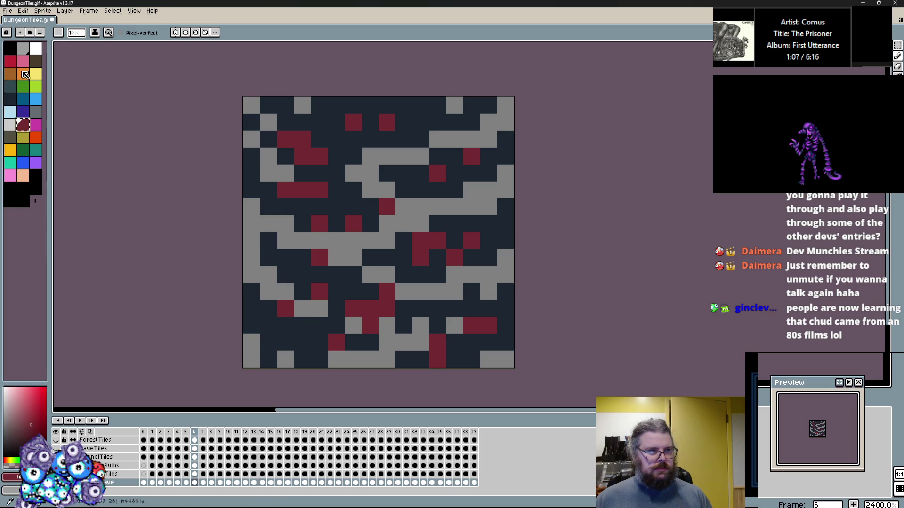
left_click(11, 204)
key("ctrl+v")
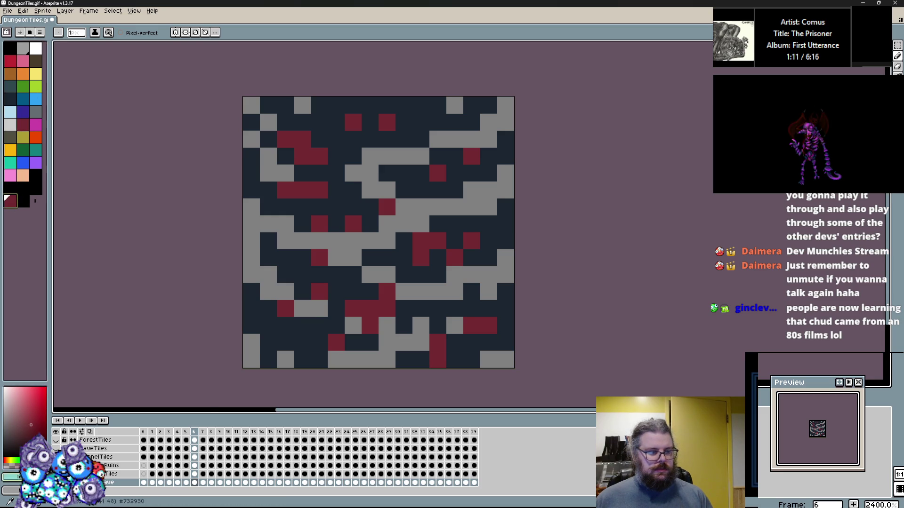
double_click(12, 204)
left_click_drag(84, 433, 26, 443)
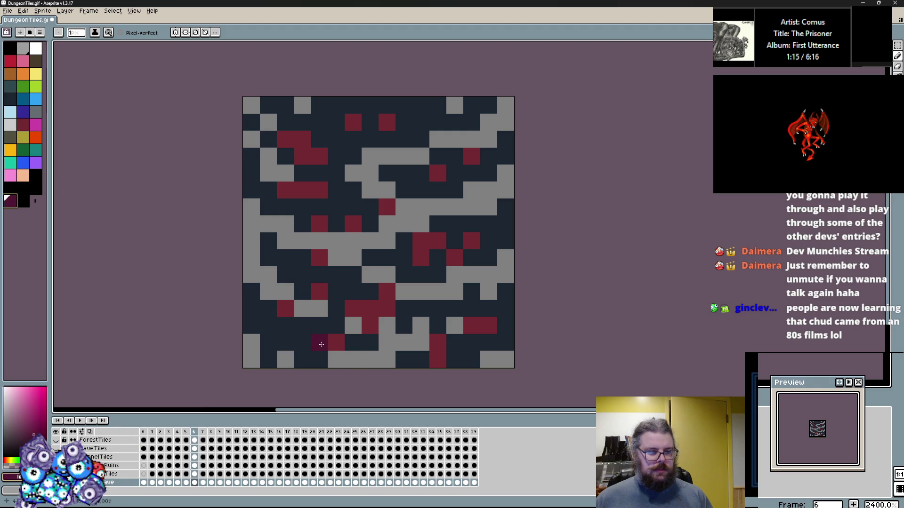
left_click(10, 201)
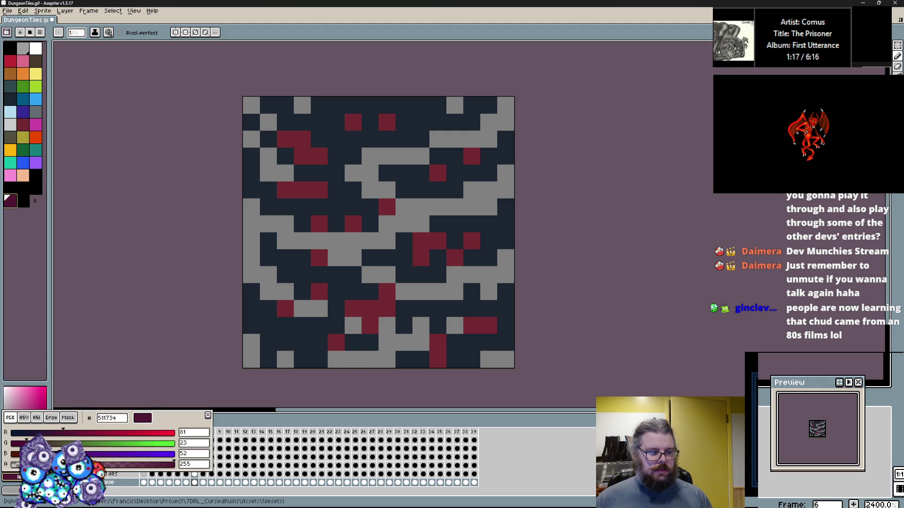
Step: Paint dark maroon shading pixels in frame 6's lower area and darken two central red magma cells
left_click(366, 361)
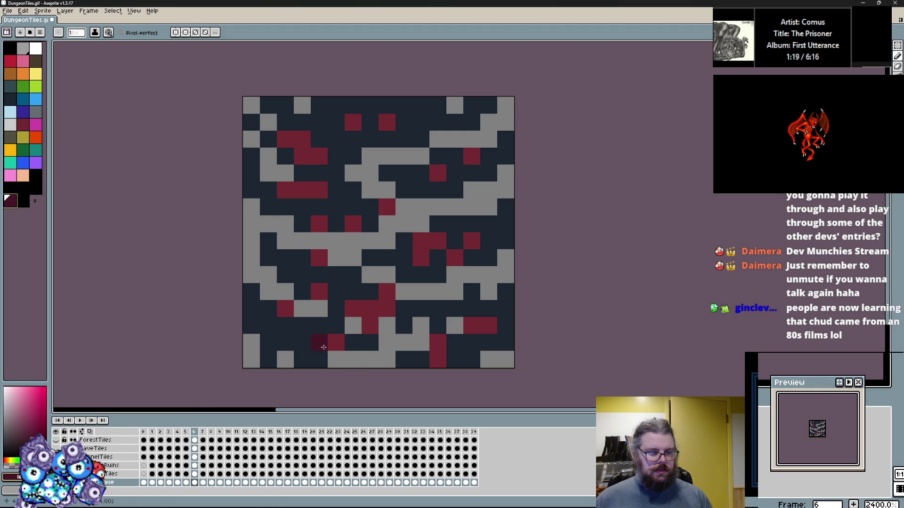
left_click(337, 325)
left_click(353, 342)
left_click(354, 325)
left_click(387, 291)
left_click(404, 308)
left_click(421, 257)
left_click(471, 240)
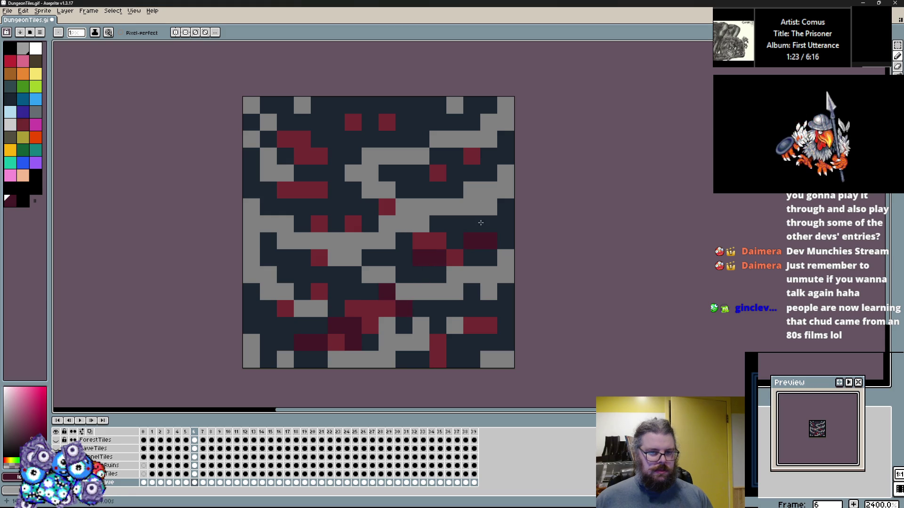
Step: Recolour the remaining red magma cells dark maroon along the upper right, left and bottom
left_click_drag(413, 178, 461, 176)
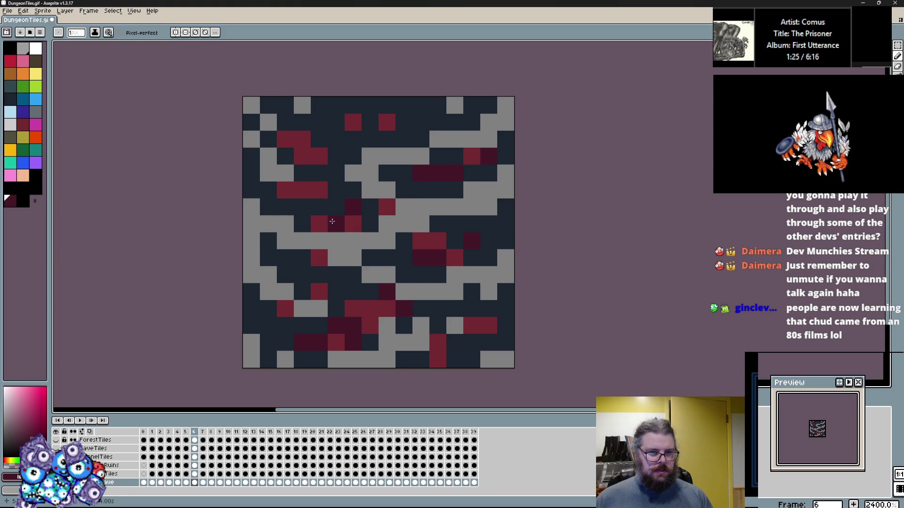
left_click(291, 207)
left_click(335, 189)
left_click(326, 161)
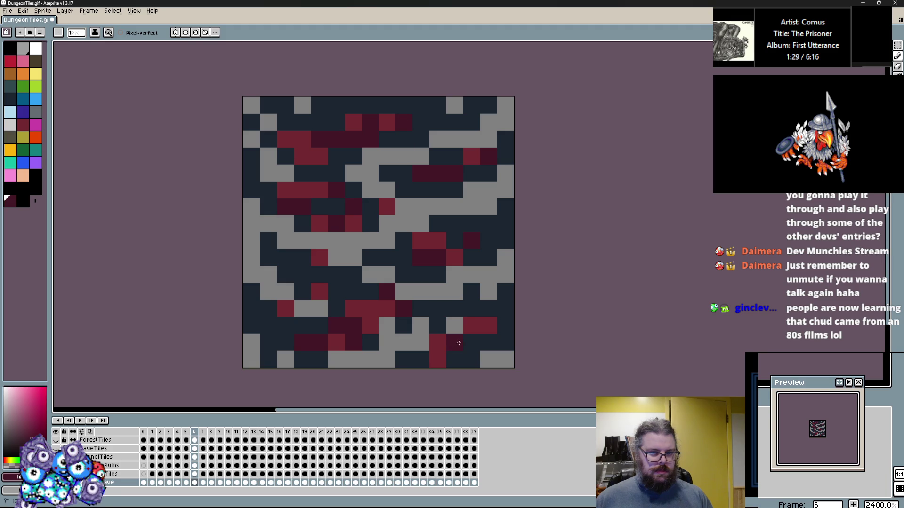
left_click(437, 344)
left_click(353, 308)
left_click(331, 346)
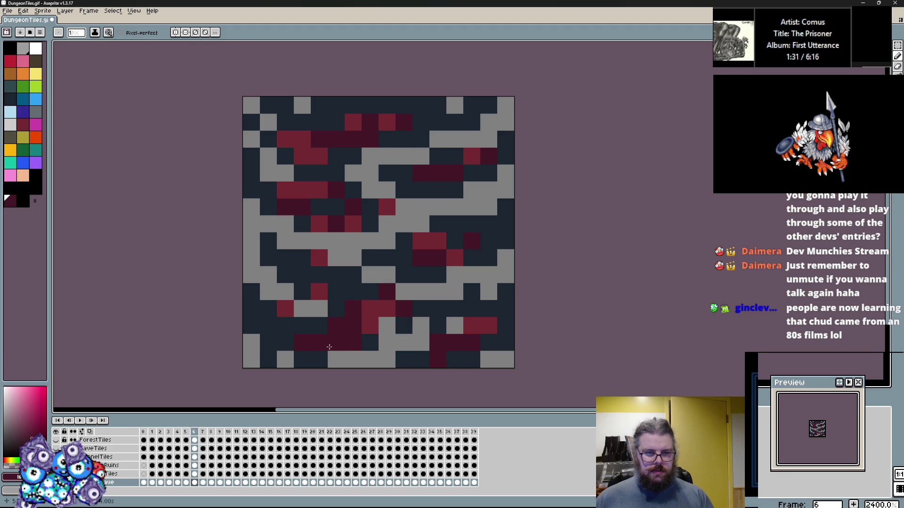
Step: On frame 5, draw a zigzag of maroon magma pixels running up-left across the tile
key("comma")
left_click(289, 344)
left_click(319, 342)
left_click(319, 308)
left_click(302, 308)
left_click(303, 292)
left_click(285, 292)
left_click(269, 275)
left_click(374, 260)
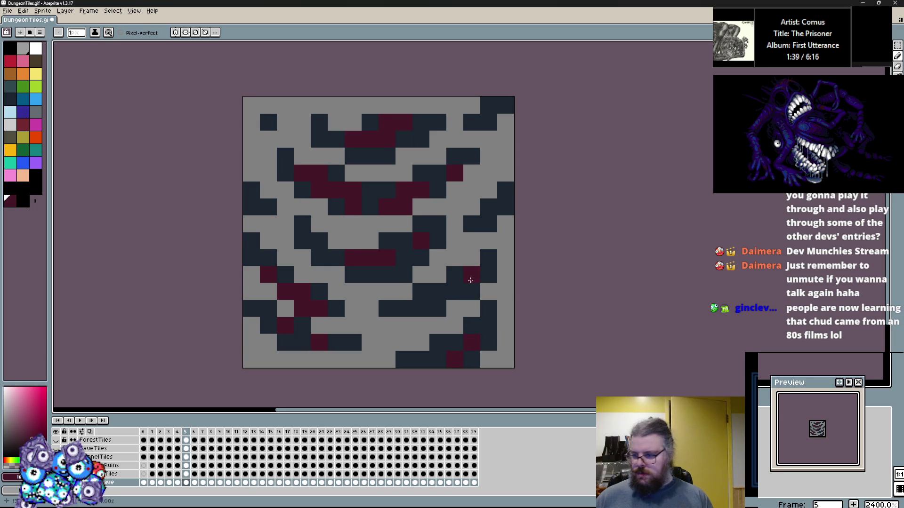
Step: Paint maroon magma streaks on frame 4 and add two maroon pixels on frame 3
left_click_drag(458, 282, 457, 286)
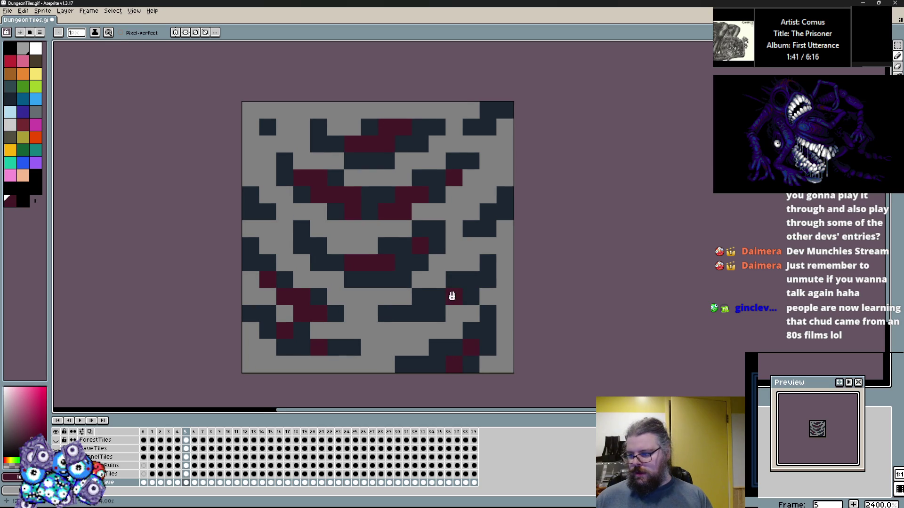
key("comma")
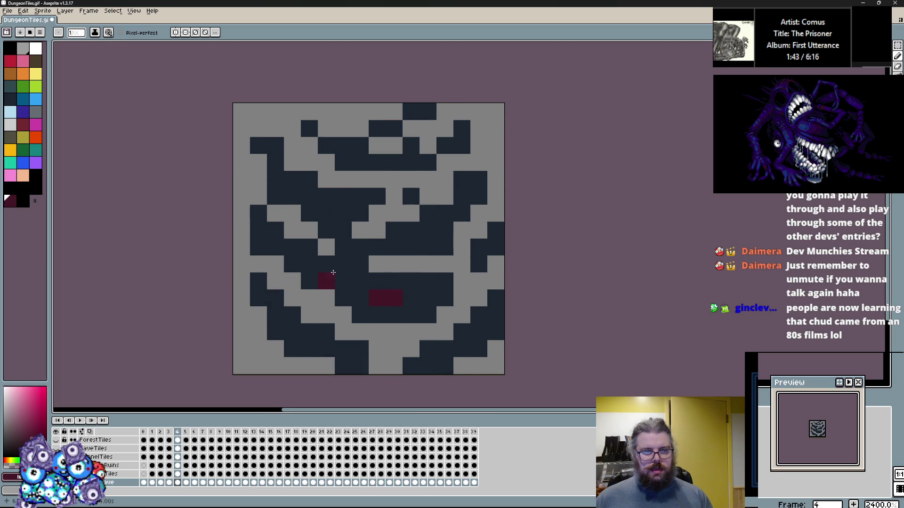
mouse_move(411, 289)
left_mouse_down()
mouse_move(395, 246)
mouse_move(426, 230)
left_mouse_up()
left_click_drag(275, 179, 323, 206)
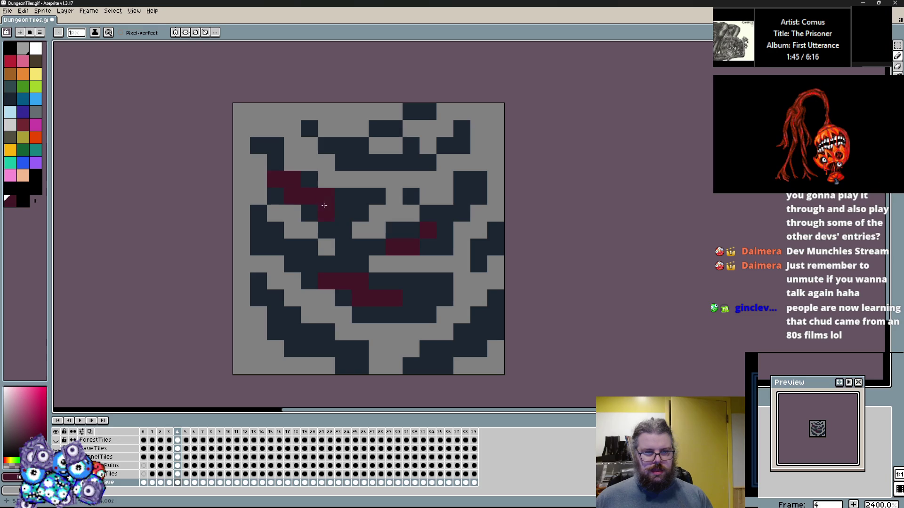
key("comma")
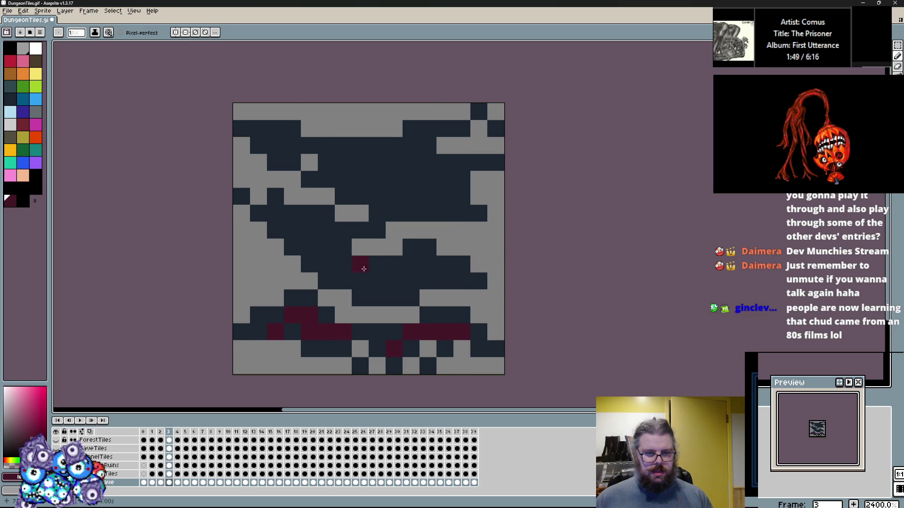
left_click(445, 265)
left_click(309, 230)
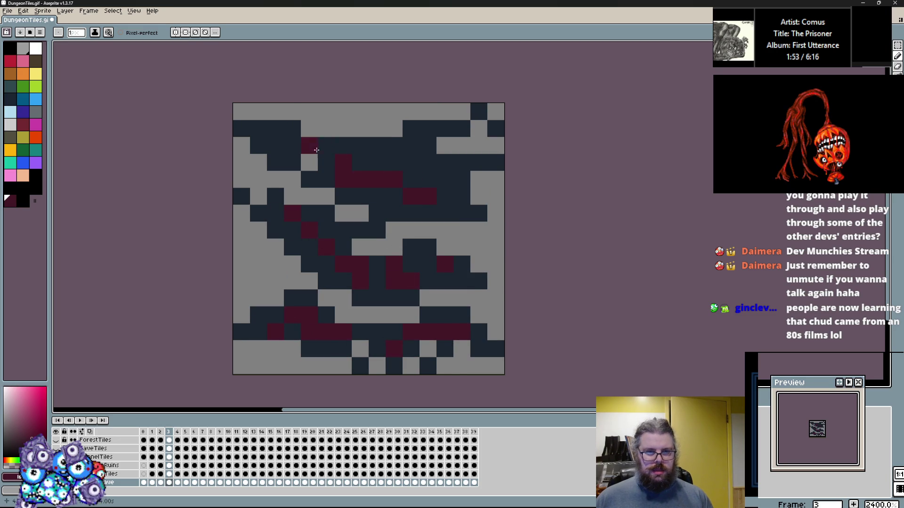
Step: Add maroon diagonals on frame 2 and a pixel plus streak on frame 1, ending on frame 0
key("comma")
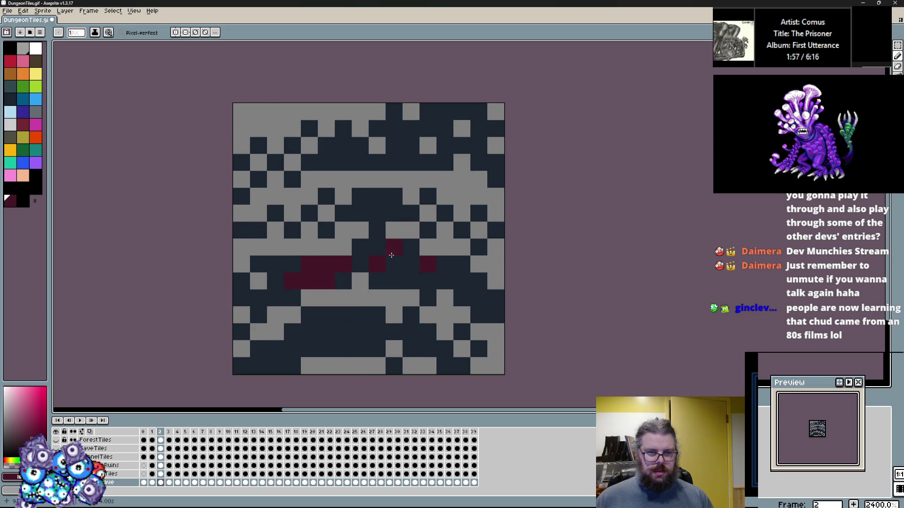
left_click_drag(310, 349, 335, 334)
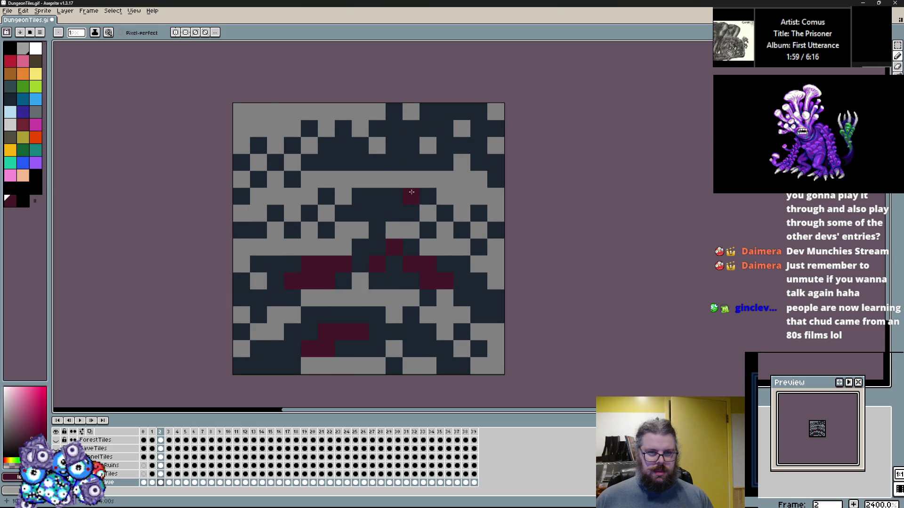
left_click_drag(377, 163, 394, 145)
key("comma")
left_click(322, 210)
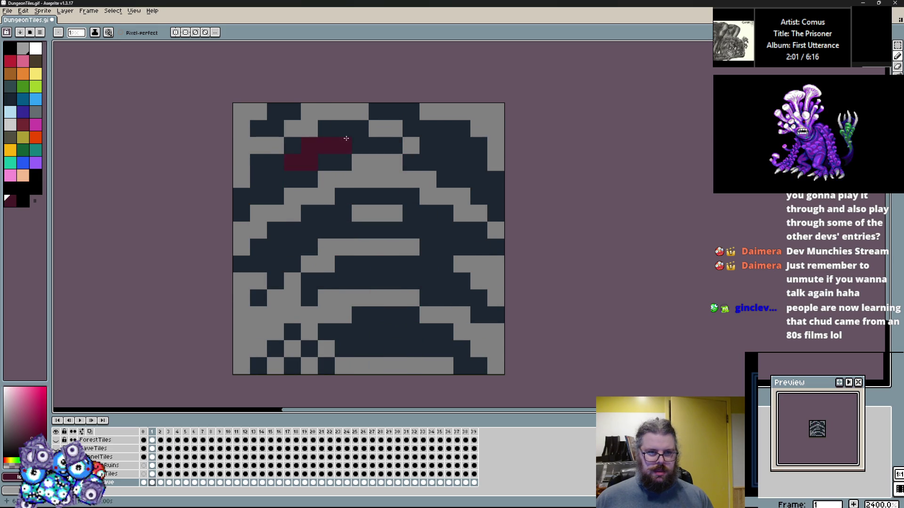
left_click_drag(366, 207, 411, 215)
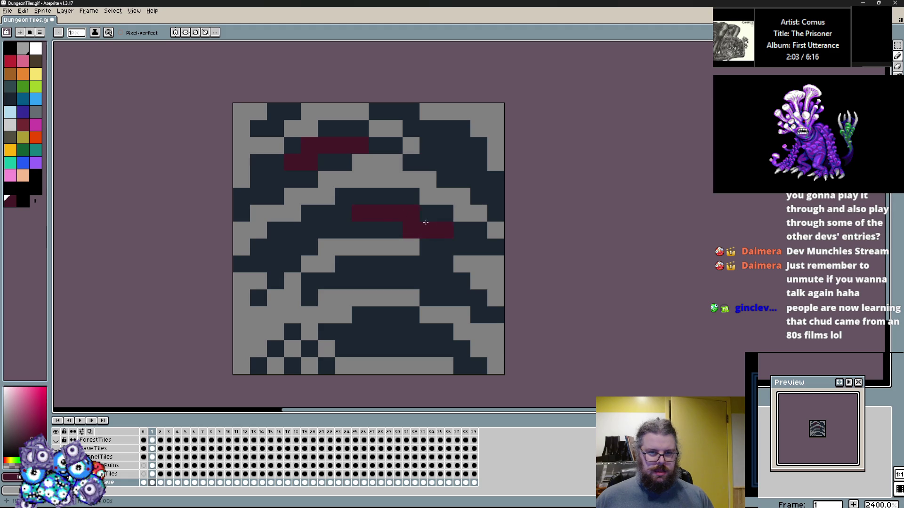
key("comma")
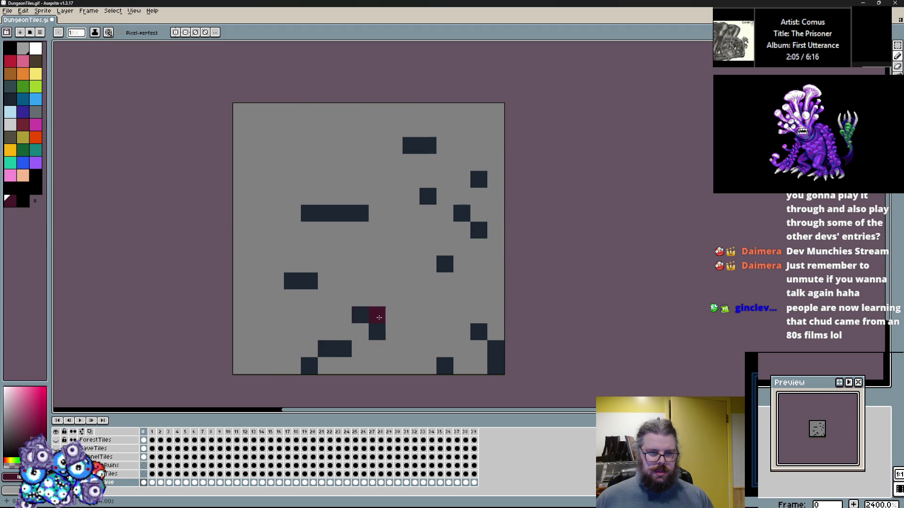
Step: Flip back and forth between frames 3 to 7 to compare the tiles, briefly switching to the Paint Bucket
key("period")
key("period")
key("period")
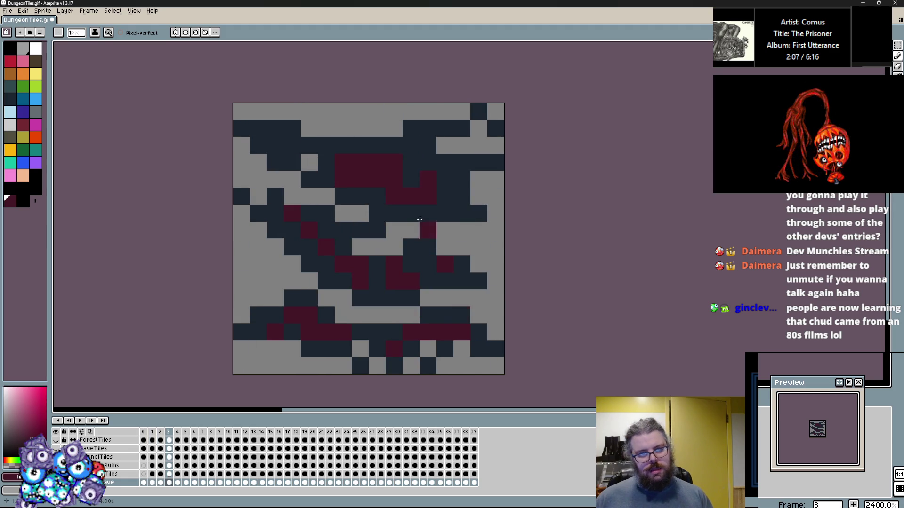
key("period")
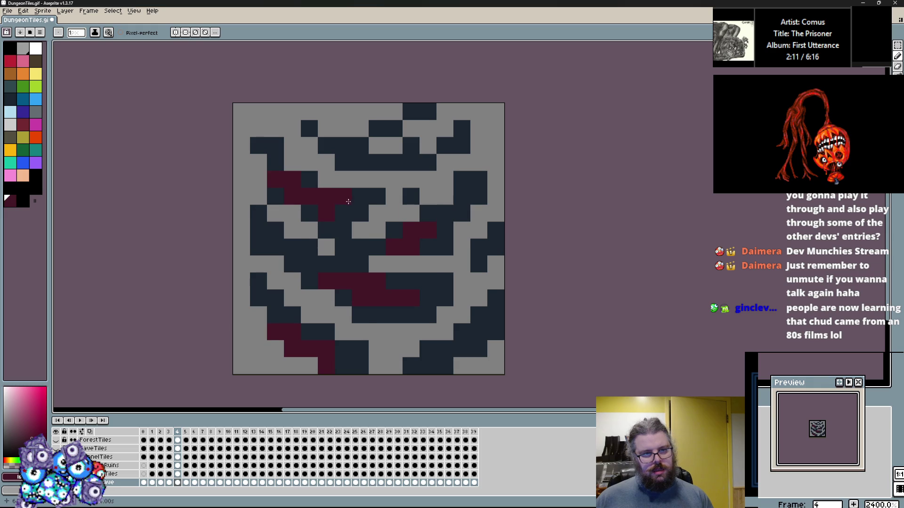
key("period")
key("period")
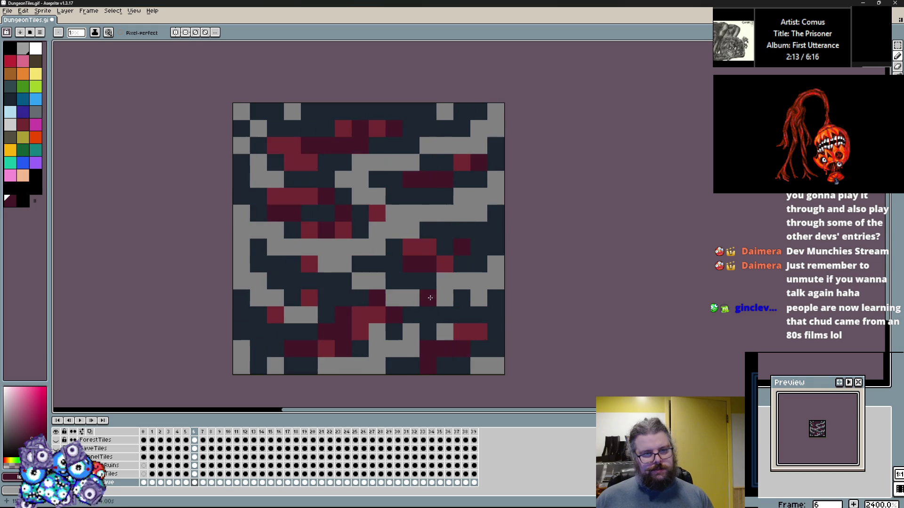
key("period")
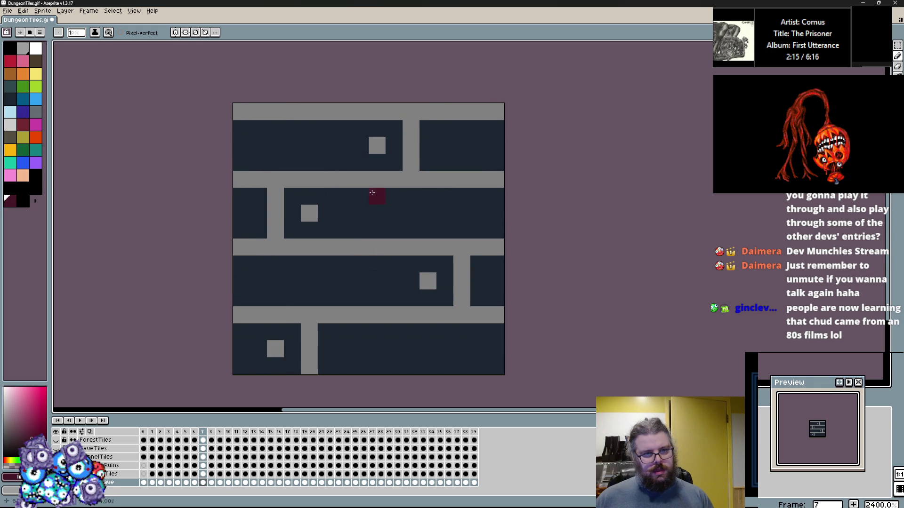
key("comma")
key("comma")
key("period")
key("comma")
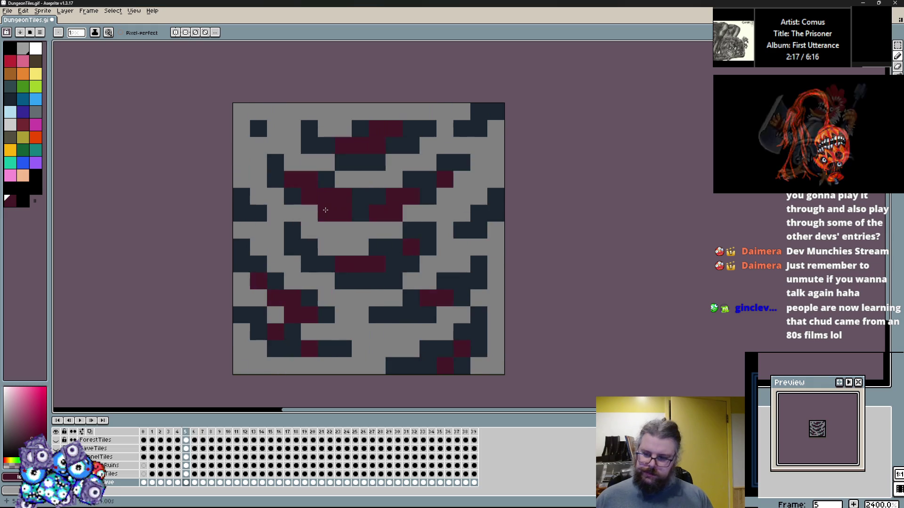
key("period")
key("comma")
key("period")
key("period")
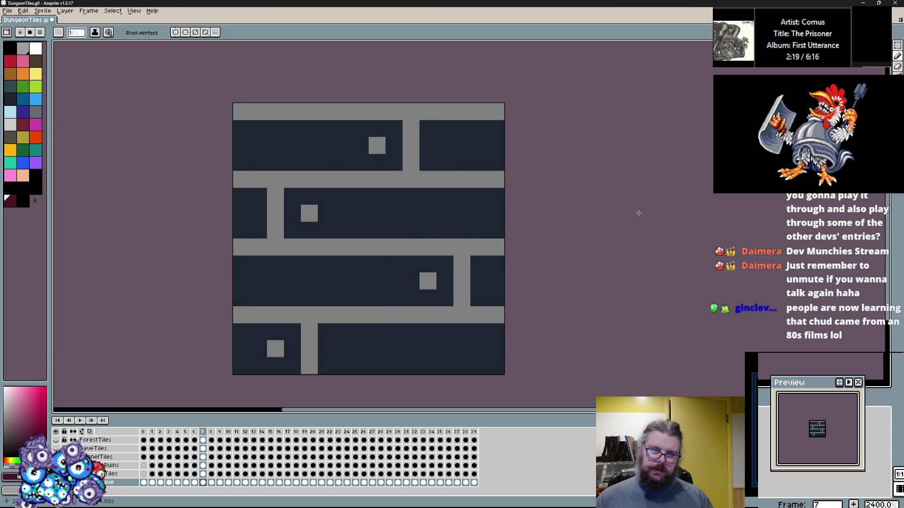
key("comma")
key("m")
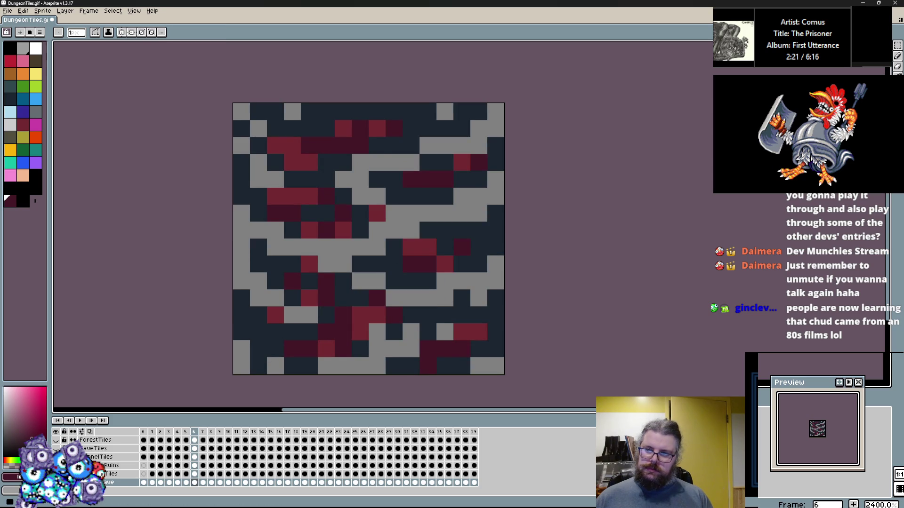
key("comma")
key("comma")
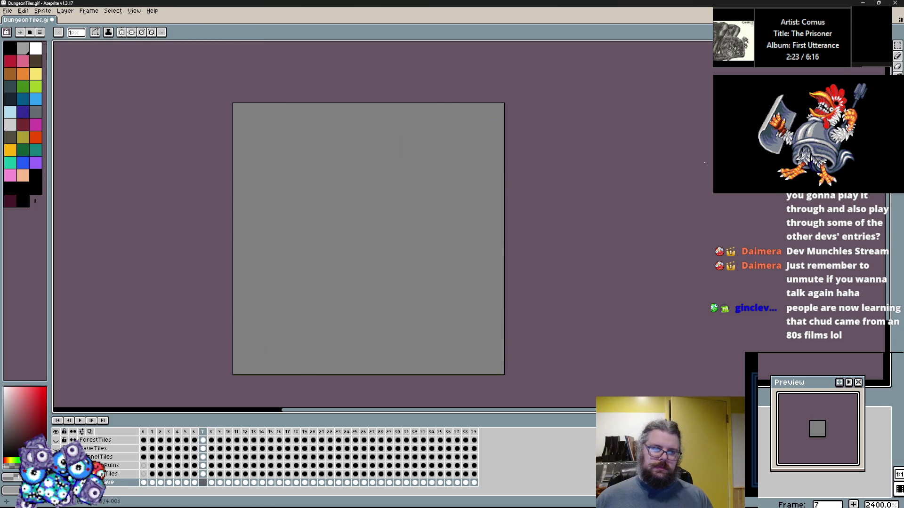
key("period")
key("period")
key("b")
key("comma")
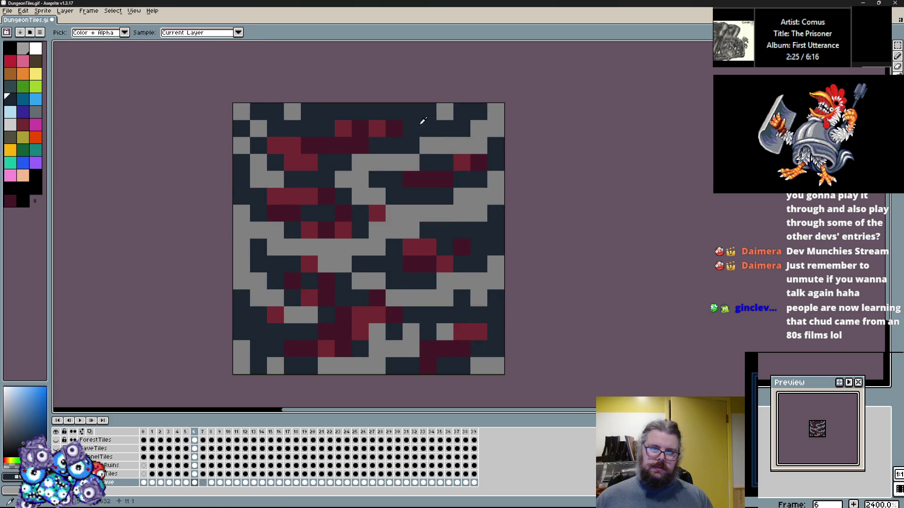
Step: On blank frame 7, draw navy rock shapes at the top-left, right, bottom and across the top
key("period")
key("period")
mouse_move(292, 162)
left_mouse_down()
mouse_move(372, 166)
mouse_move(276, 179)
left_mouse_up()
left_click_drag(258, 111, 360, 163)
mouse_move(462, 145)
left_mouse_down()
mouse_move(377, 213)
mouse_move(414, 214)
left_mouse_up()
mouse_move(411, 298)
left_mouse_down()
mouse_move(309, 281)
mouse_move(250, 230)
mouse_move(309, 249)
mouse_move(464, 228)
mouse_move(363, 302)
mouse_move(394, 348)
mouse_move(324, 343)
mouse_move(506, 304)
left_mouse_up()
mouse_move(317, 318)
left_mouse_down()
mouse_move(375, 365)
mouse_move(317, 366)
mouse_move(240, 309)
mouse_move(286, 363)
mouse_move(275, 366)
left_mouse_up()
mouse_move(377, 150)
left_mouse_down()
mouse_move(377, 141)
mouse_move(463, 129)
mouse_move(417, 117)
left_mouse_up()
Step: Carve grey cracks through the navy rocks and repaint stray grey strips and rock edges in navy
left_click(377, 180, "alt")
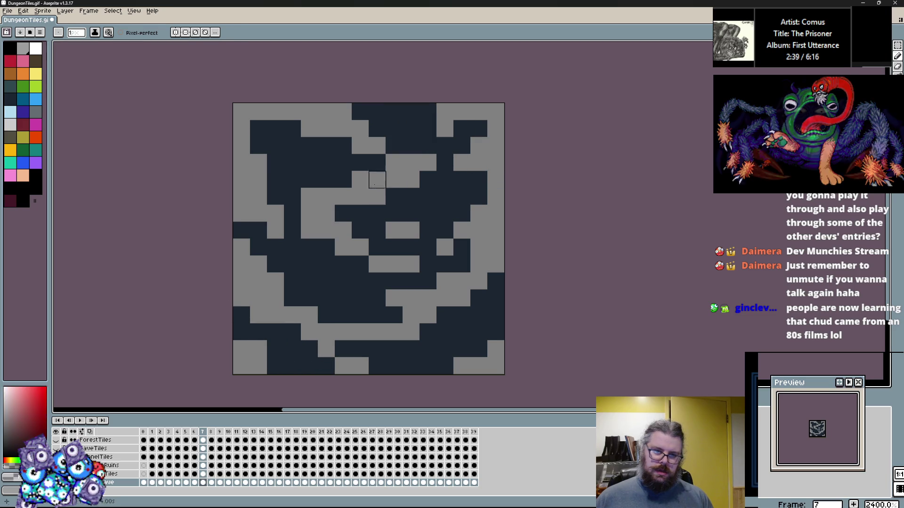
left_click_drag(377, 179, 476, 157)
left_click(428, 214, "alt")
left_click_drag(428, 213, 366, 230)
left_click(445, 247, "alt")
mouse_move(445, 247)
left_mouse_down()
mouse_move(460, 247)
mouse_move(428, 264)
mouse_move(403, 296)
mouse_move(259, 295)
left_mouse_up()
left_click(460, 264, "alt")
mouse_move(247, 173)
left_mouse_down()
mouse_move(292, 212)
mouse_move(323, 196)
mouse_move(241, 128)
left_mouse_up()
left_click(323, 196, "alt")
Step: Refine the tile with a navy diagonal, grey gaps in the bottom rows and navy gap fills
left_click(293, 143, "alt")
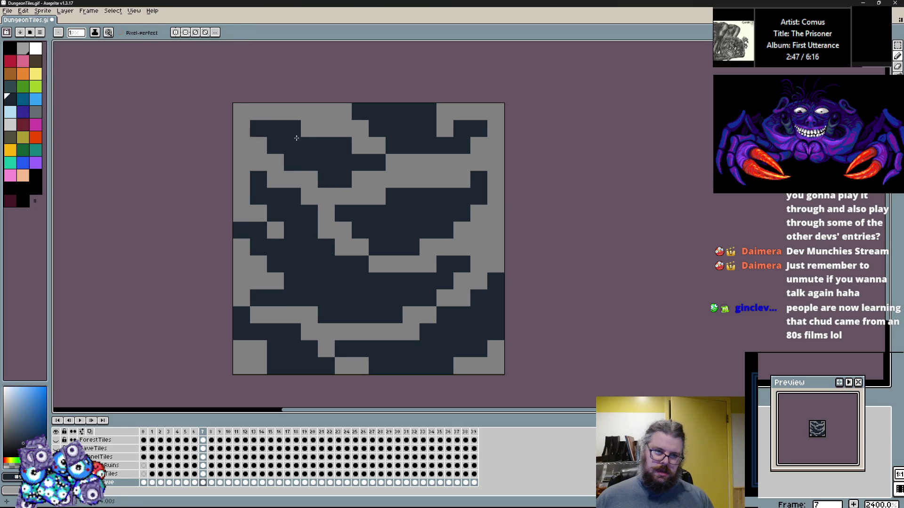
left_click_drag(325, 230, 350, 262)
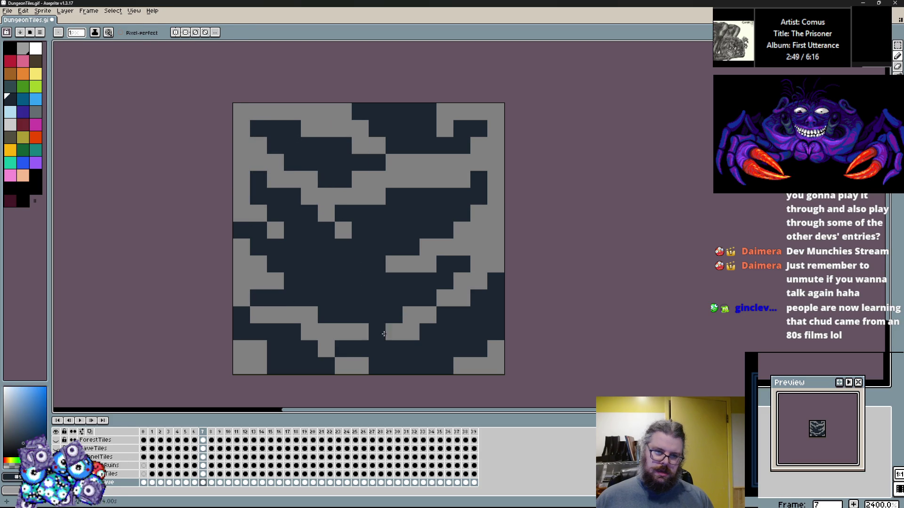
left_click(343, 334, "alt")
mouse_move(343, 347)
left_mouse_down()
mouse_move(359, 363)
mouse_move(279, 352)
mouse_move(292, 298)
mouse_move(250, 272)
left_mouse_up()
left_click(306, 366, "alt")
left_click(307, 312, "alt")
left_click(275, 300, "alt")
left_click_drag(411, 264, 488, 238)
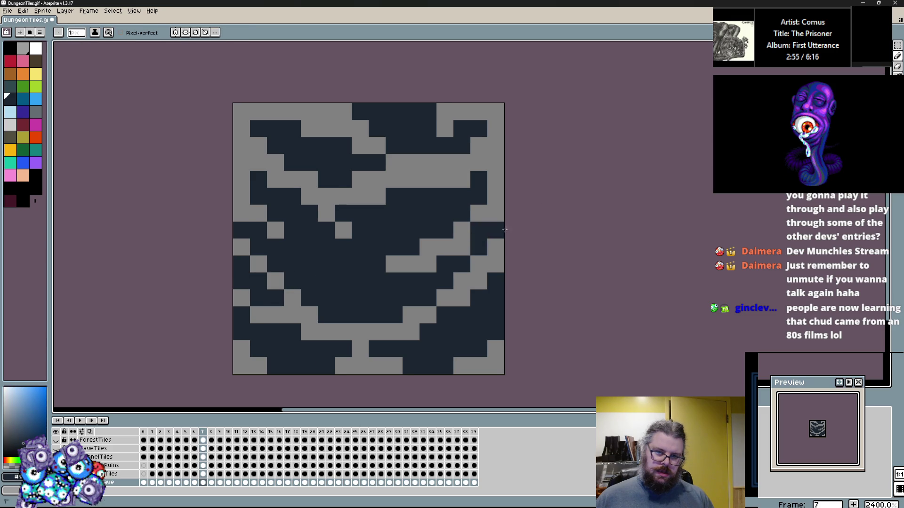
Step: Eyedrop the maroon magma colour from frame 6 and place one maroon pixel on frame 7's left side
key("comma")
left_click(366, 326, "alt")
key("period")
left_click(291, 282)
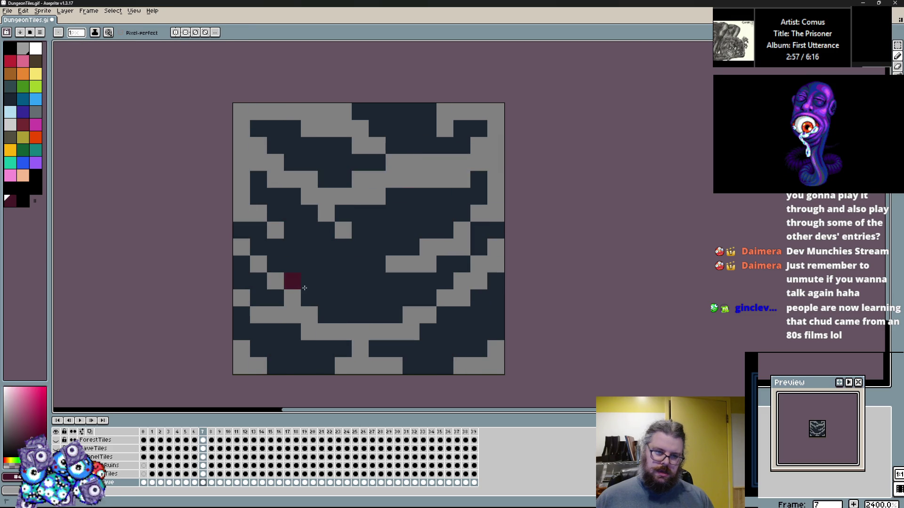